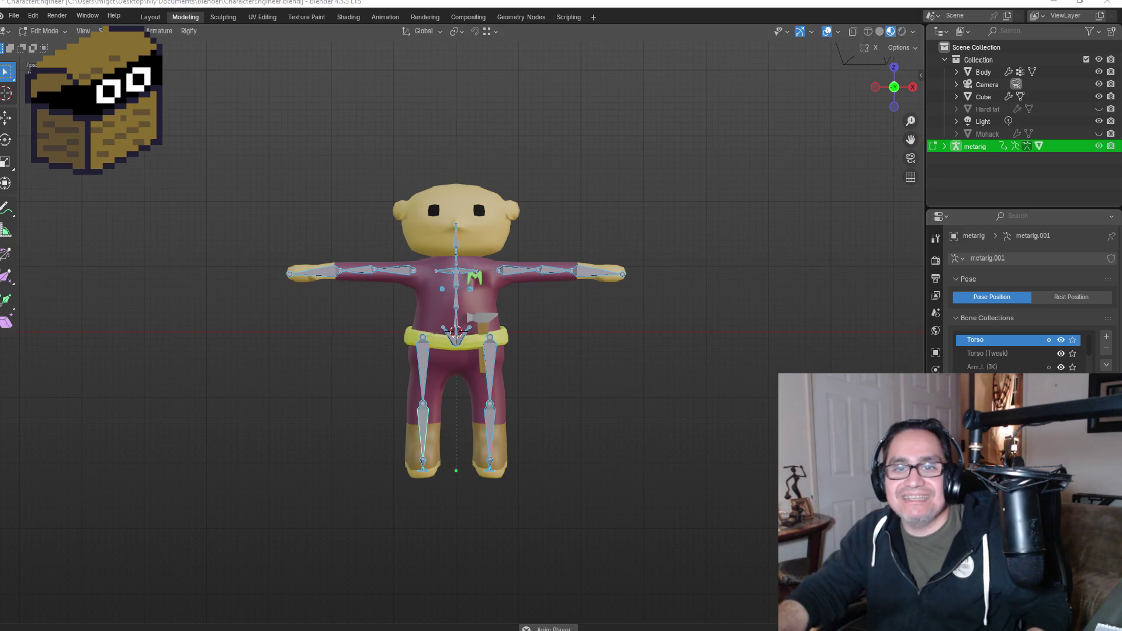
# - Switch from Blender to the Mixamo Animations page in Chrome
pyautogui.hotkey('alt', 'Tab')
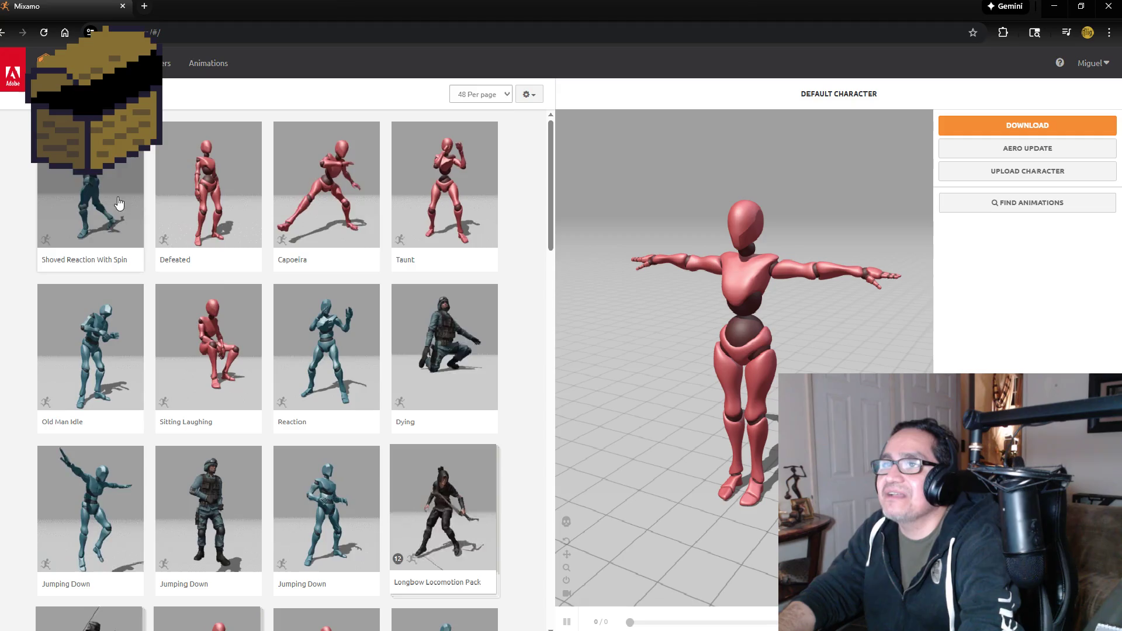
# - Search Mixamo's animation library for 'running'
pyautogui.click(88, 94)
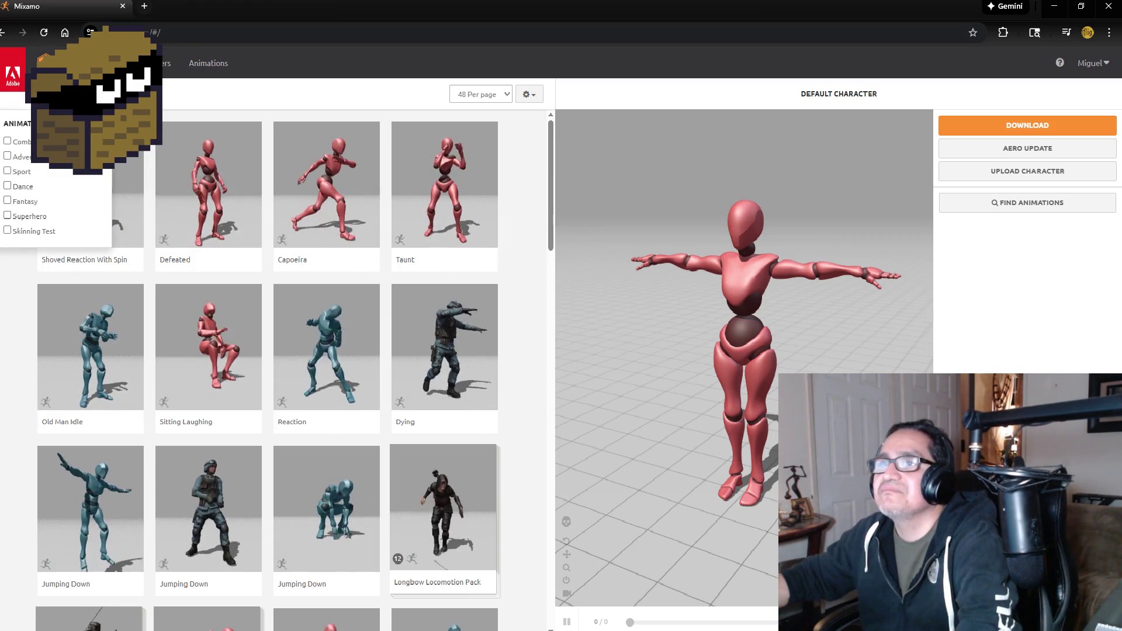
pyautogui.write('running')
pyautogui.press('Return')
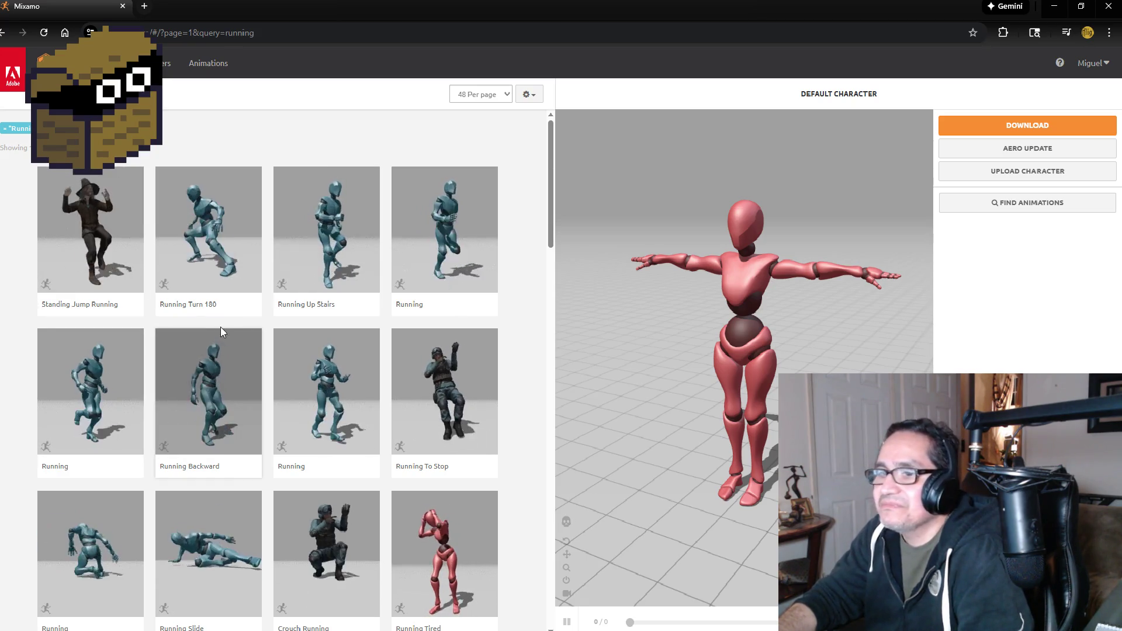
# - Refine the query to 'running and holding gun', then go back to the plain running results
pyautogui.click(87, 117)
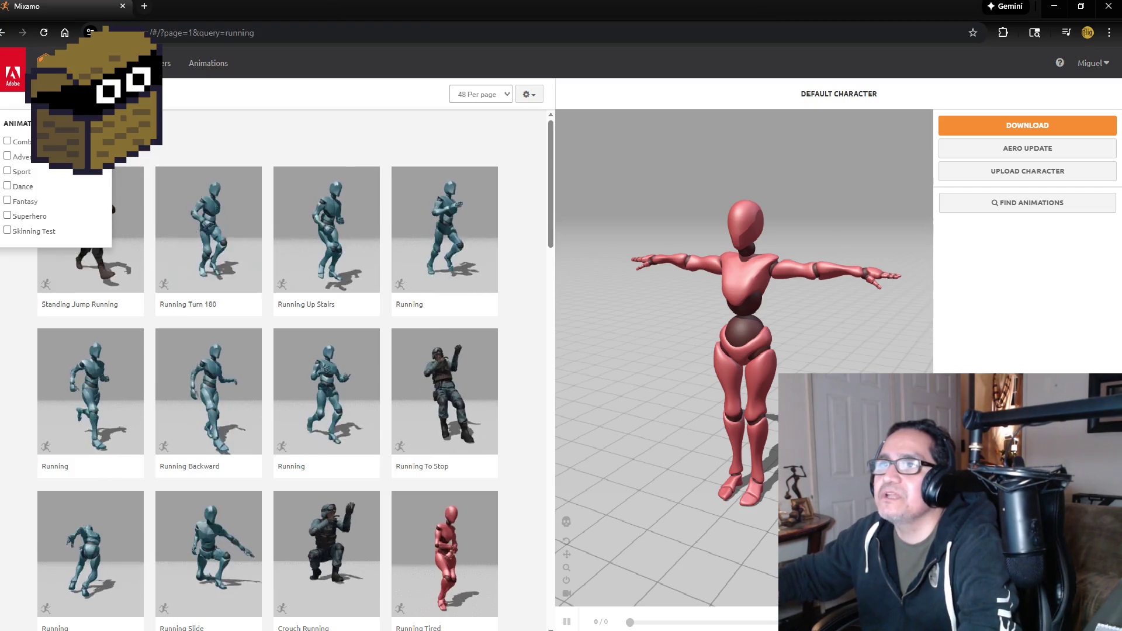
pyautogui.press('Return')
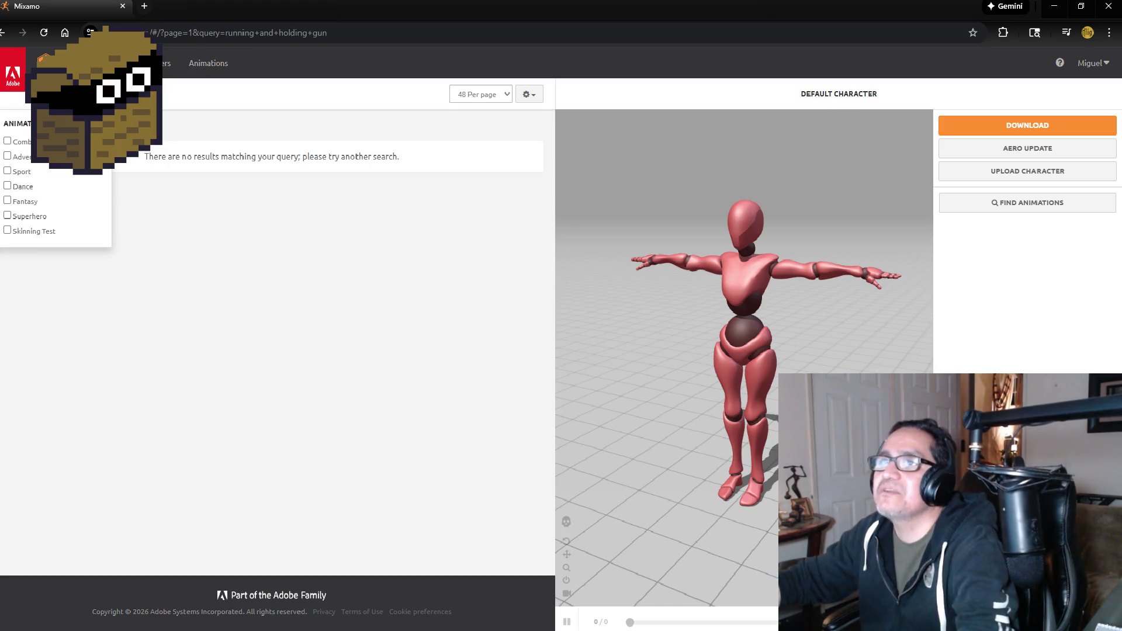
pyautogui.hotkey('alt', 'Left')
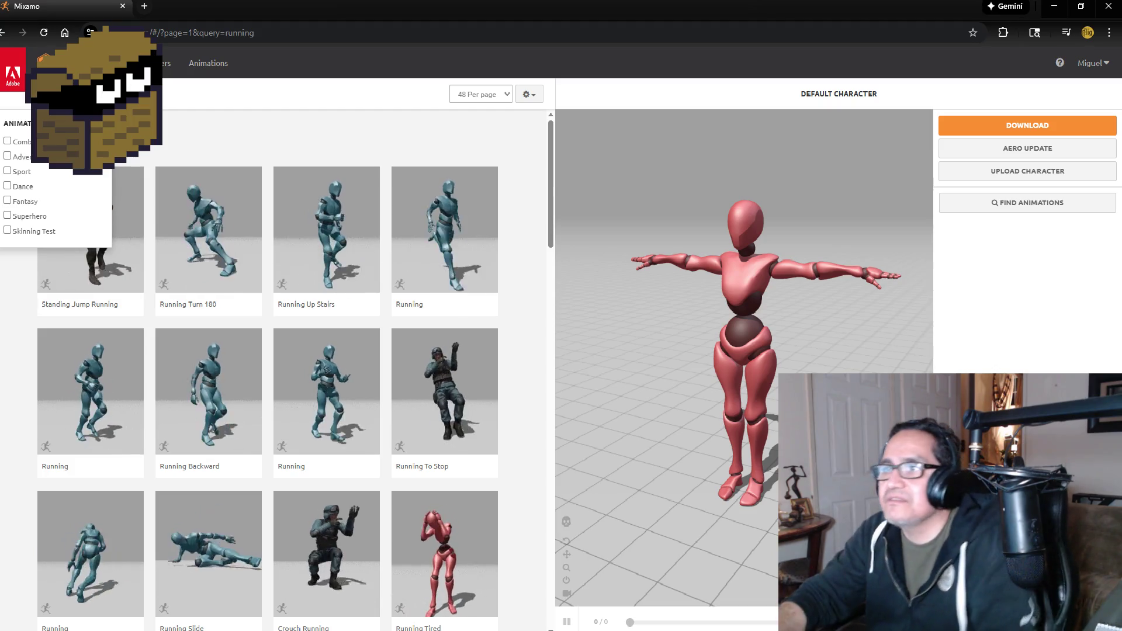
# - Close the category filter list and scroll to the bottom of the running results
pyautogui.click(340, 127)
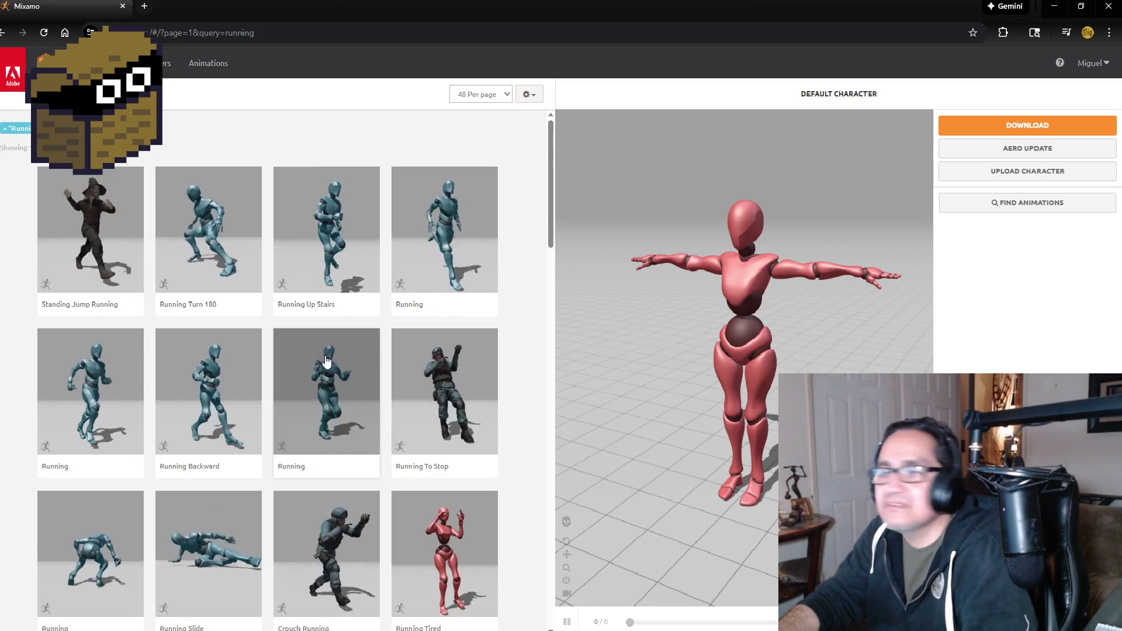
pyautogui.scroll(-5, 326, 358)
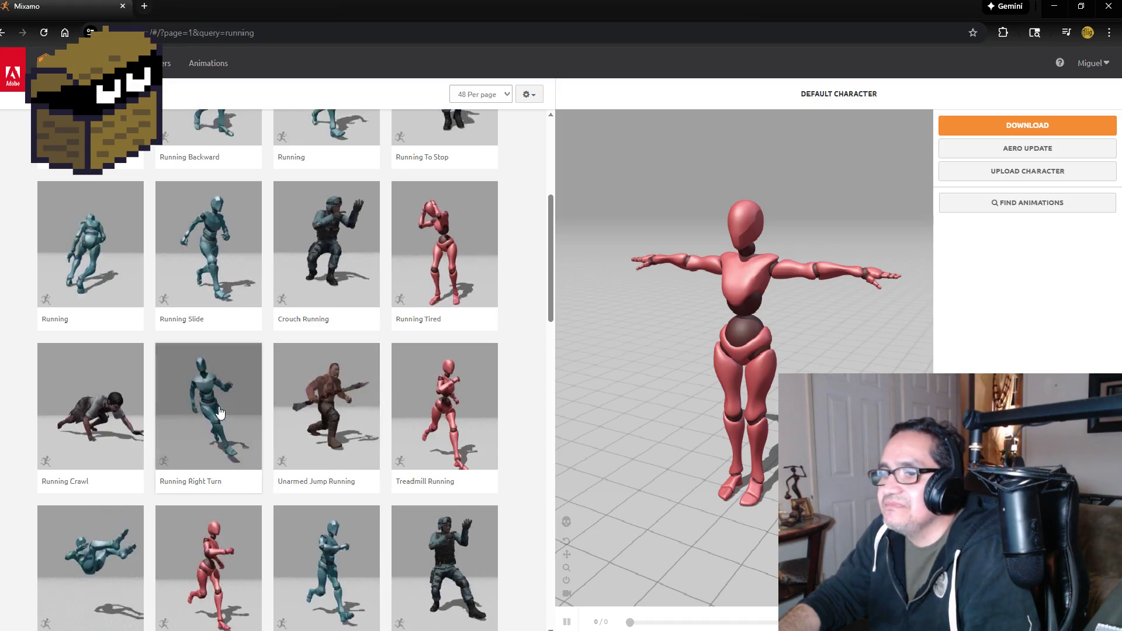
pyautogui.scroll(-2, 315, 444)
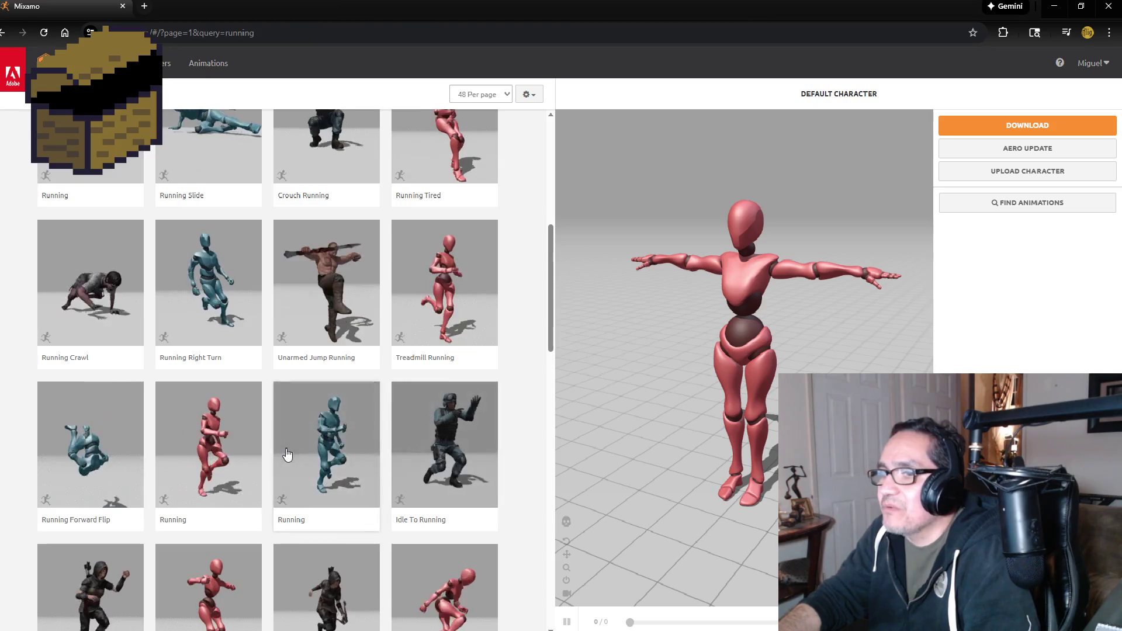
pyautogui.scroll(-2, 288, 451)
pyautogui.scroll(-3, 330, 495)
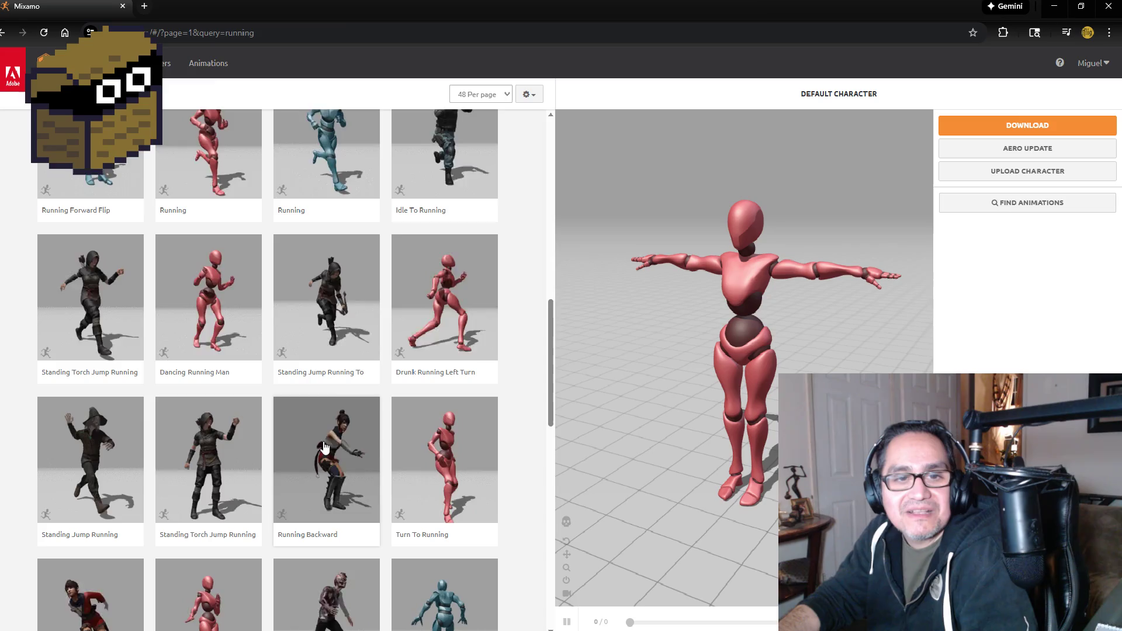
pyautogui.scroll(-2, 322, 462)
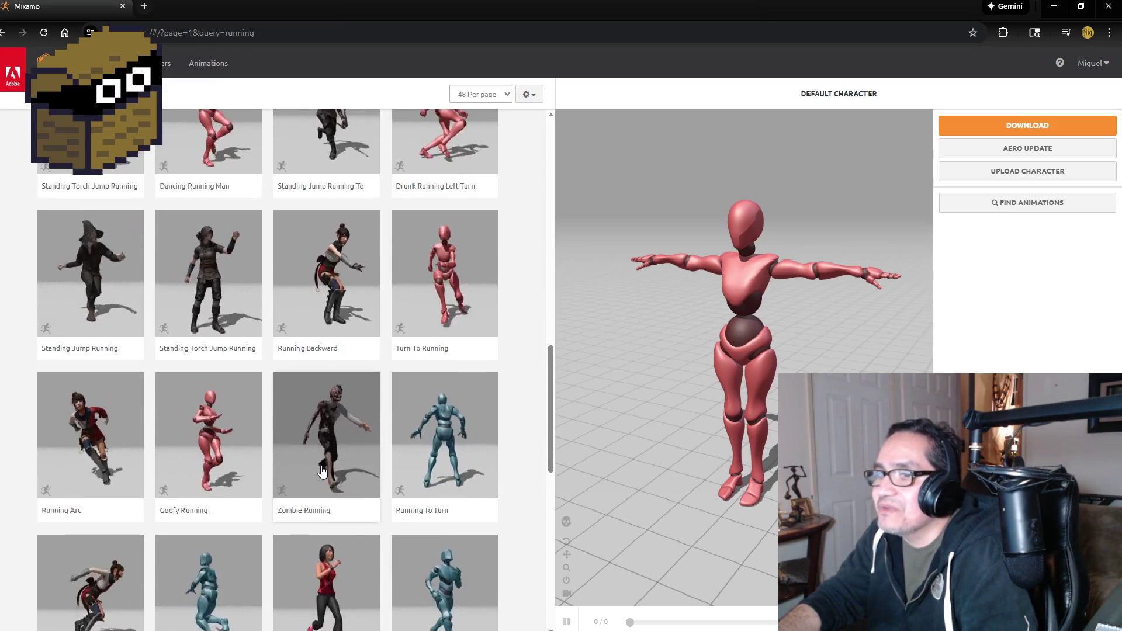
pyautogui.scroll(-2, 320, 465)
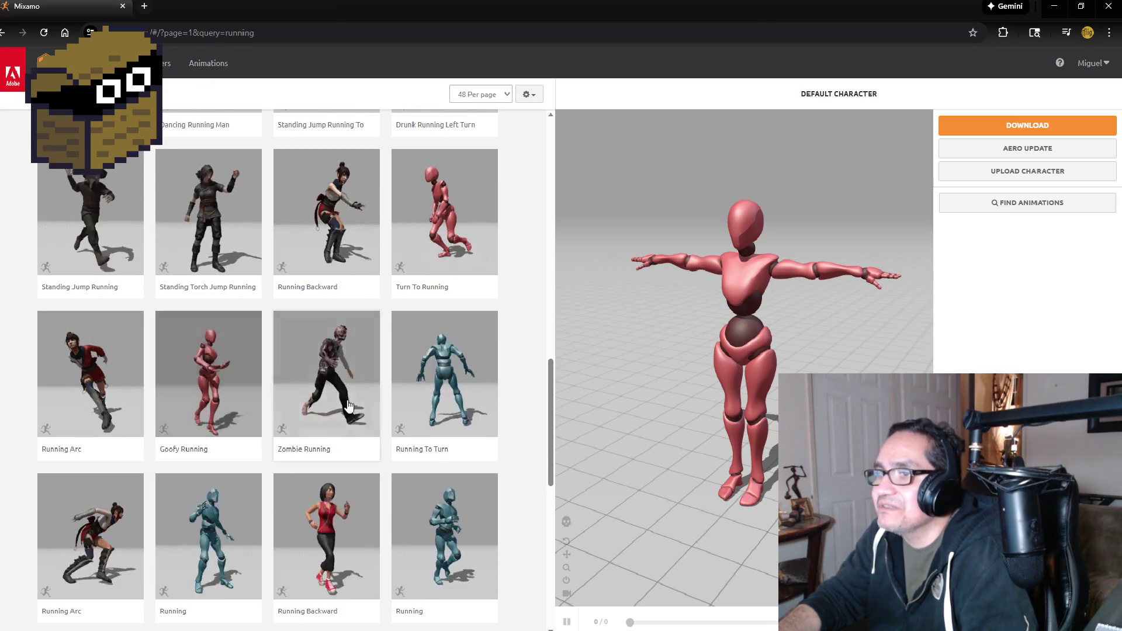
pyautogui.scroll(-3, 339, 433)
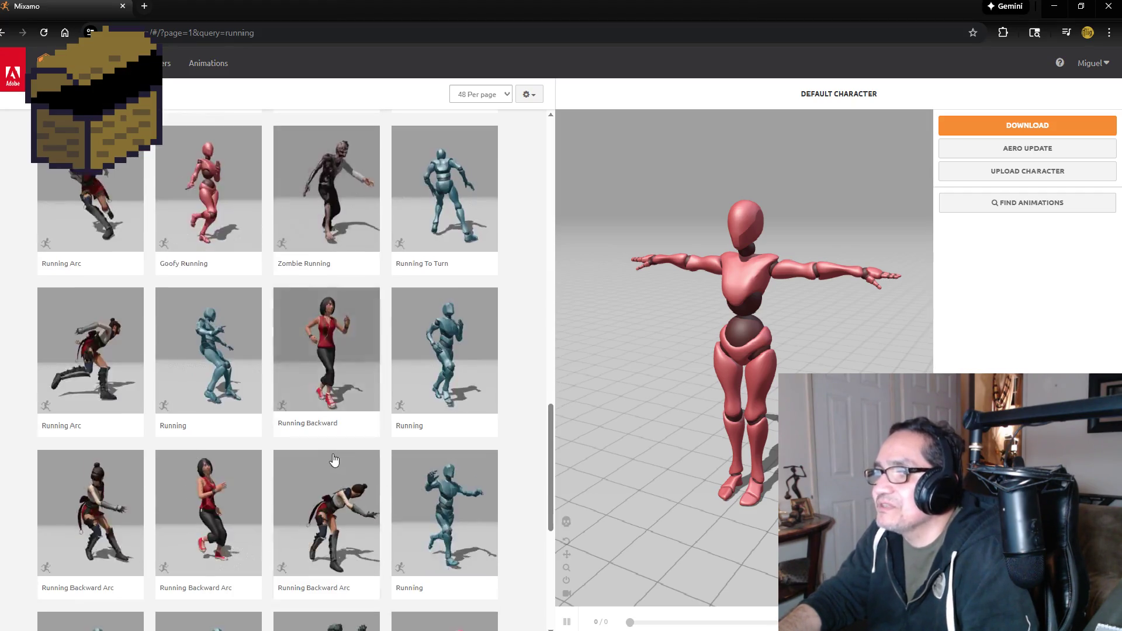
pyautogui.scroll(-2, 344, 459)
pyautogui.scroll(-2, 343, 460)
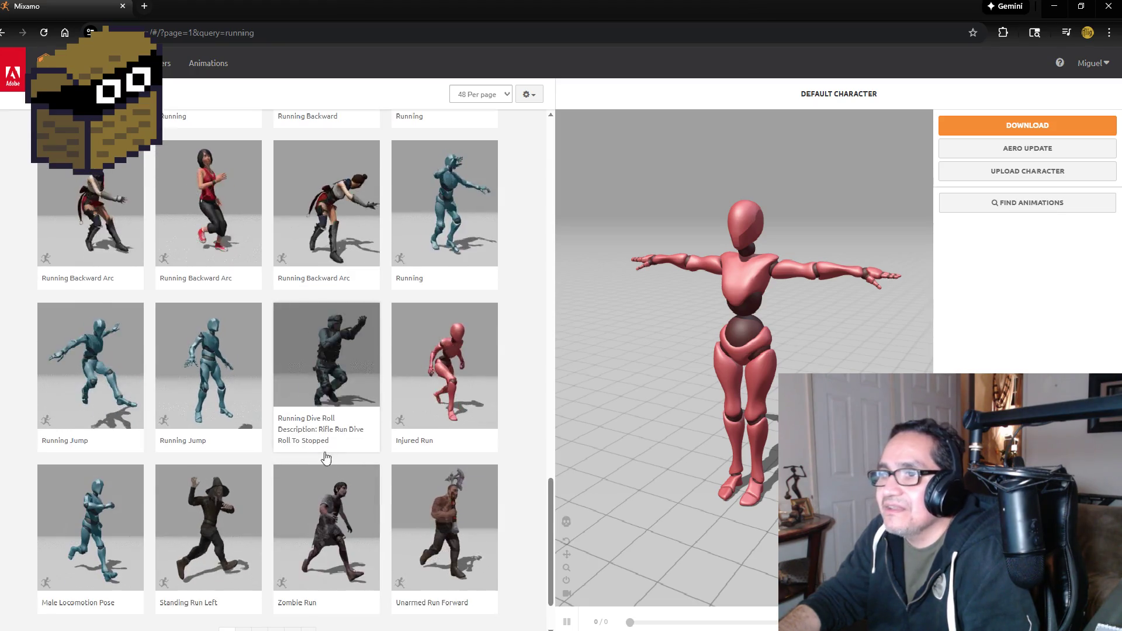
pyautogui.scroll(-2, 330, 468)
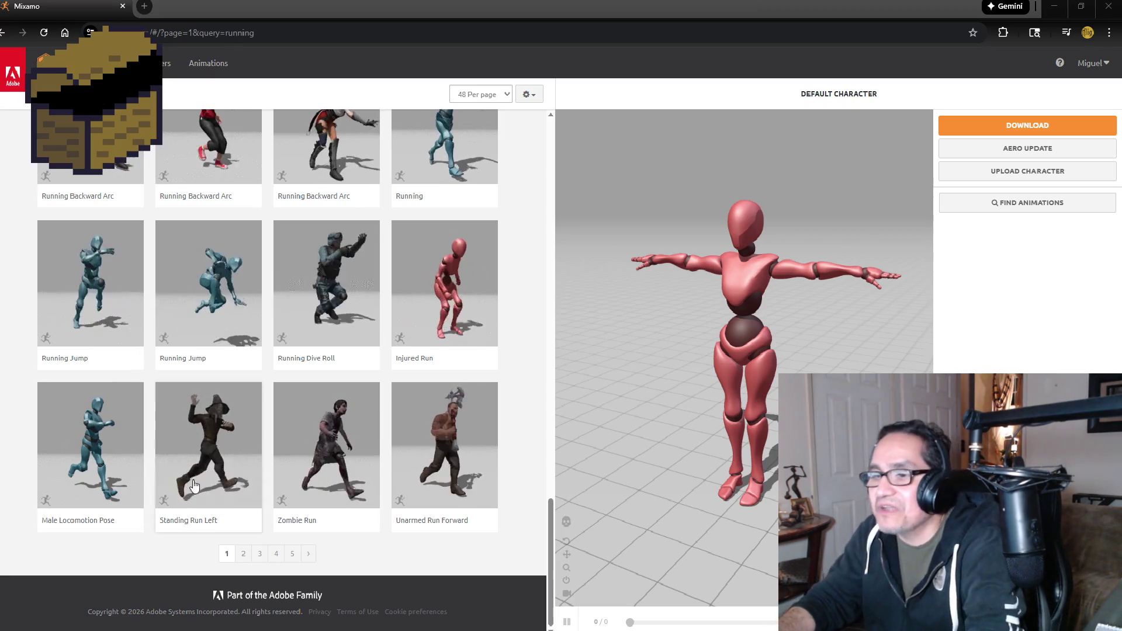
pyautogui.click(239, 553)
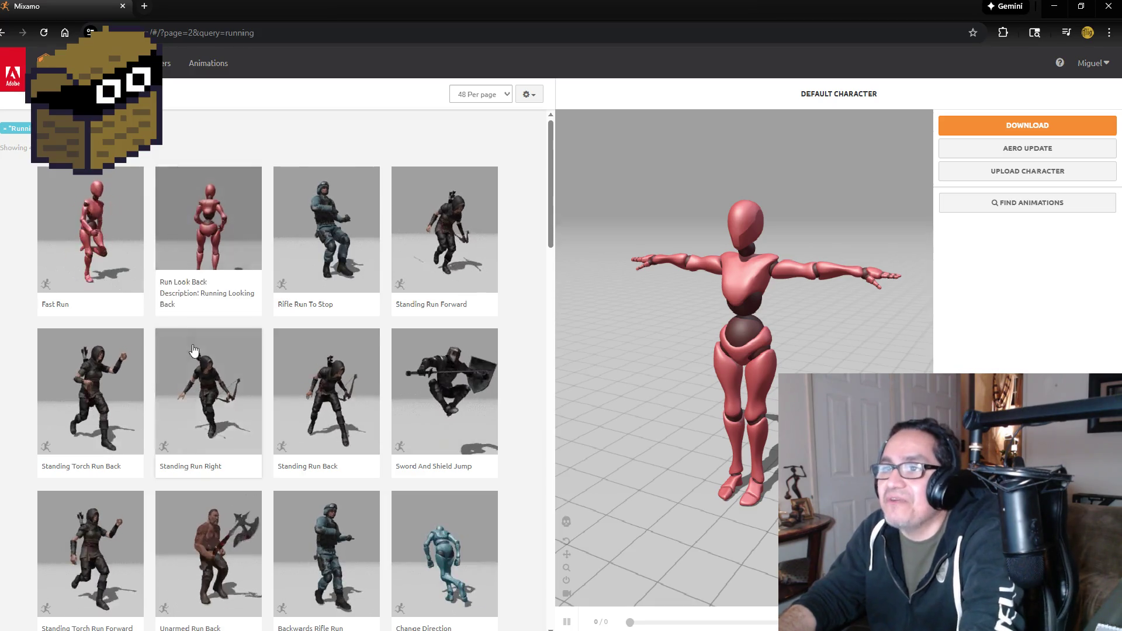
# - Scroll through page 2 of the running results, then clear the search to list all animations
pyautogui.scroll(-3, 346, 384)
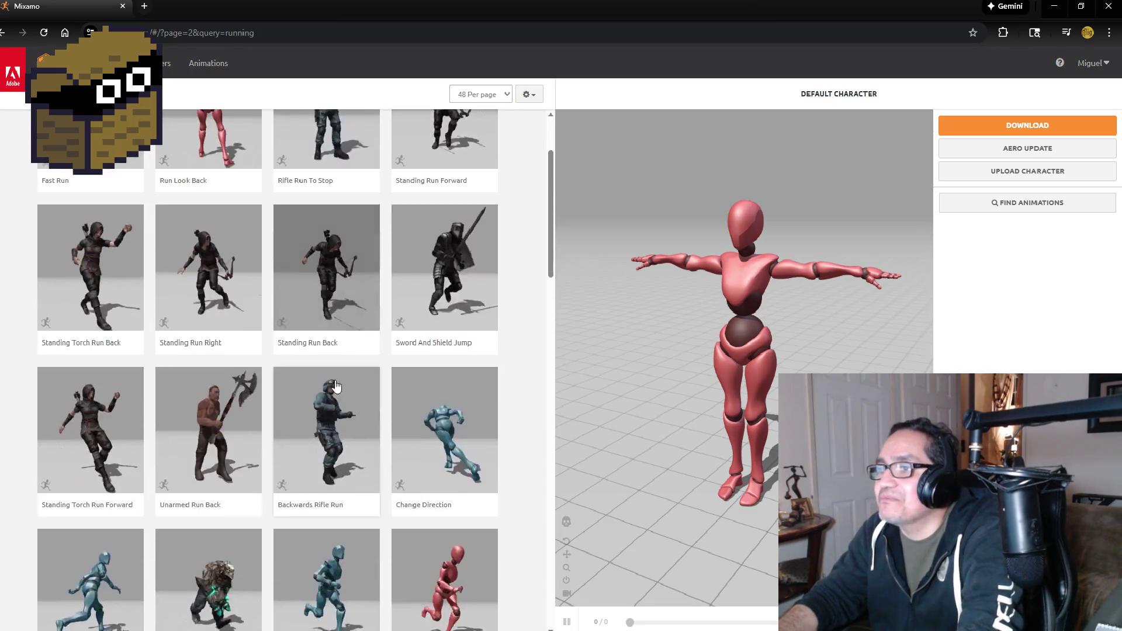
pyautogui.scroll(3, 346, 385)
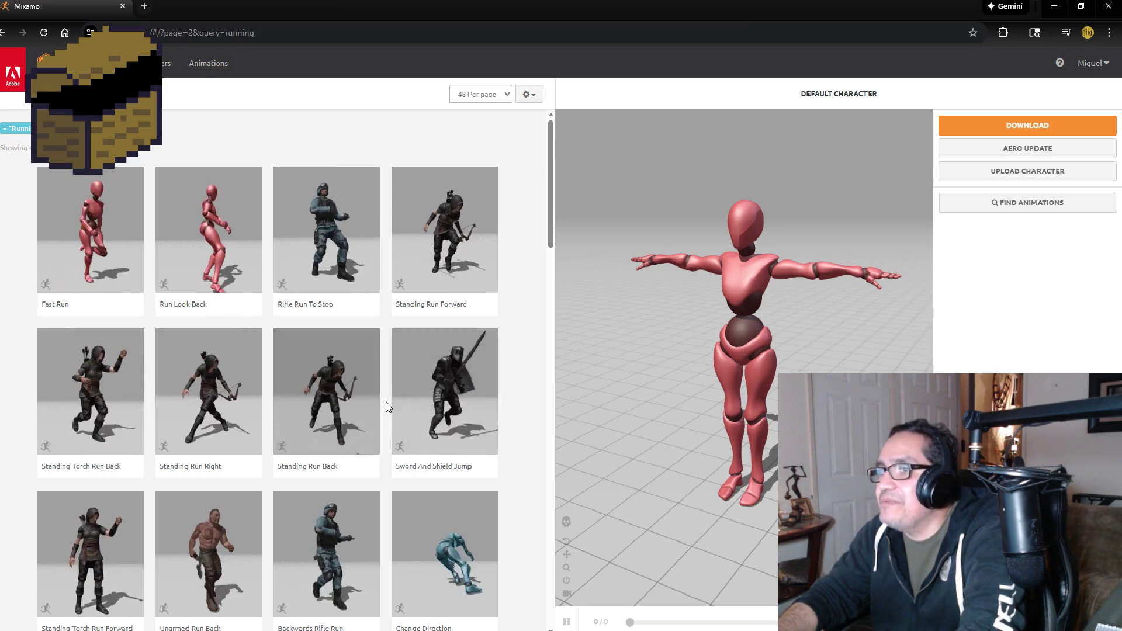
pyautogui.scroll(-2, 349, 412)
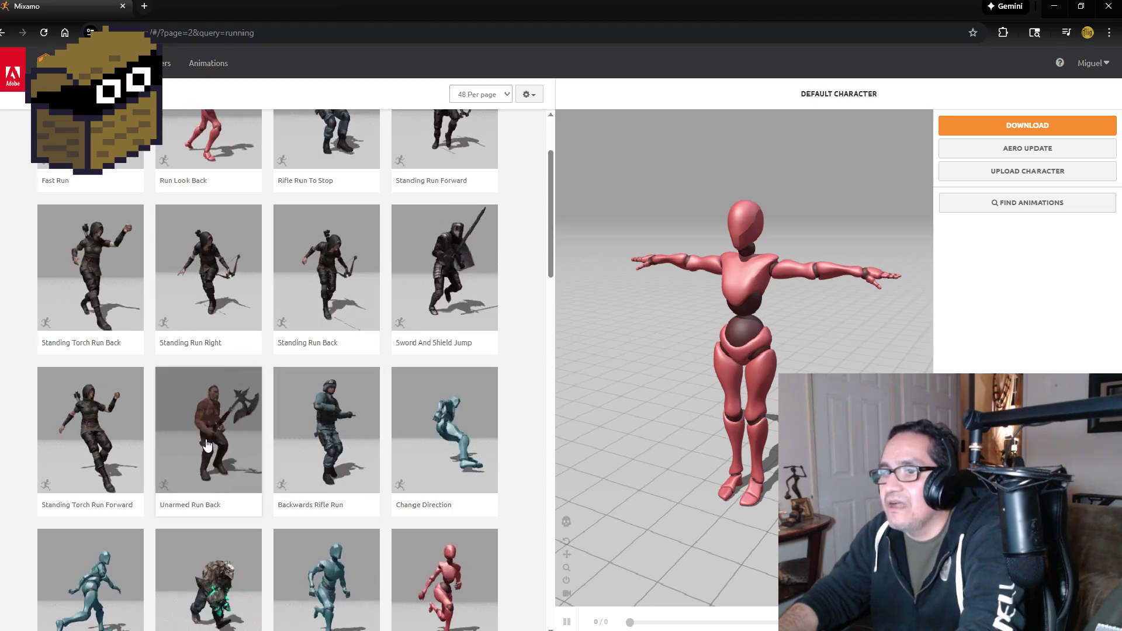
pyautogui.scroll(-3, 226, 467)
pyautogui.scroll(-3, 227, 472)
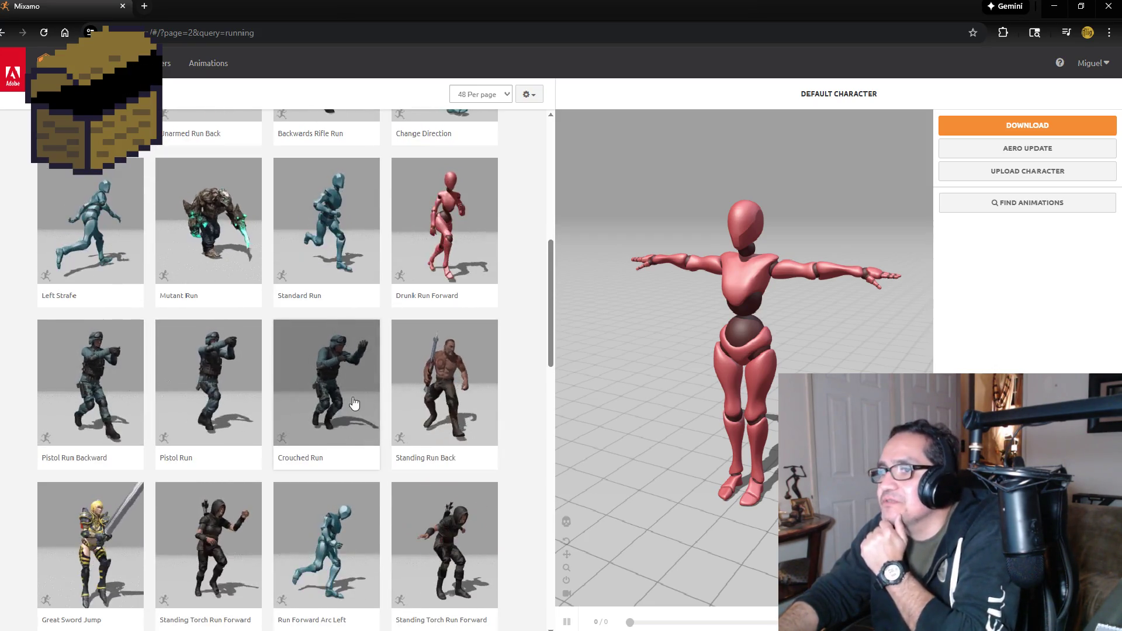
pyautogui.scroll(-3, 332, 432)
pyautogui.scroll(-5, 331, 436)
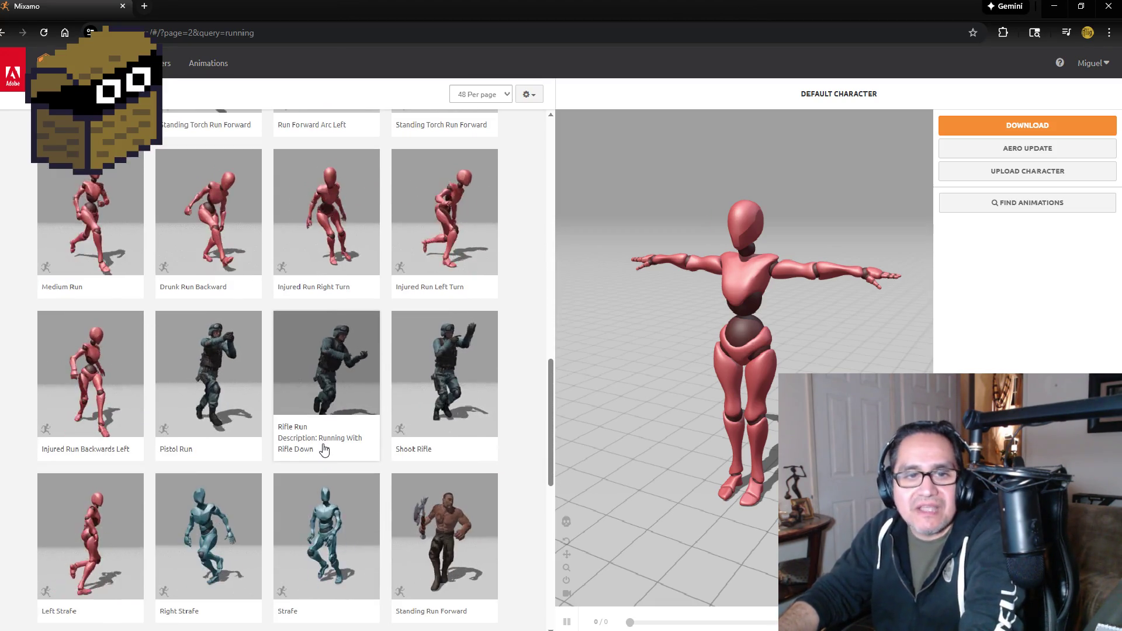
pyautogui.scroll(1, 262, 248)
pyautogui.scroll(8, 262, 248)
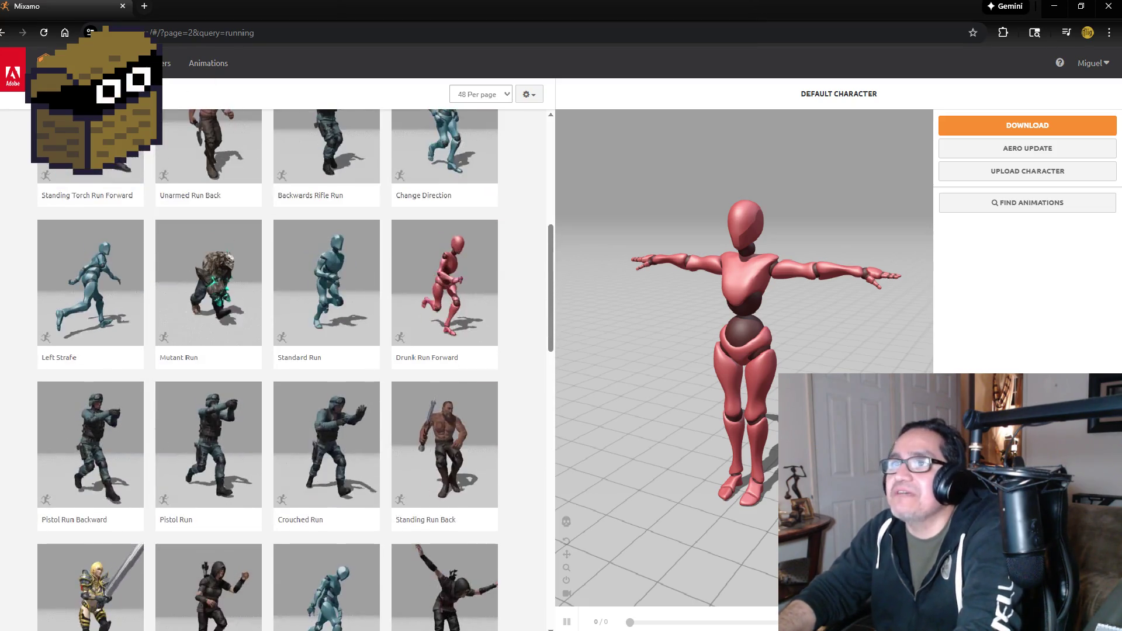
pyautogui.click(154, 94)
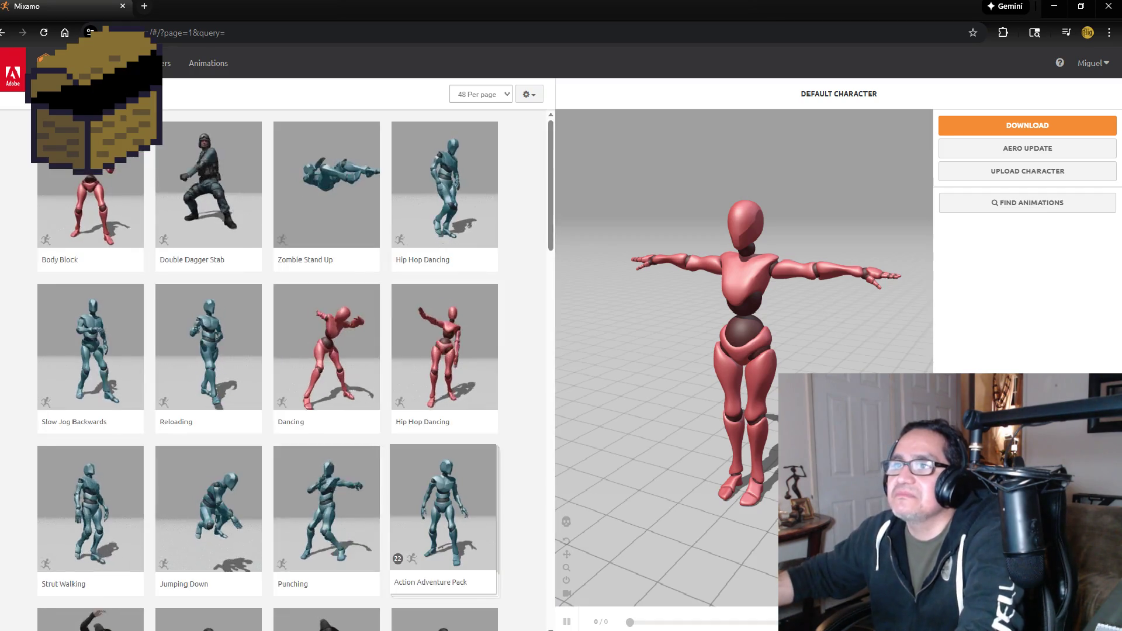
# - Search the animation library for 'dead', then change the query to 'death'
pyautogui.write('dead')
pyautogui.press('Return')
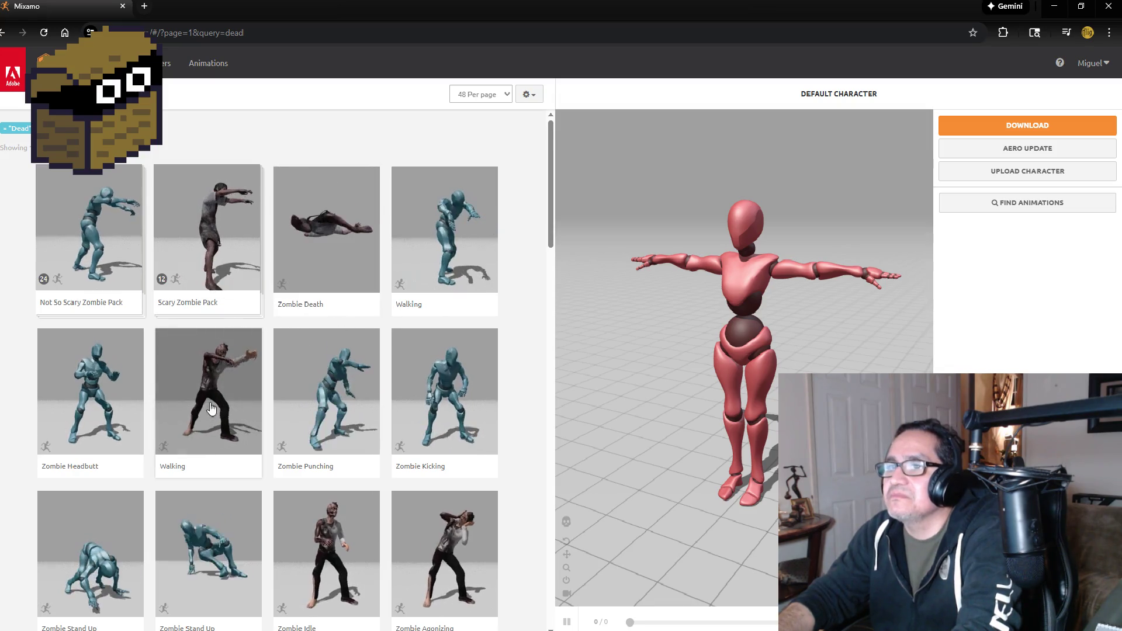
pyautogui.moveTo(6, 175)
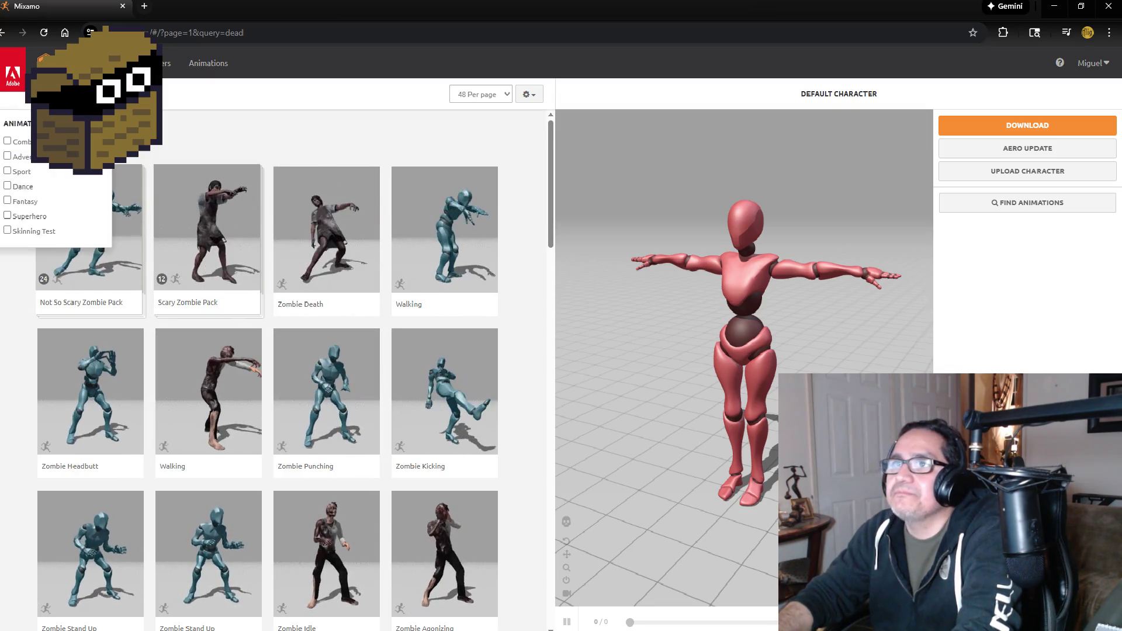
pyautogui.write('th')
pyautogui.press('Return')
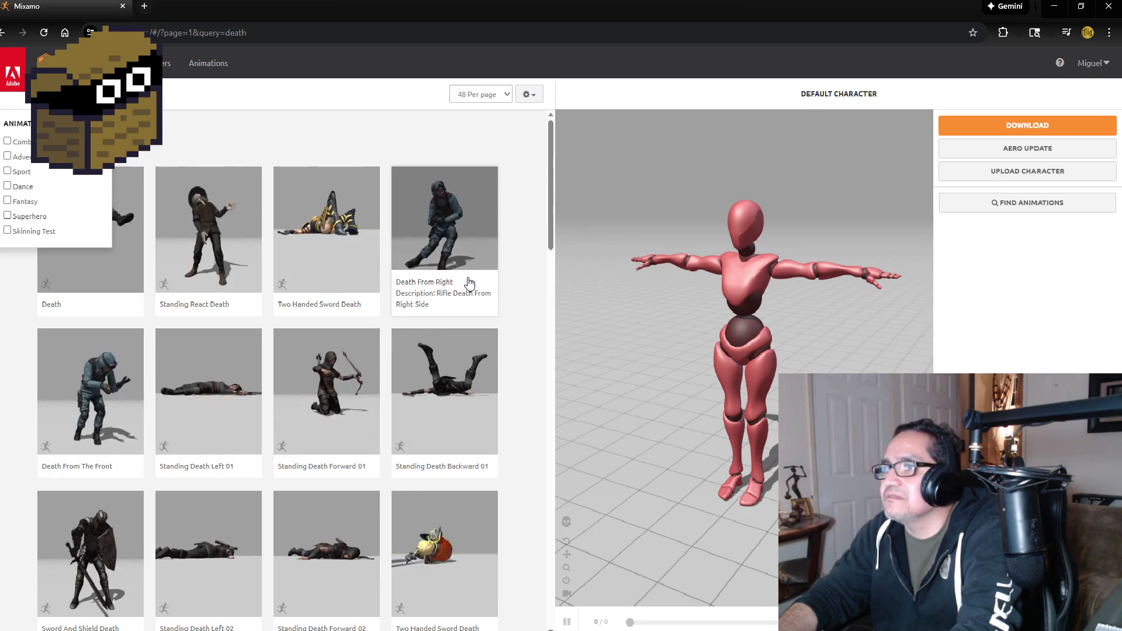
# - Scroll through the death animation results, then minimize the browser to return to Blender
pyautogui.scroll(-3, 456, 269)
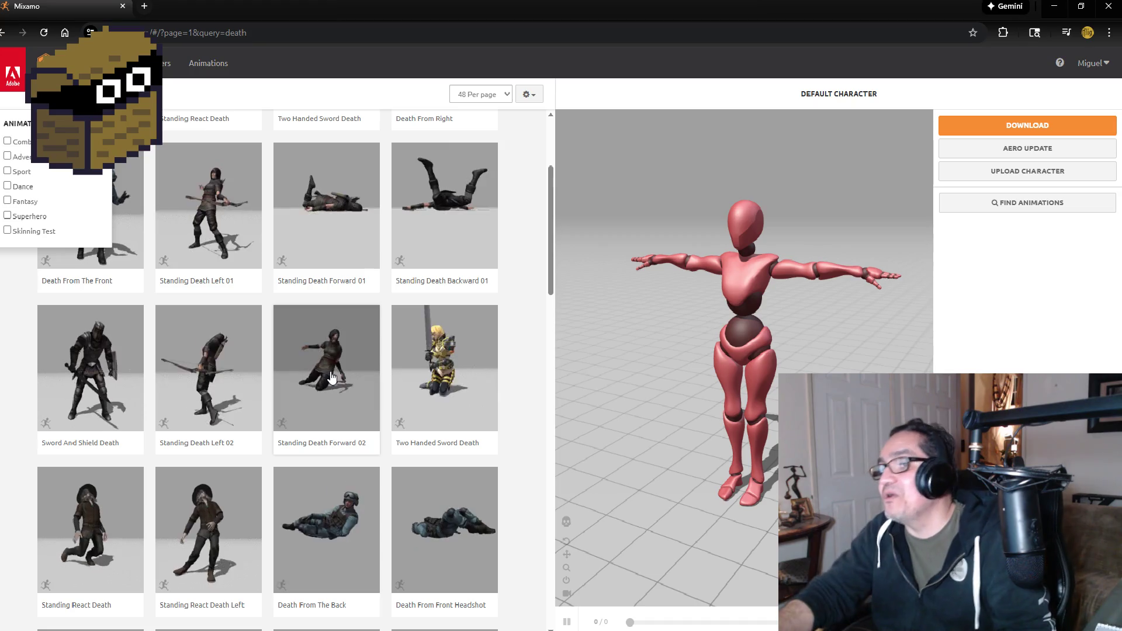
pyautogui.scroll(-2, 371, 410)
pyautogui.scroll(-4, 368, 421)
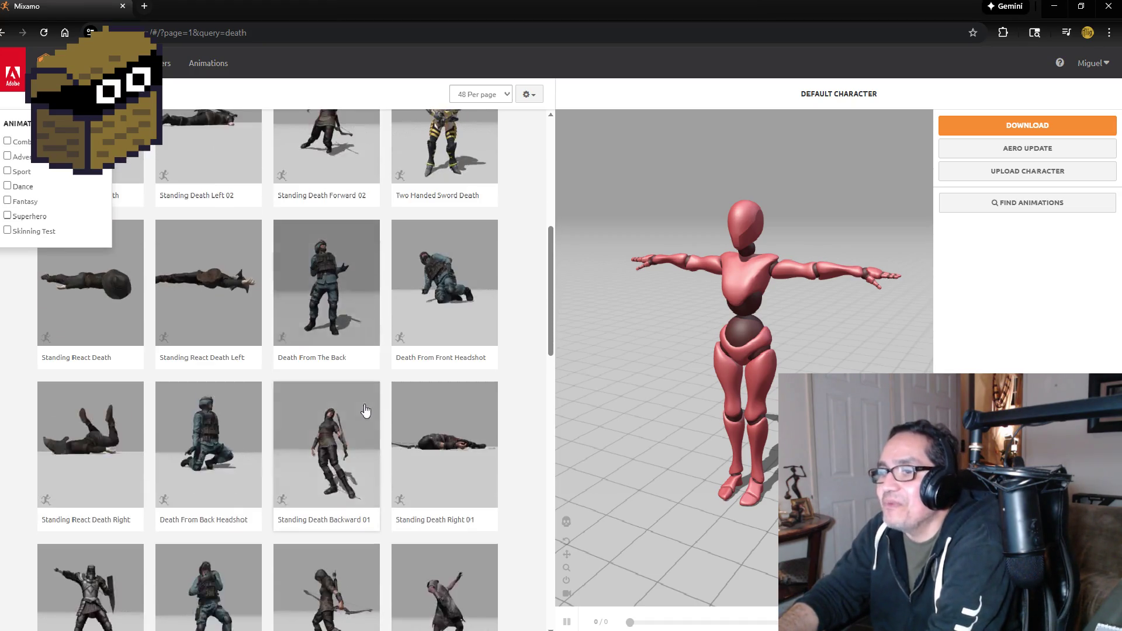
pyautogui.scroll(-1, 359, 462)
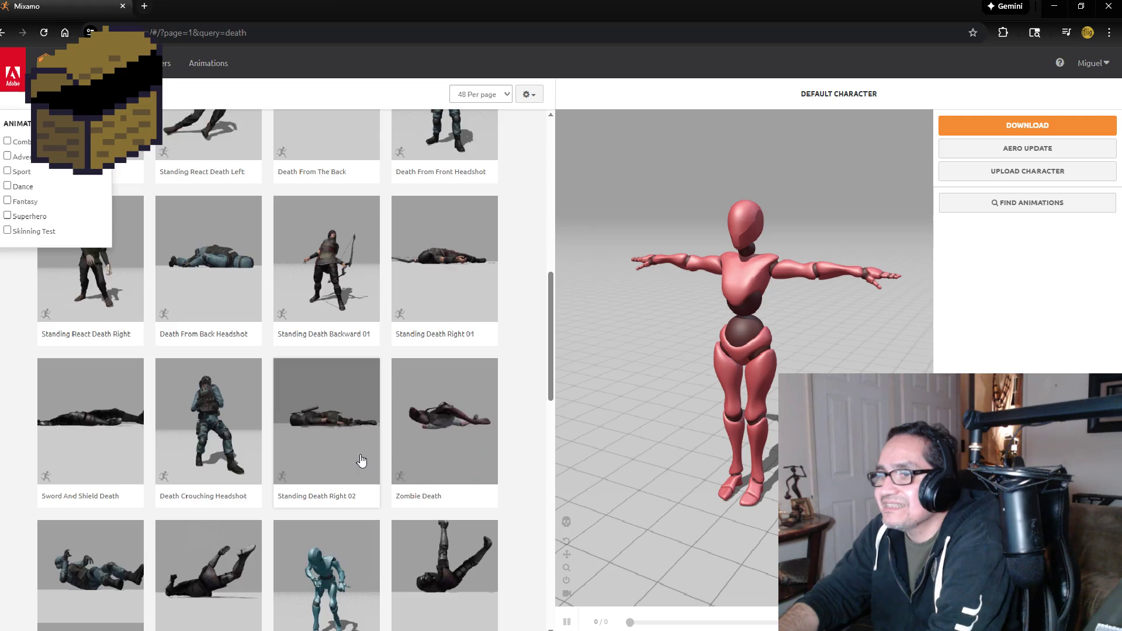
pyautogui.scroll(-2, 349, 454)
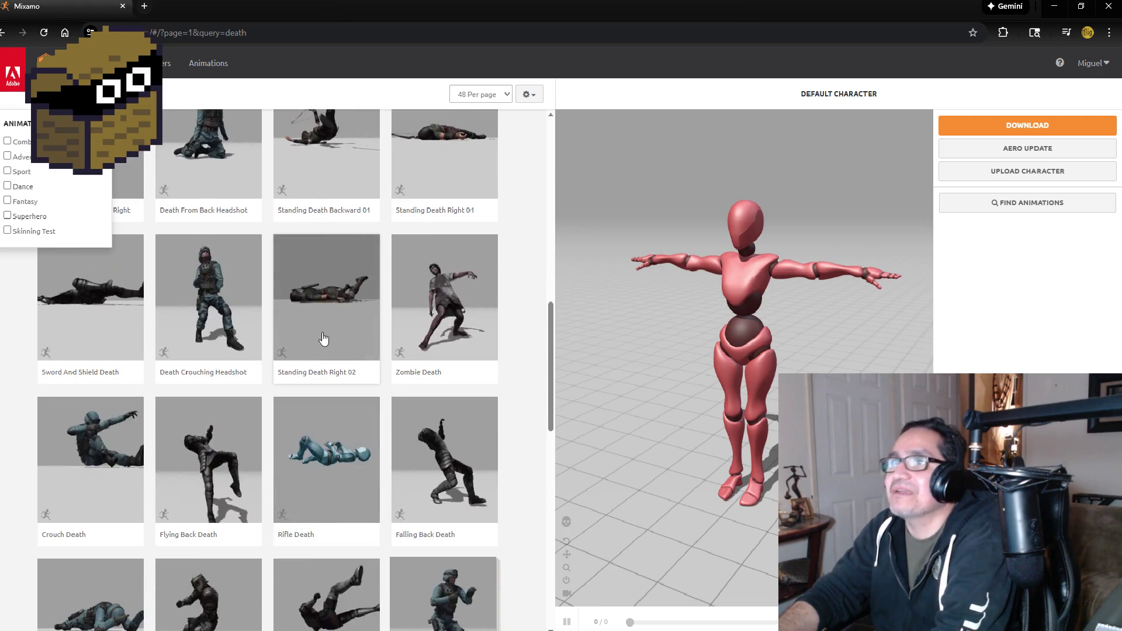
pyautogui.click(1056, 10)
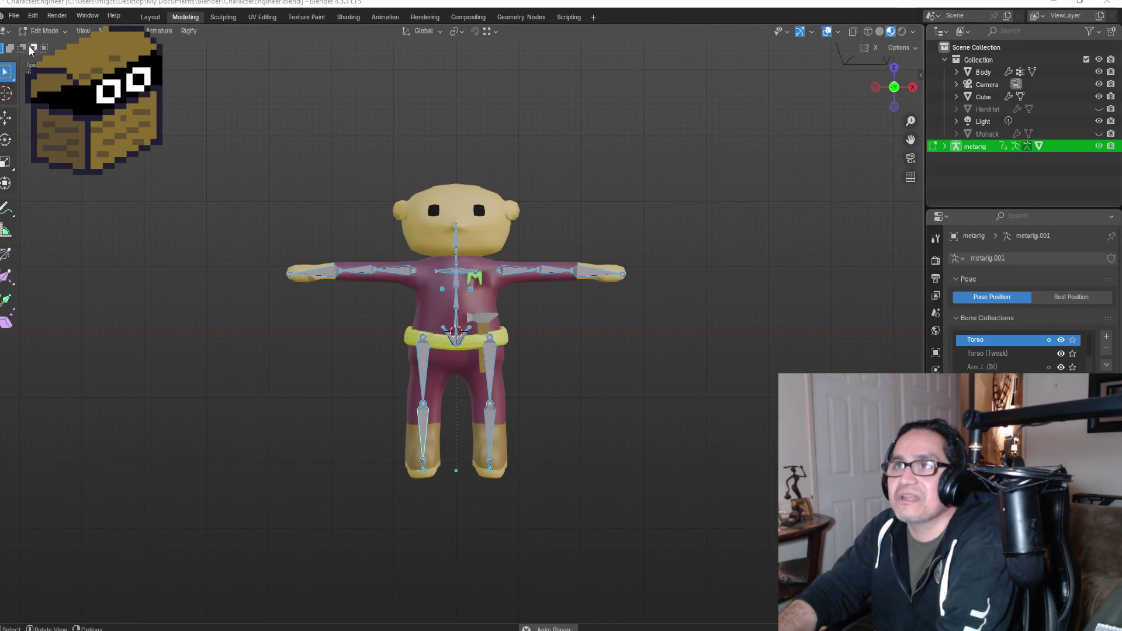
# - Start an FBX export and open the Tech Recharge project under the Unity bookmark, sorted by date modified
pyautogui.click(16, 17)
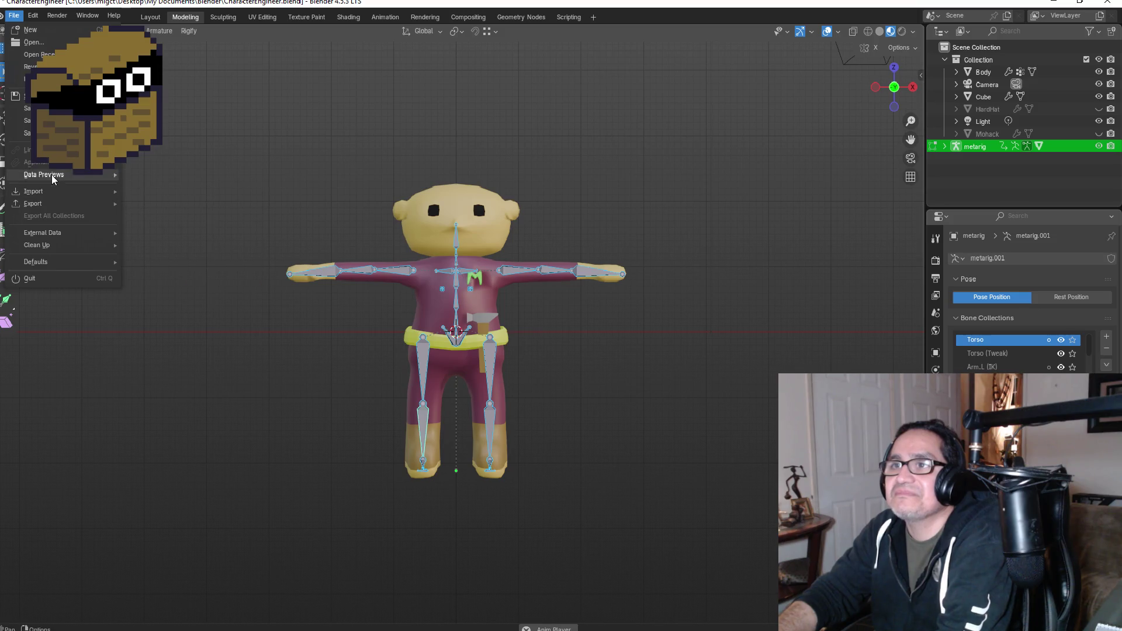
pyautogui.moveTo(51, 205)
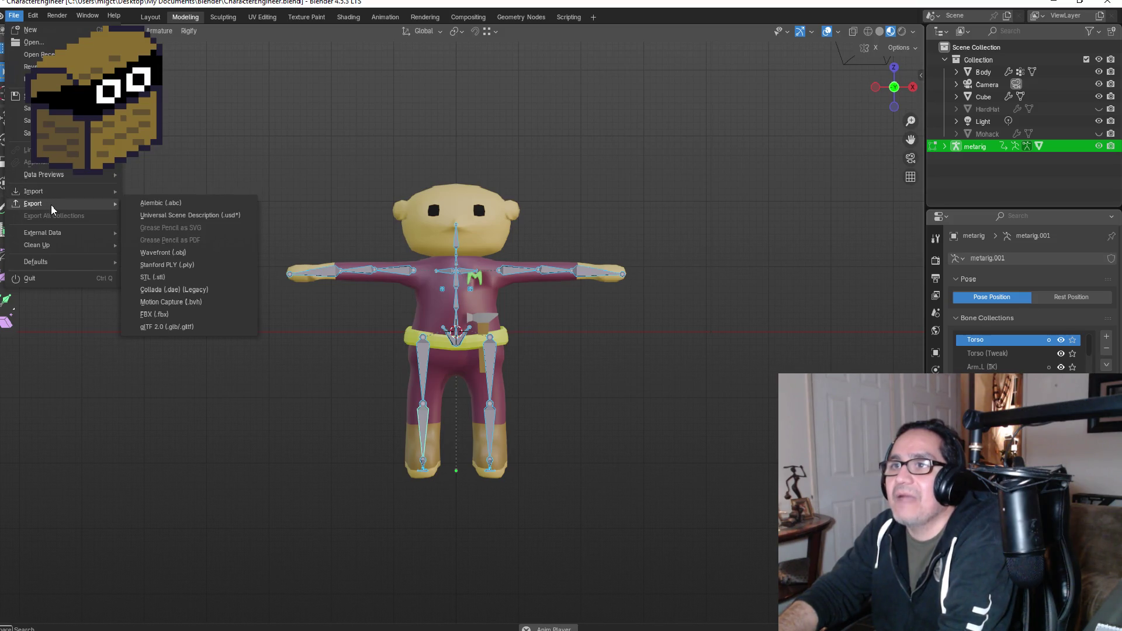
pyautogui.click(176, 315)
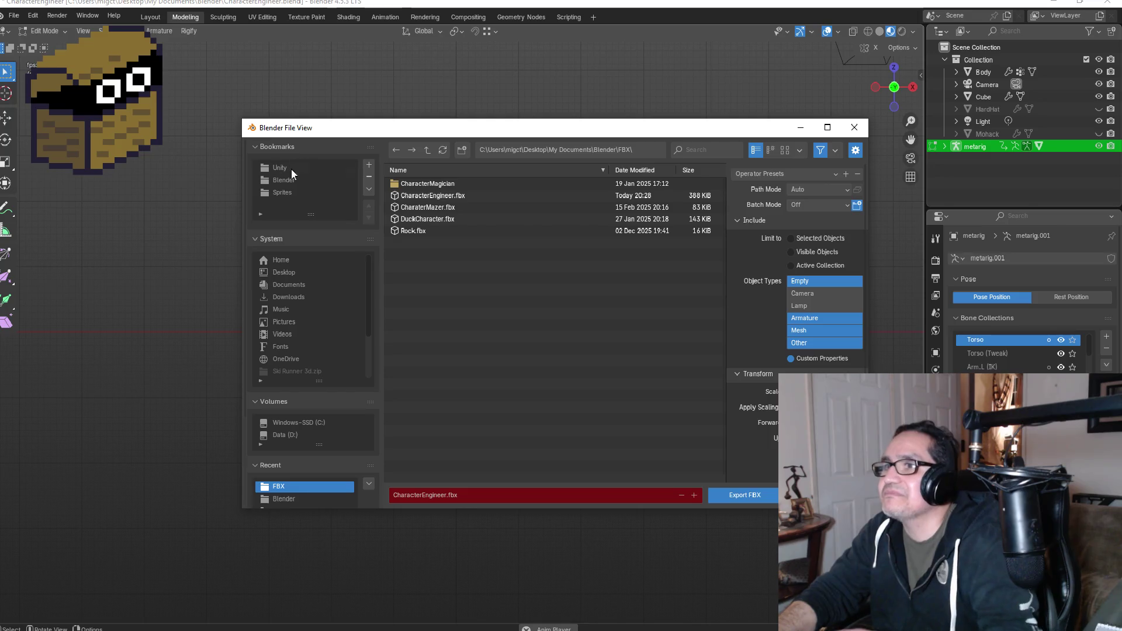
pyautogui.click(304, 165)
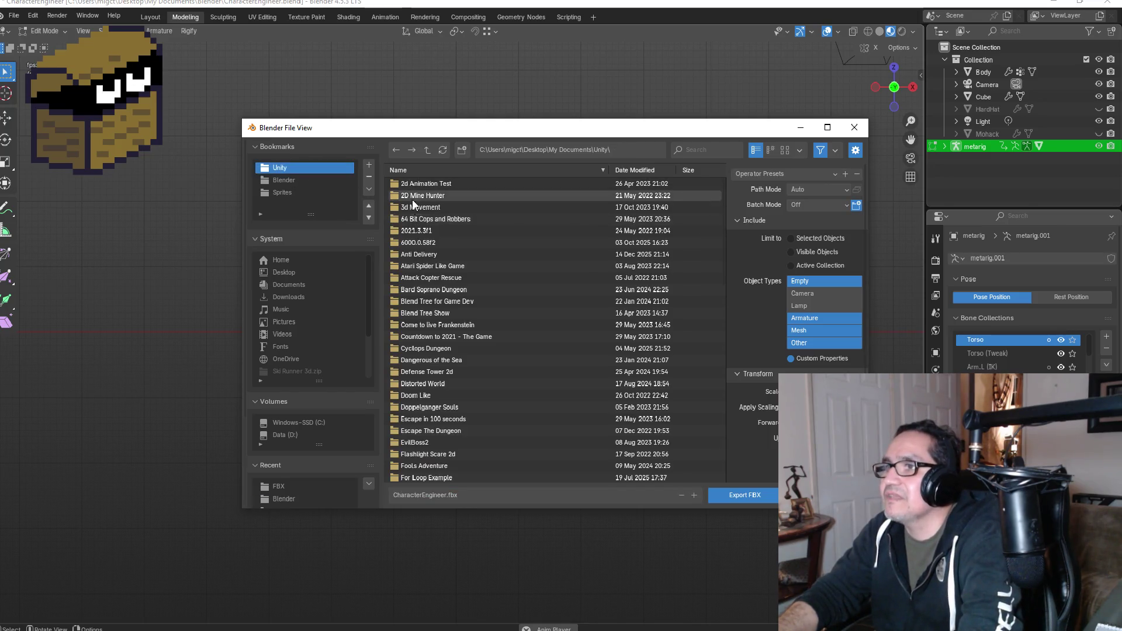
pyautogui.click(549, 167)
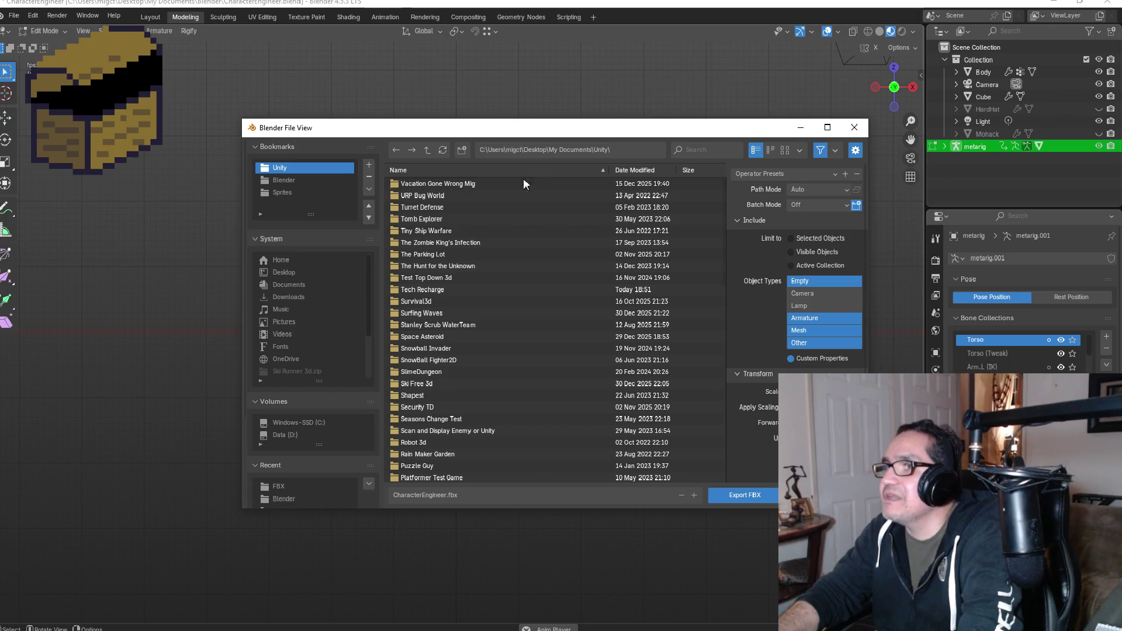
pyautogui.click(639, 170)
pyautogui.click(435, 182)
pyautogui.doubleClick(436, 183)
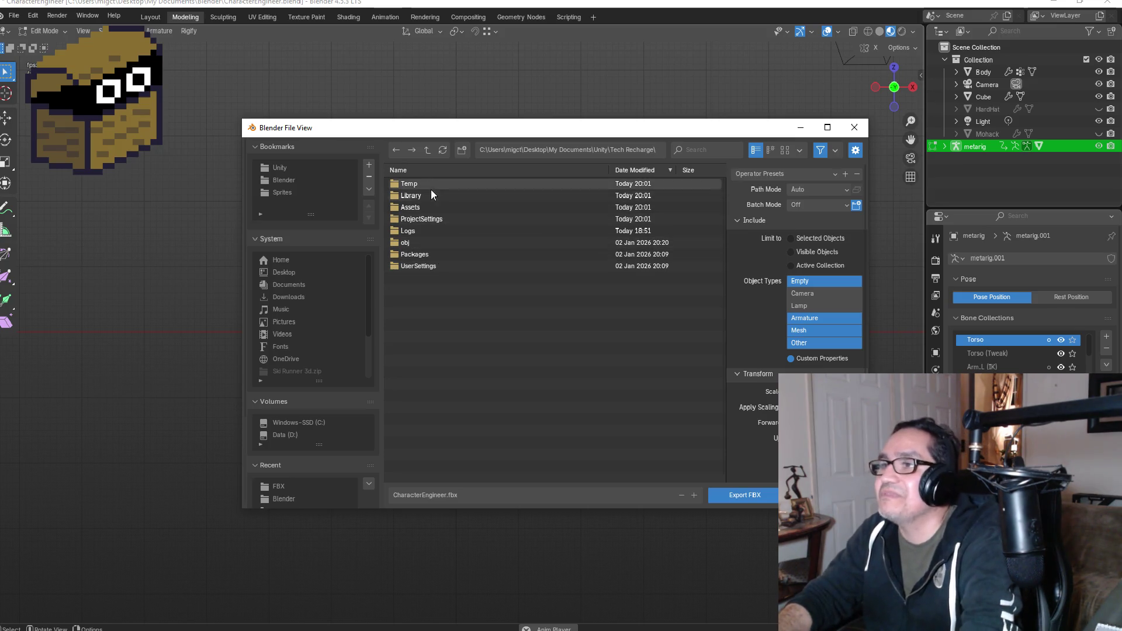
# - Export the character as CharacterEngineer.fbx into Assets/3d Art
pyautogui.click(432, 209)
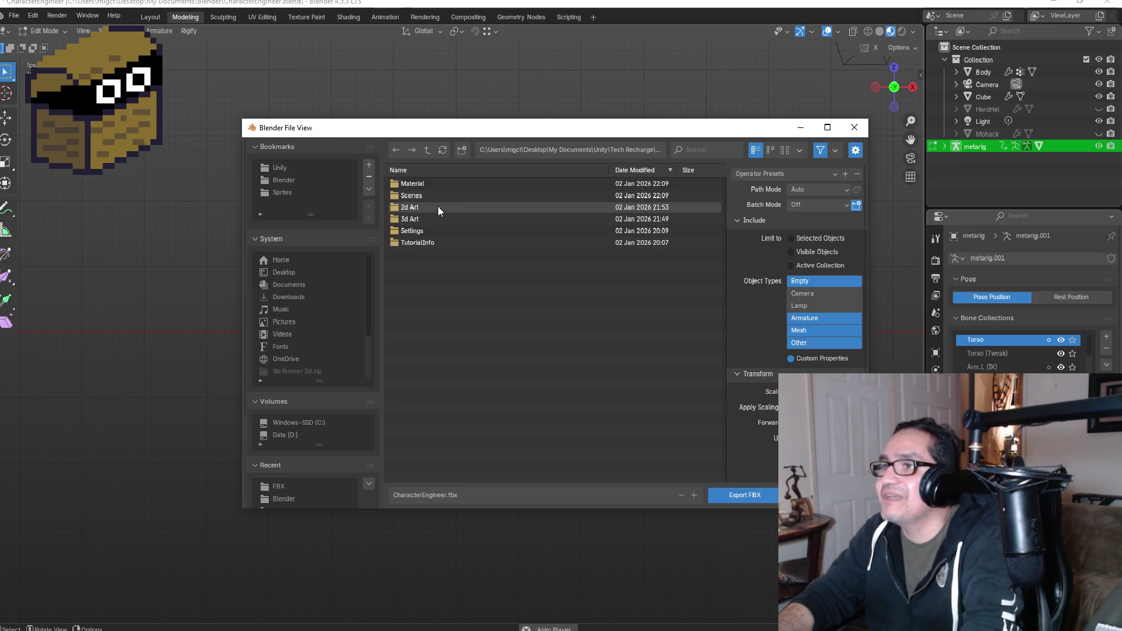
pyautogui.click(438, 221)
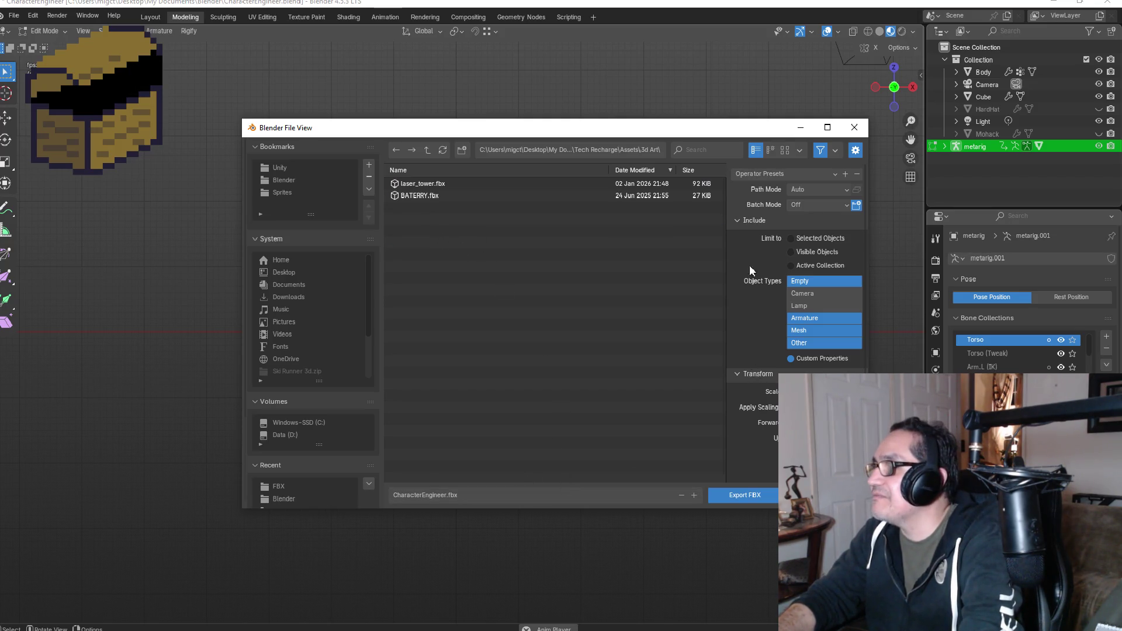
pyautogui.click(767, 173)
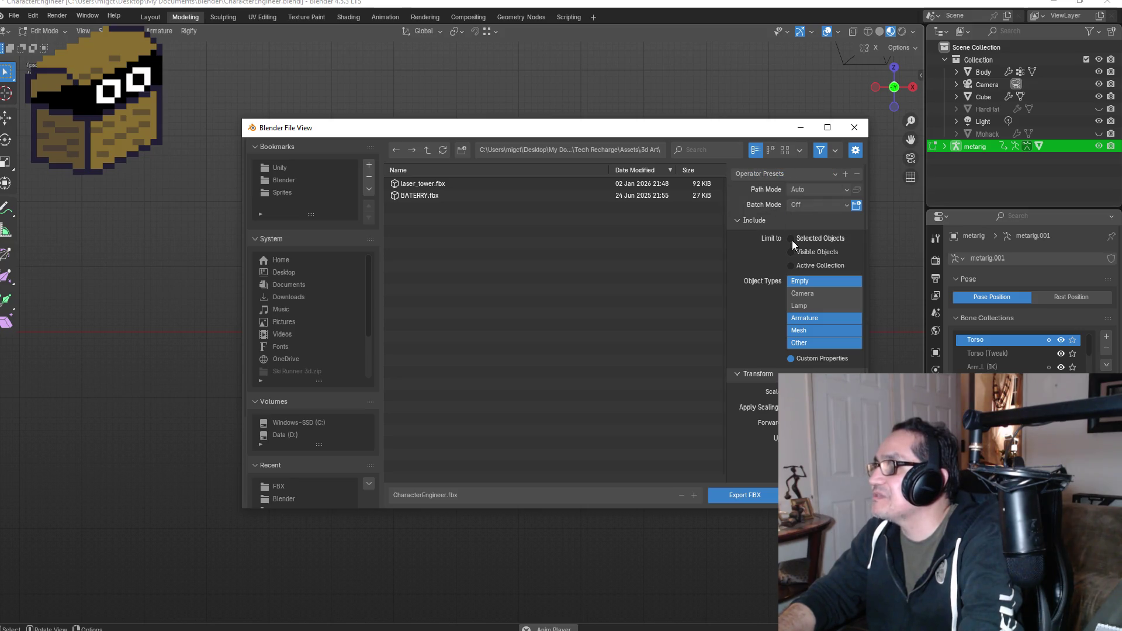
pyautogui.click(734, 493)
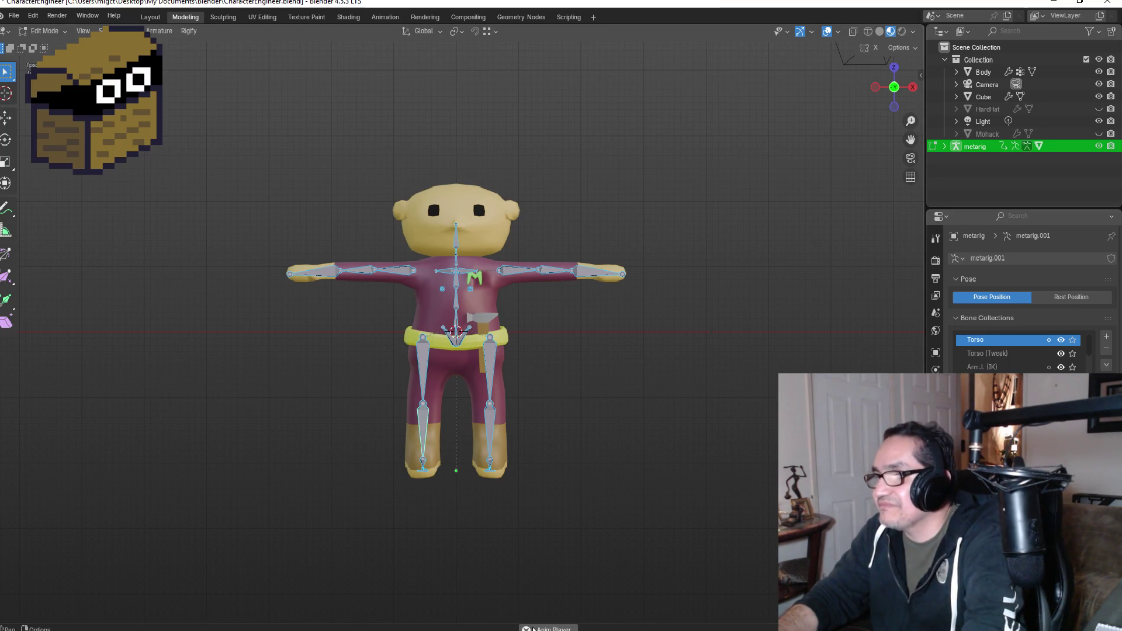
# - In Unity, open the Project panel's 3d Art folder to see CharacterEngineer
pyautogui.click(1053, 2)
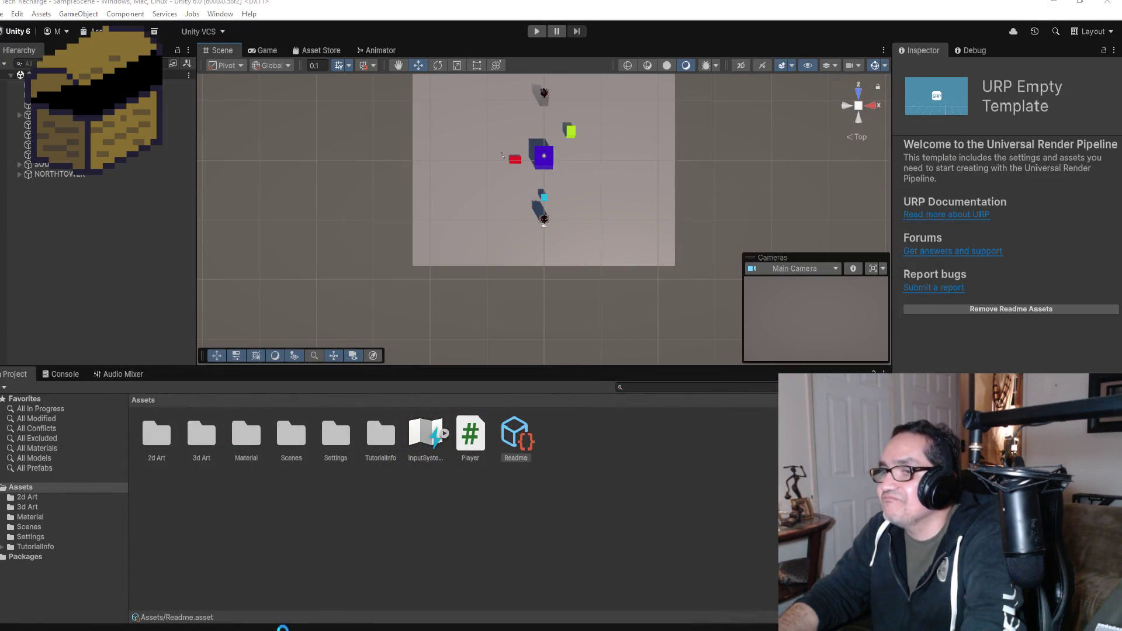
pyautogui.click(205, 442)
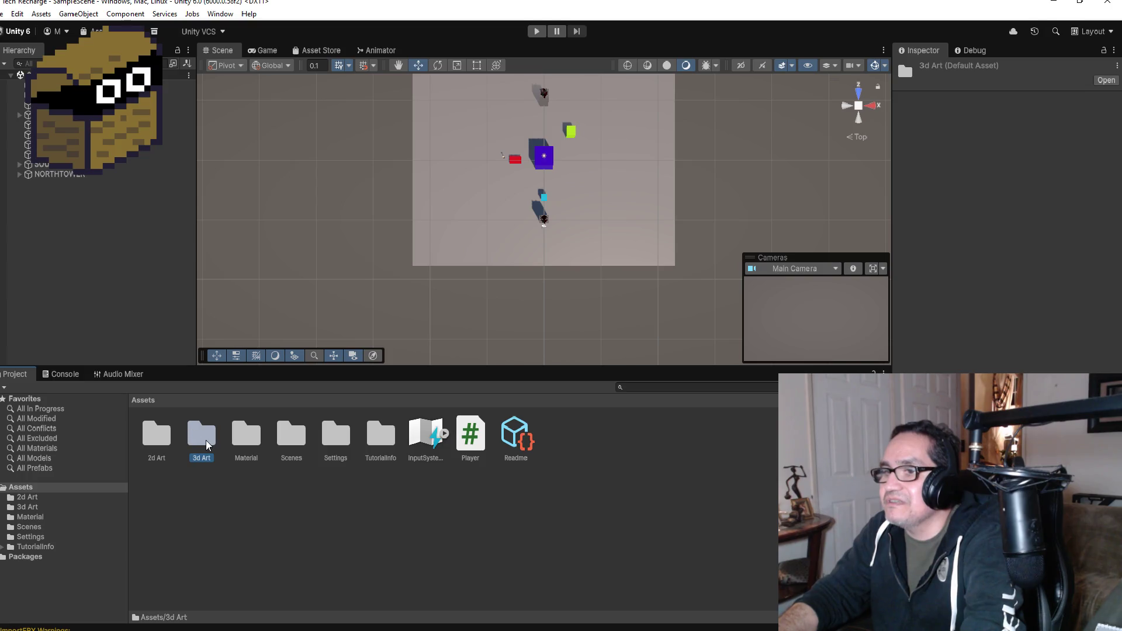
pyautogui.doubleClick(207, 446)
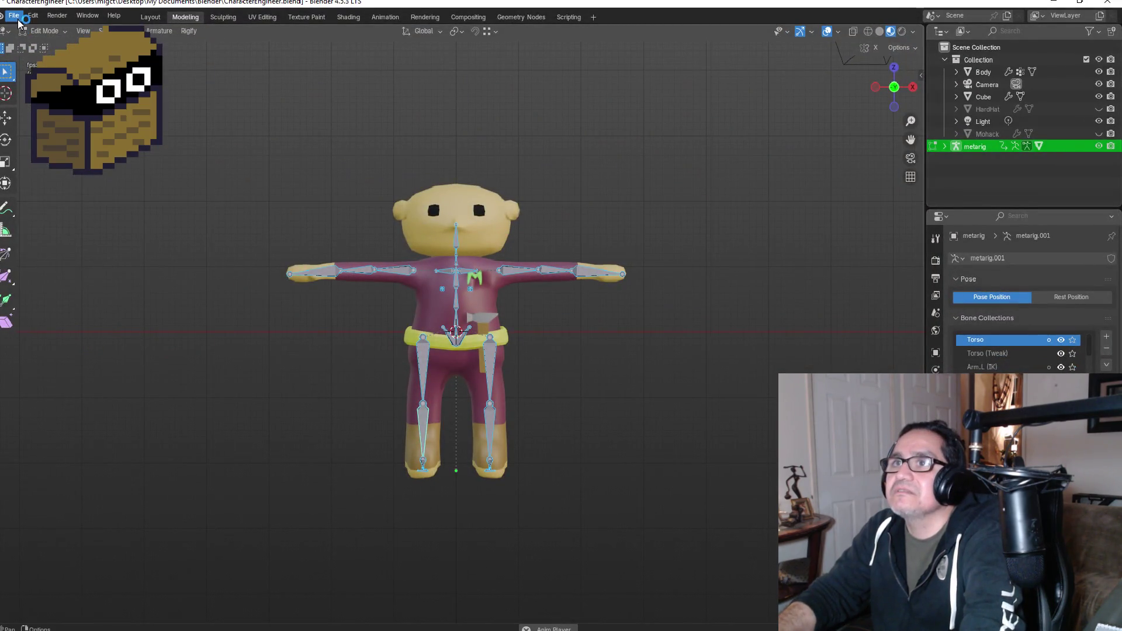
pyautogui.click(18, 20)
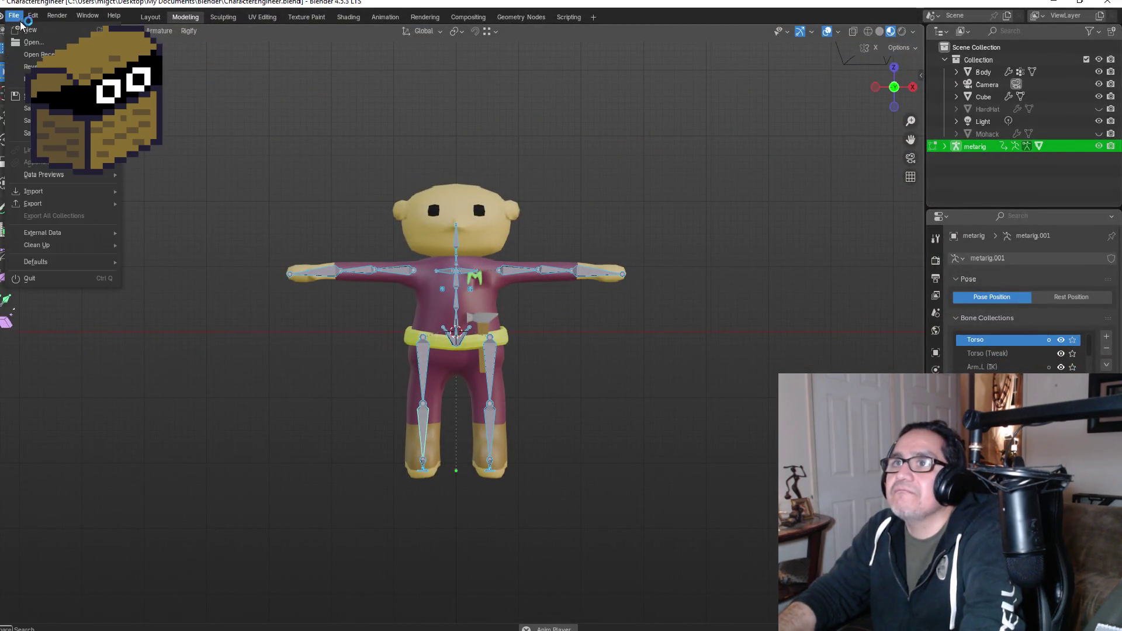
# - Start another FBX export and browse to Tech Recharge/Assets/3d Art, checking Library and Temp along the way
pyautogui.moveTo(56, 206)
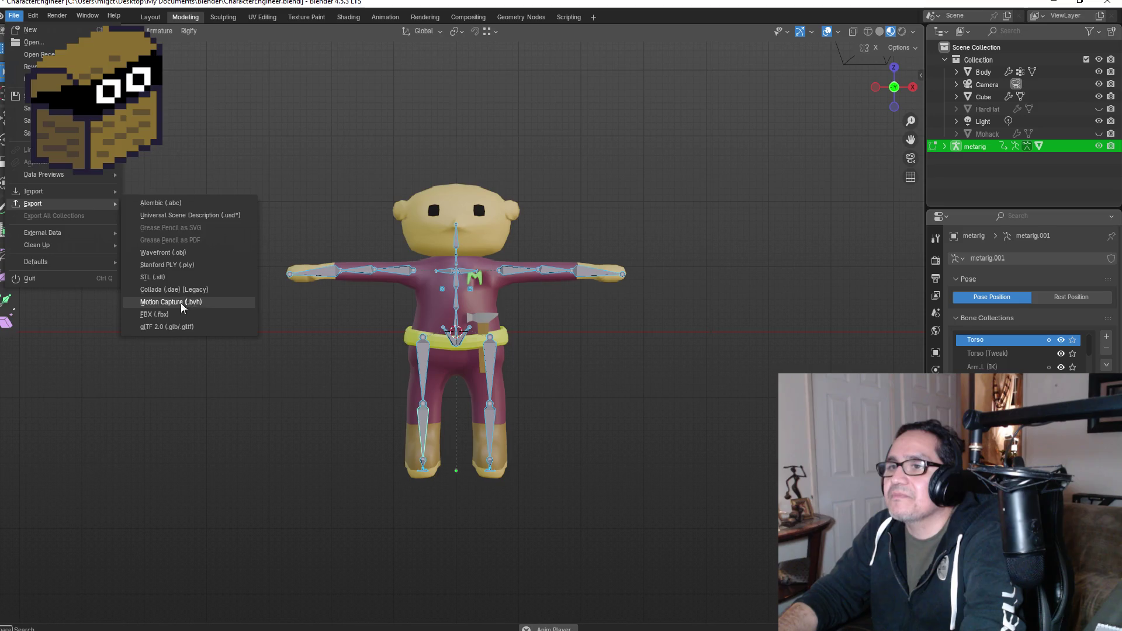
pyautogui.click(155, 314)
pyautogui.click(288, 168)
pyautogui.click(409, 184)
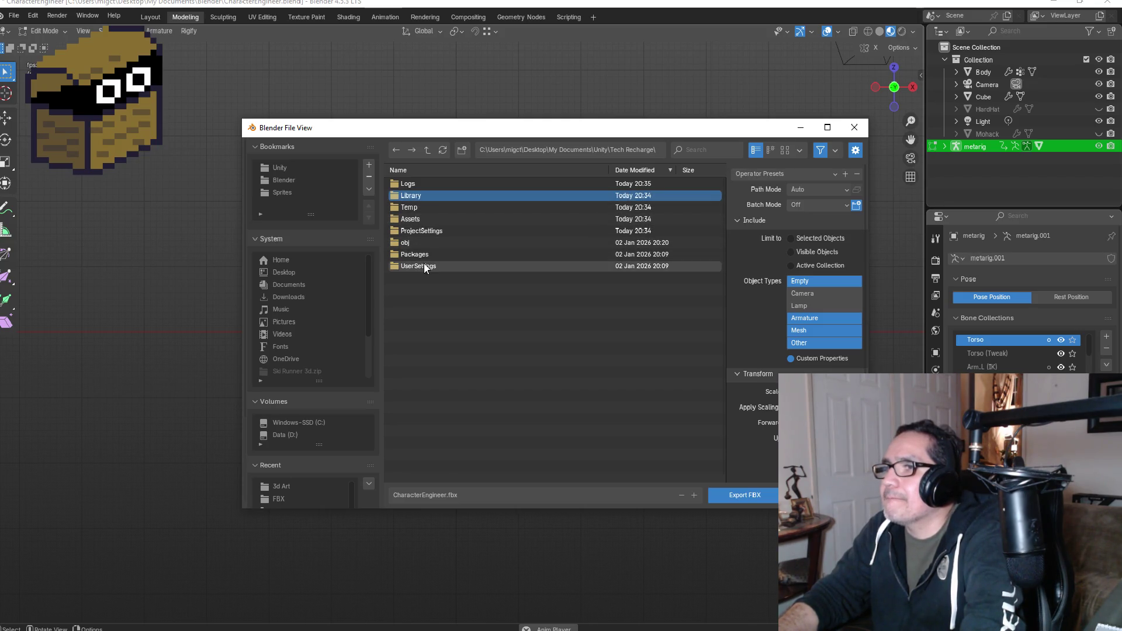
pyautogui.click(413, 196)
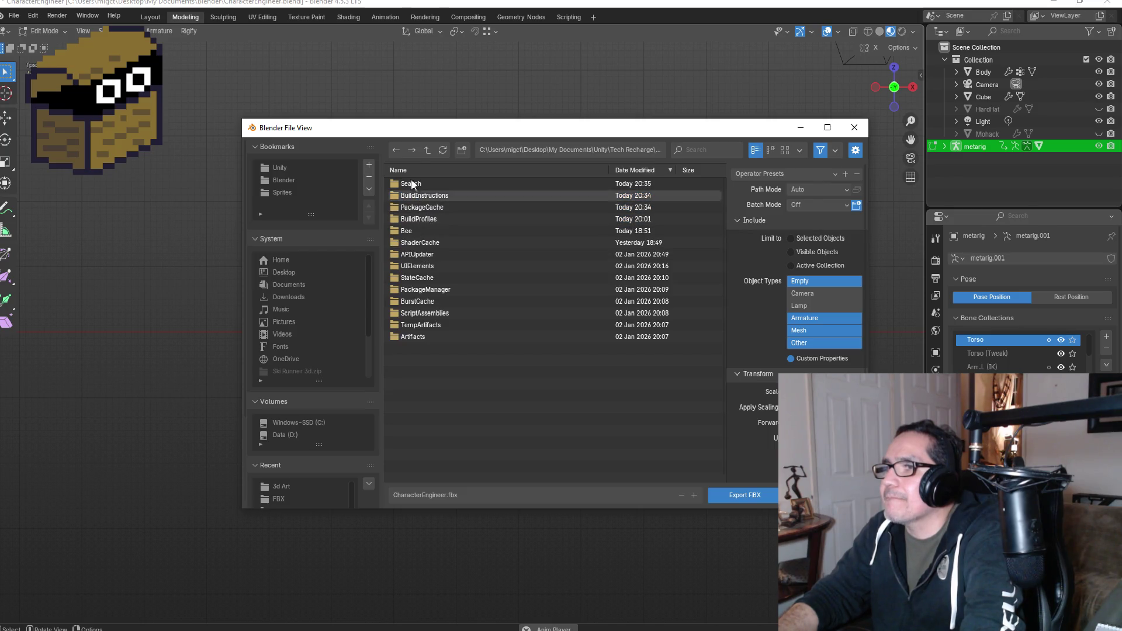
pyautogui.click(395, 152)
pyautogui.click(418, 209)
pyautogui.click(395, 151)
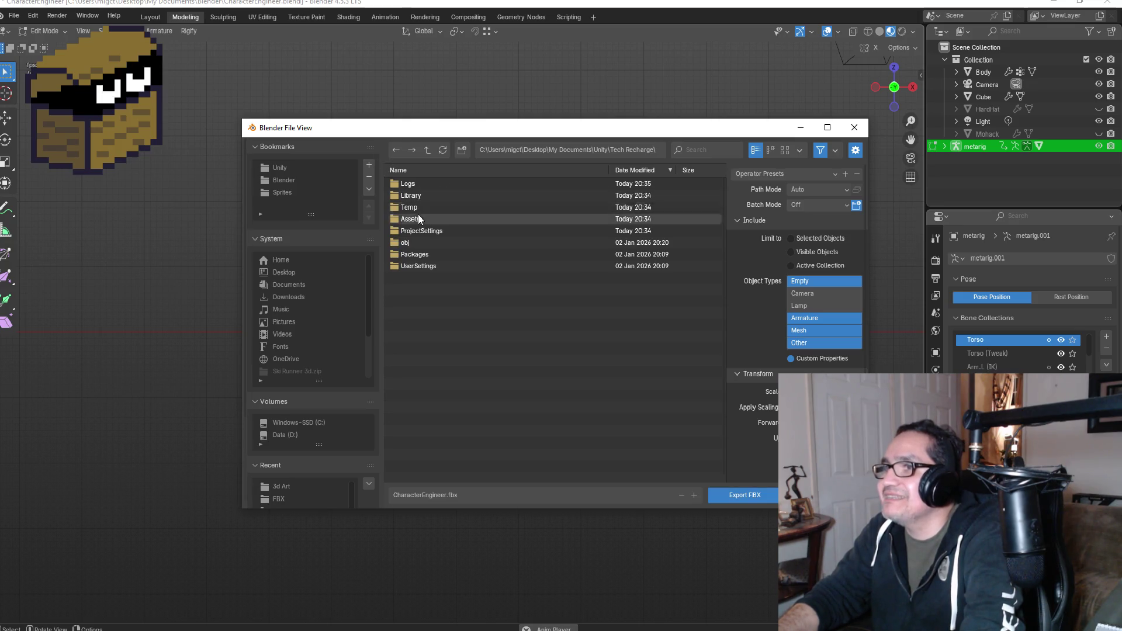
pyautogui.click(419, 219)
pyautogui.click(420, 186)
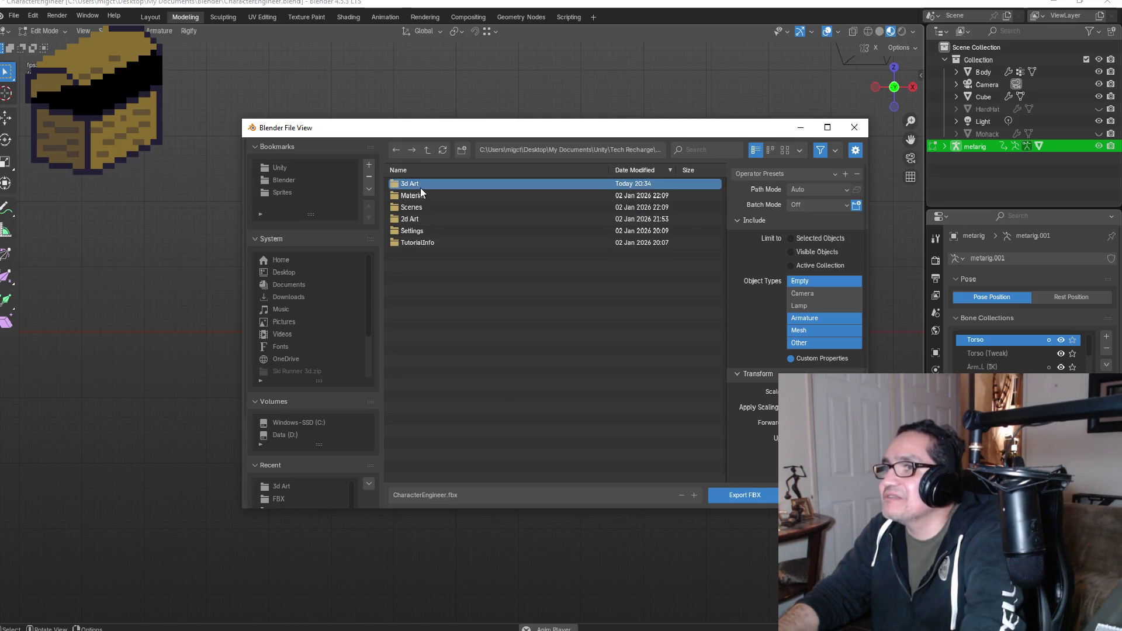
# - Review the export settings and export, overwriting the existing CharacterEngineer.fbx
pyautogui.click(775, 175)
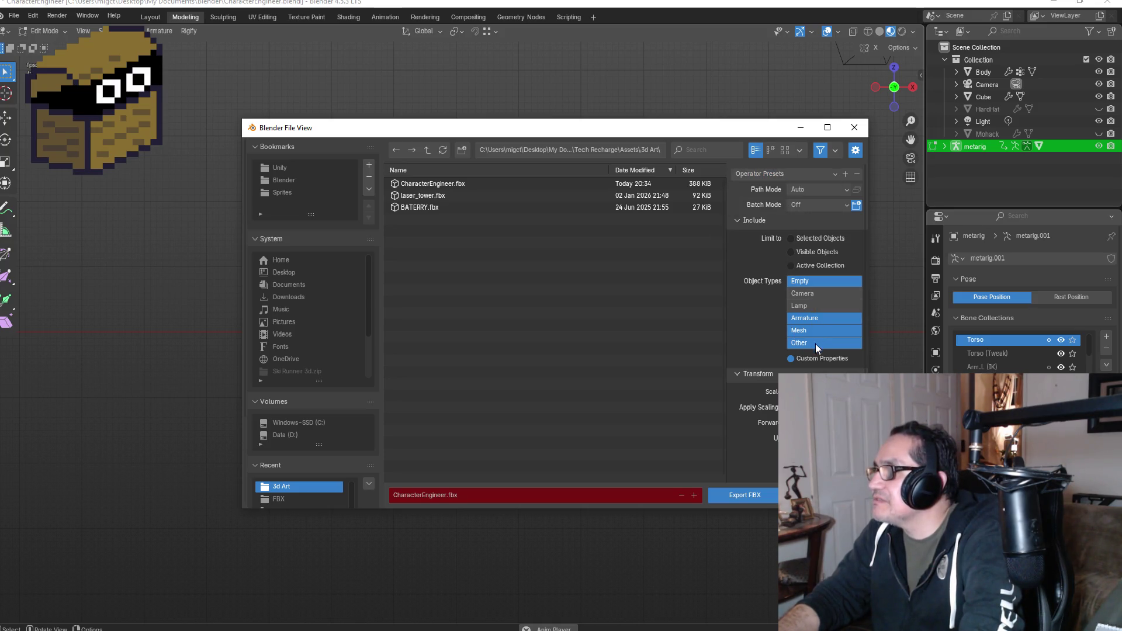
pyautogui.scroll(-1, 816, 346)
pyautogui.scroll(-1, 830, 327)
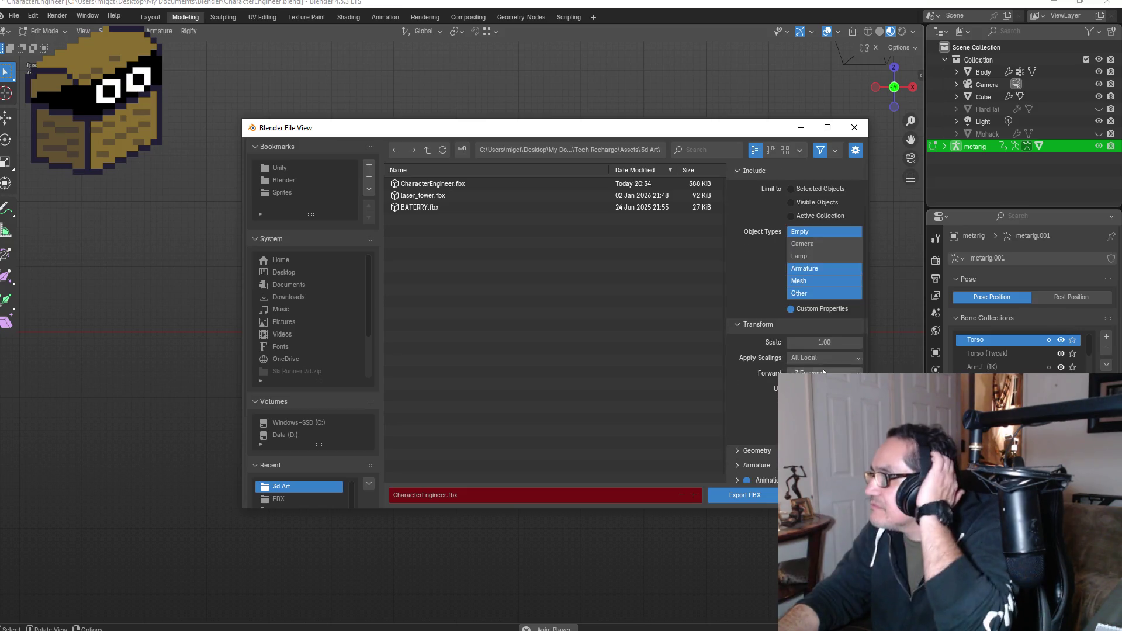
pyautogui.scroll(2, 836, 305)
pyautogui.click(1062, 12)
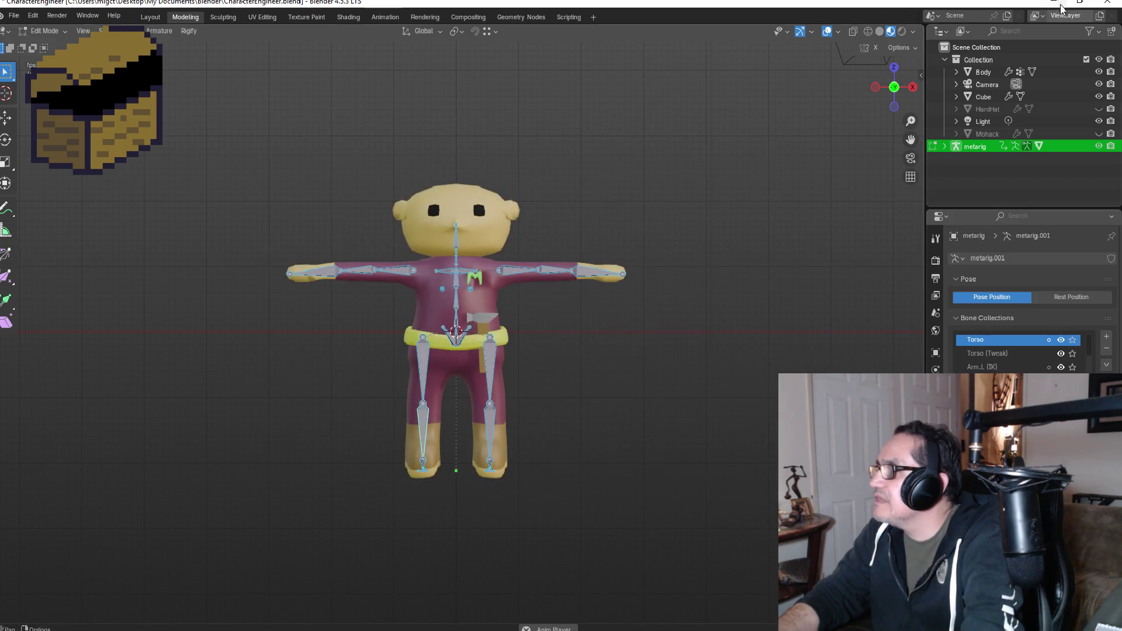
pyautogui.click(1059, 2)
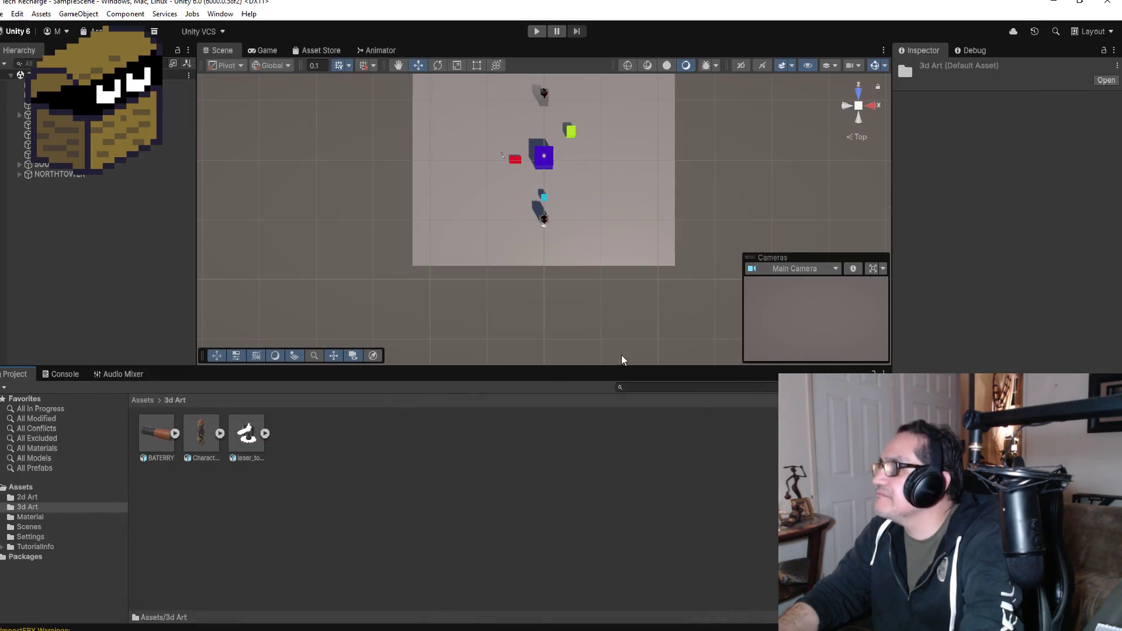
# - Drag CharacterEngineer from the 3d Art folder into the Scene view and frame it
pyautogui.click(223, 432)
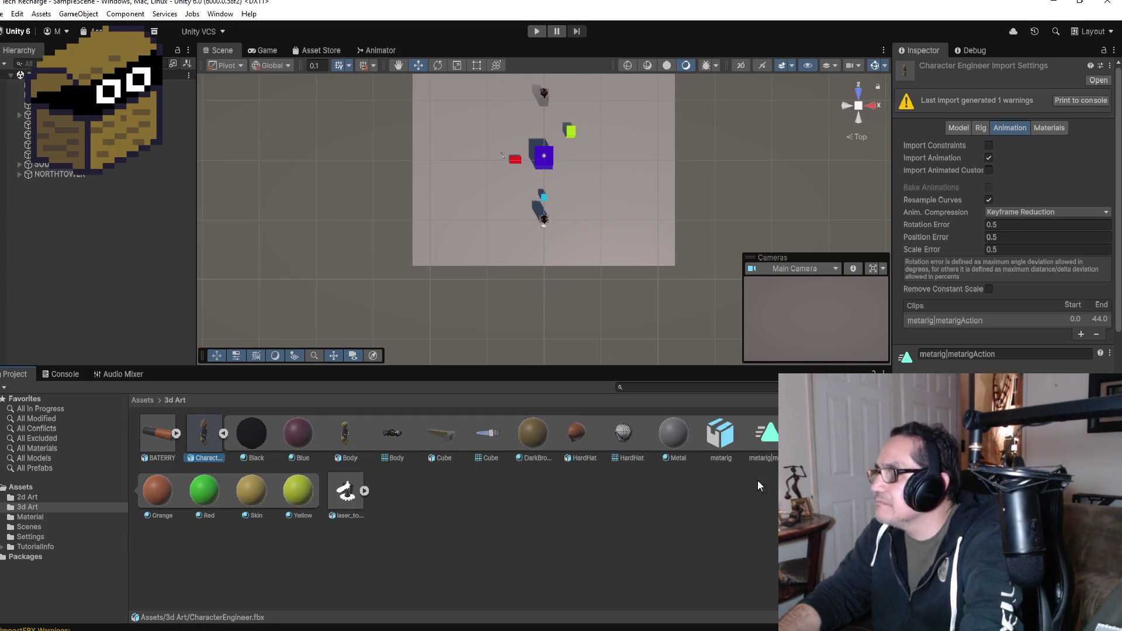
pyautogui.click(224, 434)
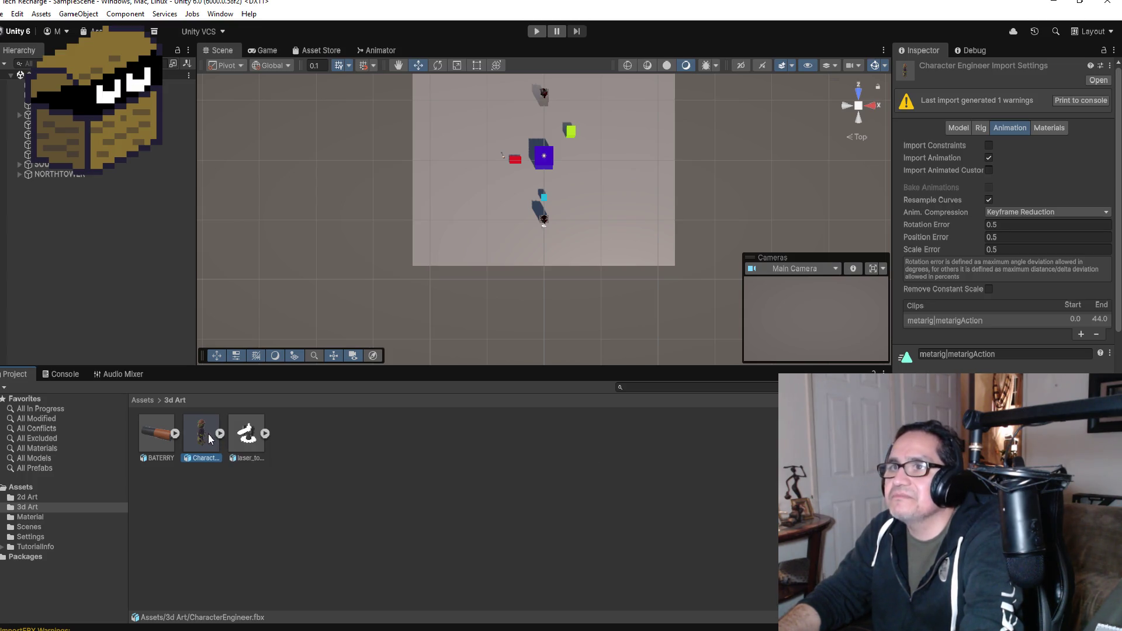
pyautogui.moveTo(493, 188); pyautogui.dragTo(492, 189)
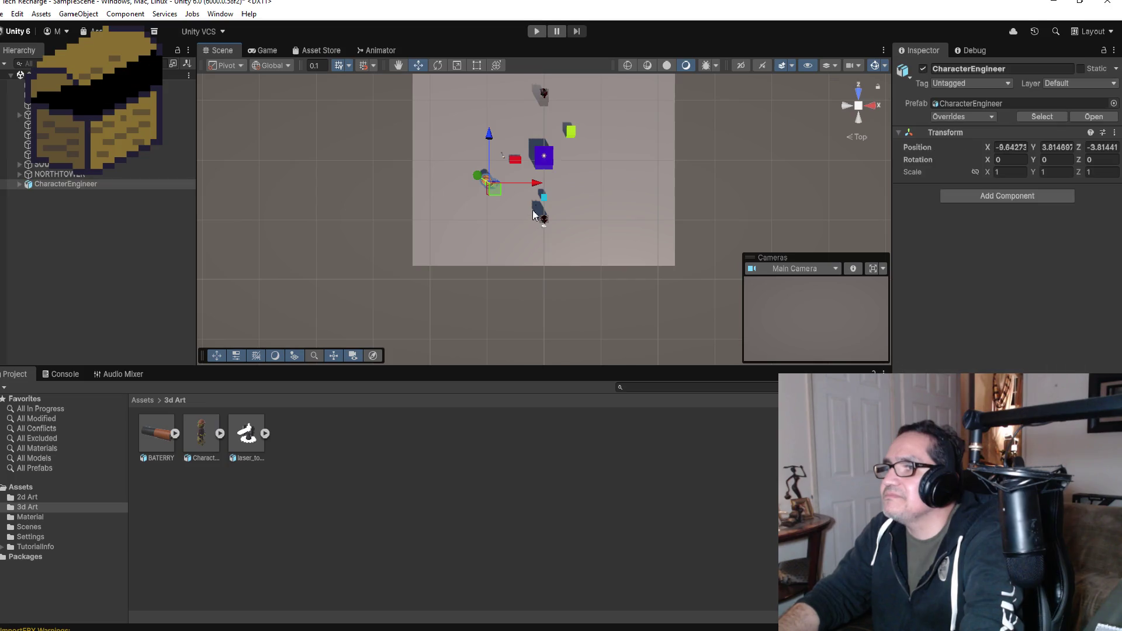
pyautogui.press('f')
pyautogui.moveTo(641, 226)
pyautogui.mouseDown()
pyautogui.moveTo(626, 246)
pyautogui.moveTo(640, 85)
pyautogui.moveTo(590, 554)
pyautogui.mouseUp()
pyautogui.moveTo(618, 356)
pyautogui.mouseDown()
pyautogui.moveTo(595, 174)
pyautogui.moveTo(568, 184)
pyautogui.mouseUp()
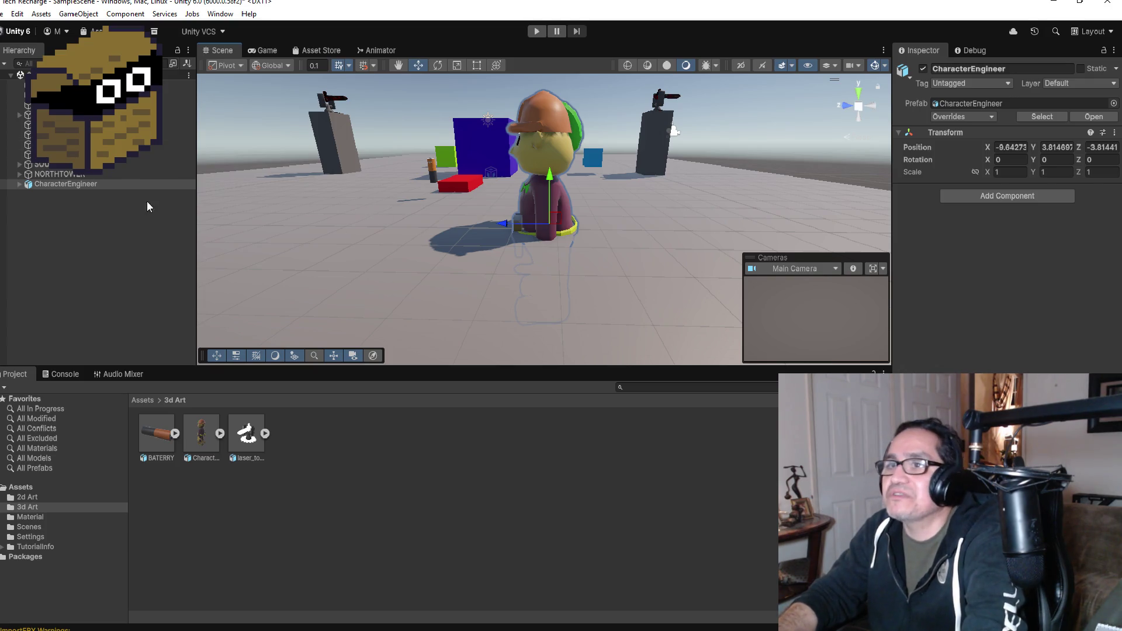
# - Unpack the CharacterEngineer prefab completely and frame it in view
pyautogui.click(130, 206)
pyautogui.rightClick(86, 185)
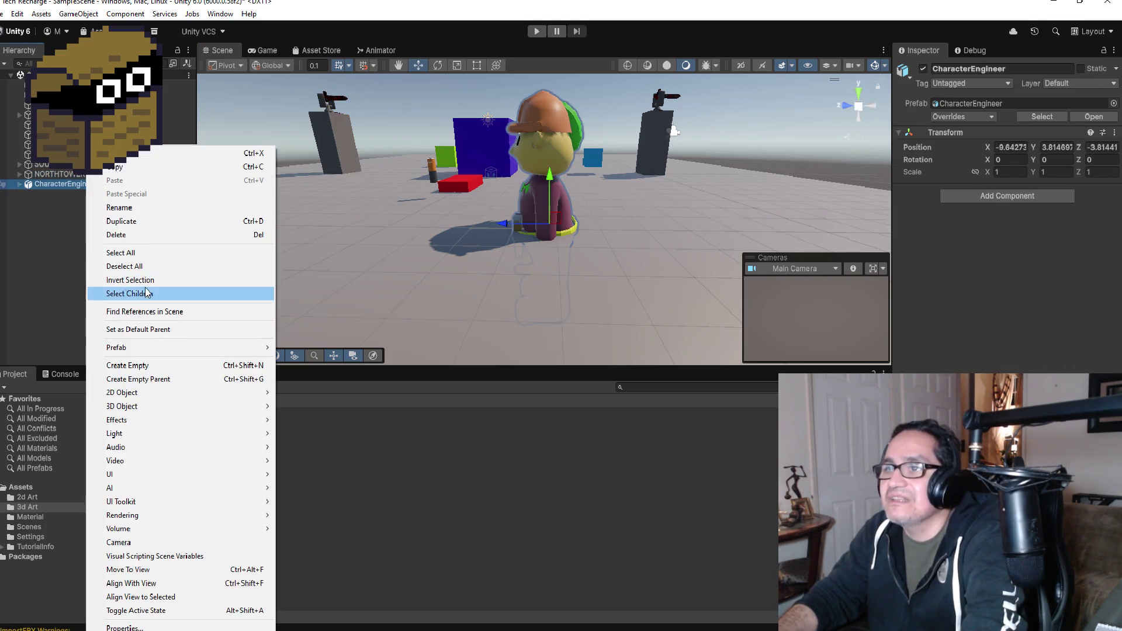
pyautogui.moveTo(157, 349)
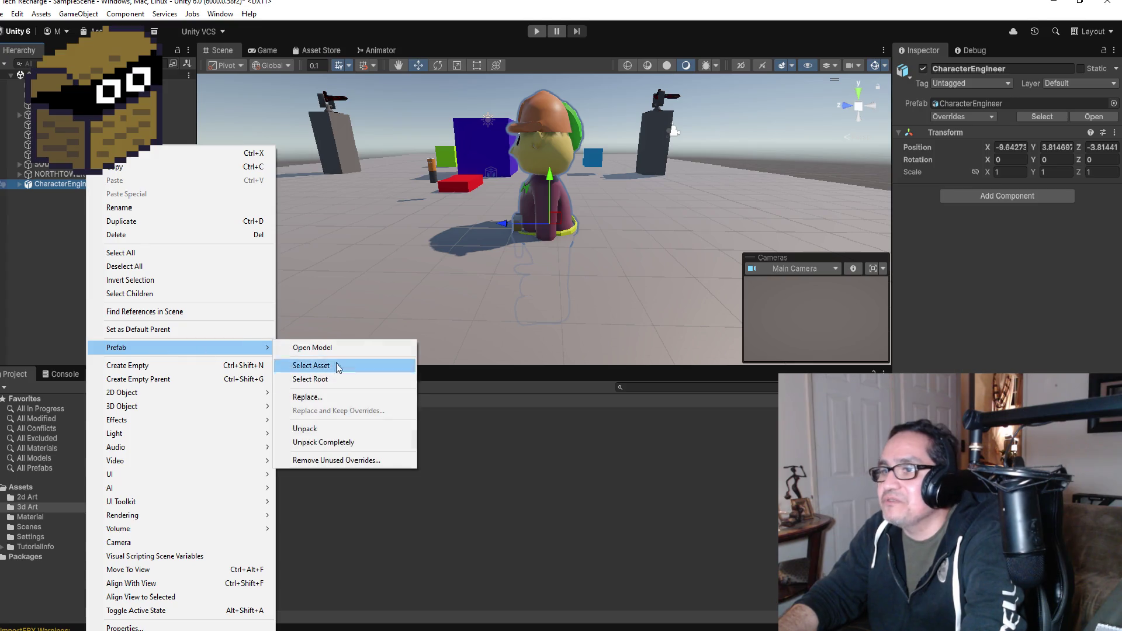
pyautogui.click(334, 444)
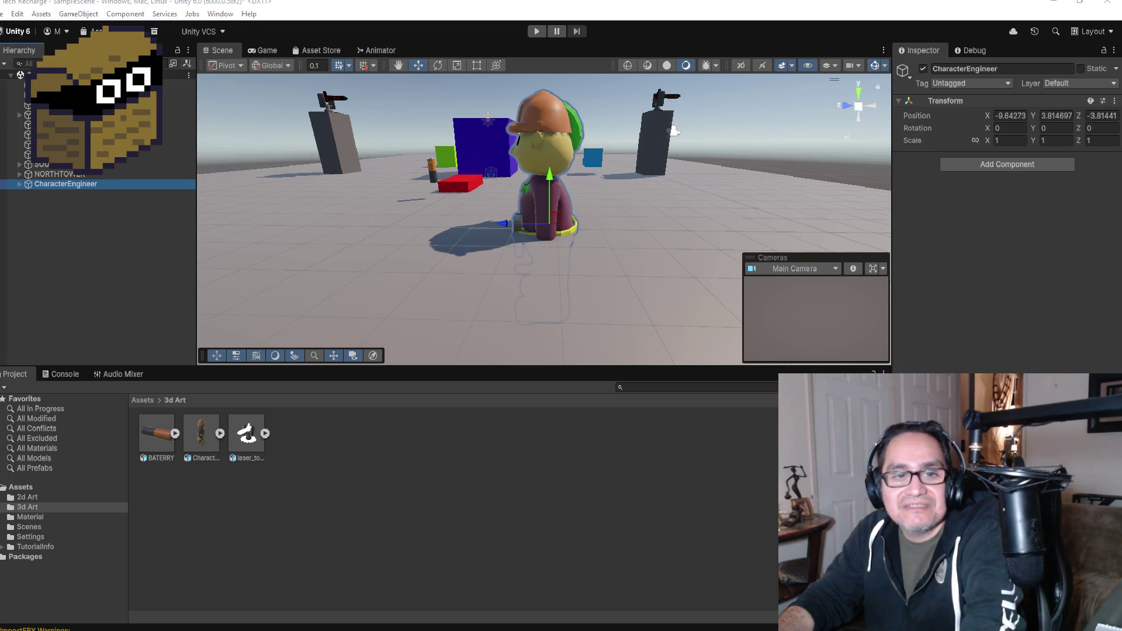
pyautogui.doubleClick(93, 185)
# - Try a 0.5 scale on the character and drag it down toward the ground
pyautogui.moveTo(553, 179)
pyautogui.mouseDown()
pyautogui.moveTo(563, 104)
pyautogui.moveTo(560, 114)
pyautogui.mouseUp()
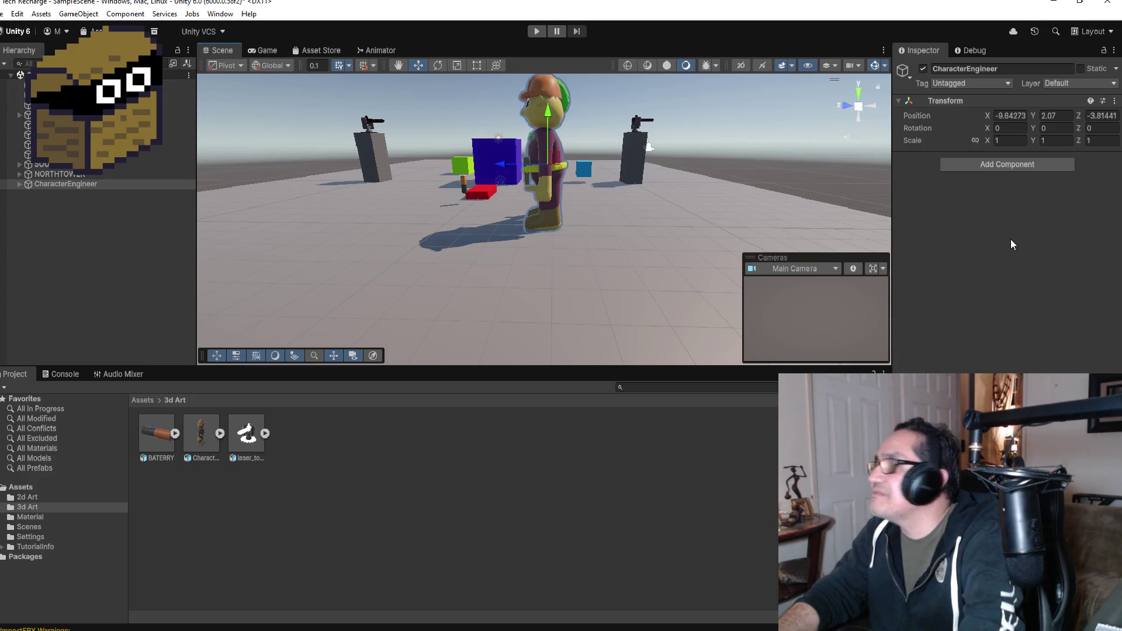
pyautogui.write('0.5')
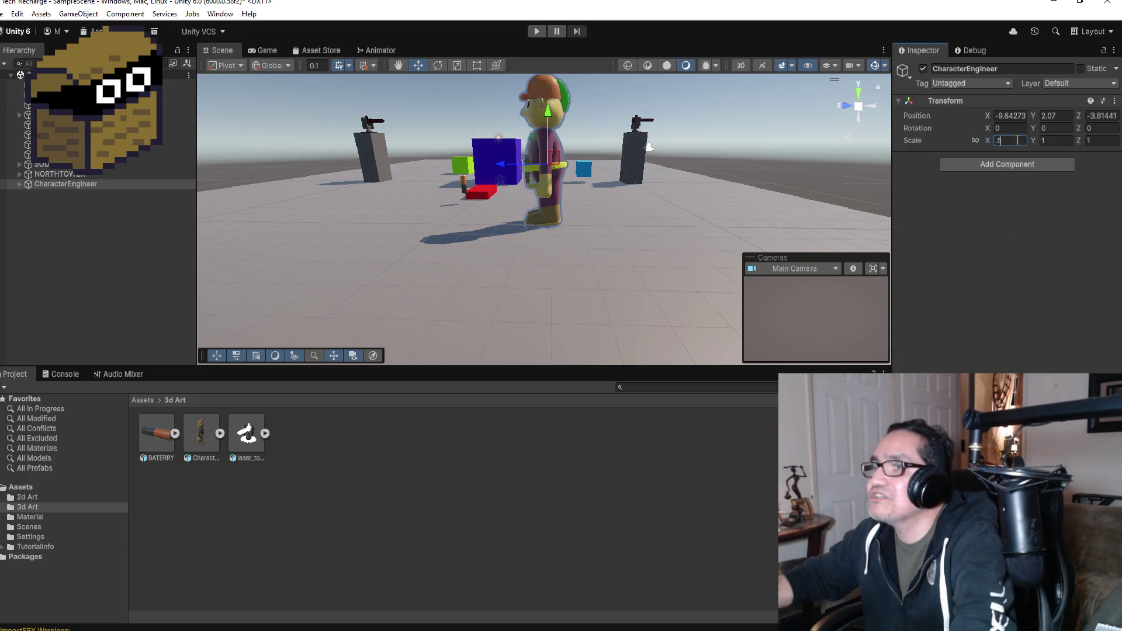
pyautogui.press('Tab')
pyautogui.write('0.5')
pyautogui.press('Tab')
pyautogui.write('.5')
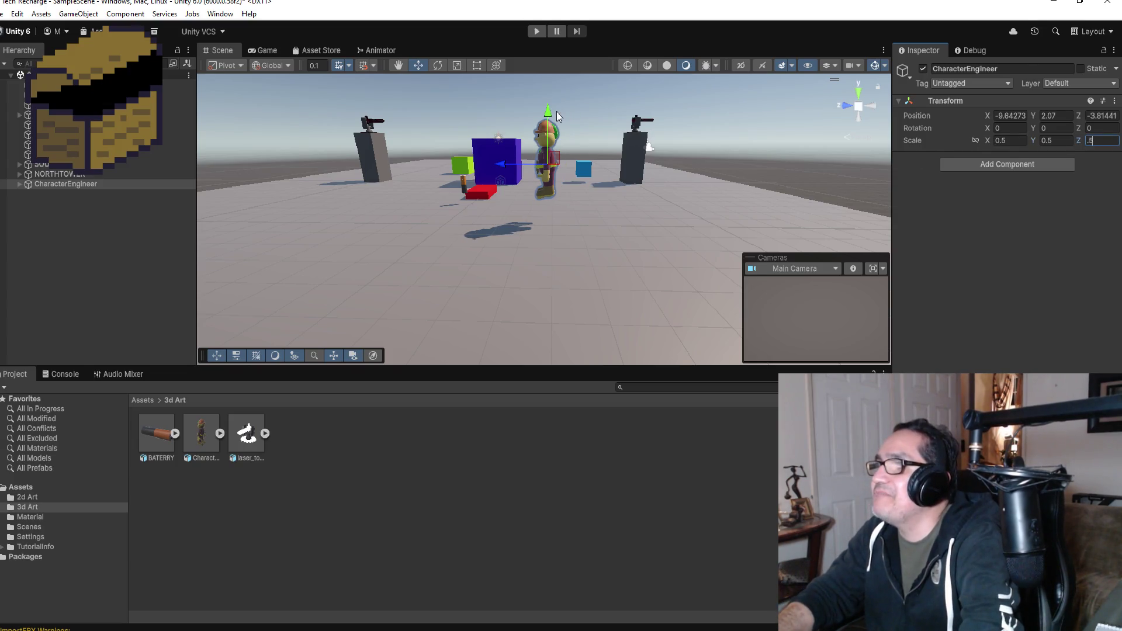
pyautogui.moveTo(549, 114); pyautogui.dragTo(549, 147)
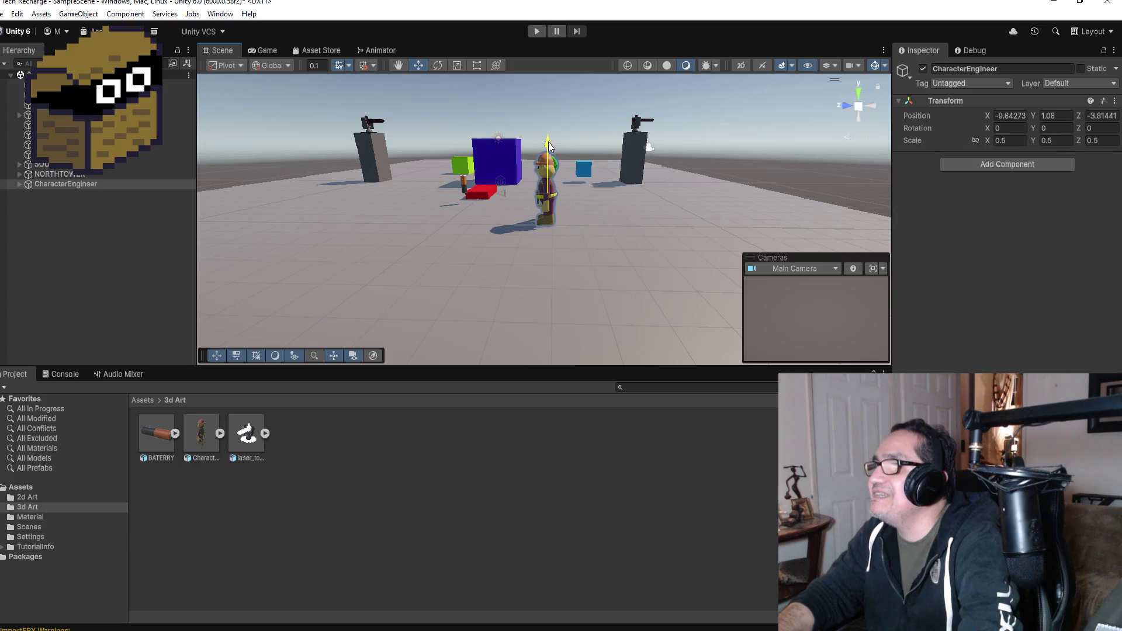
pyautogui.press('f')
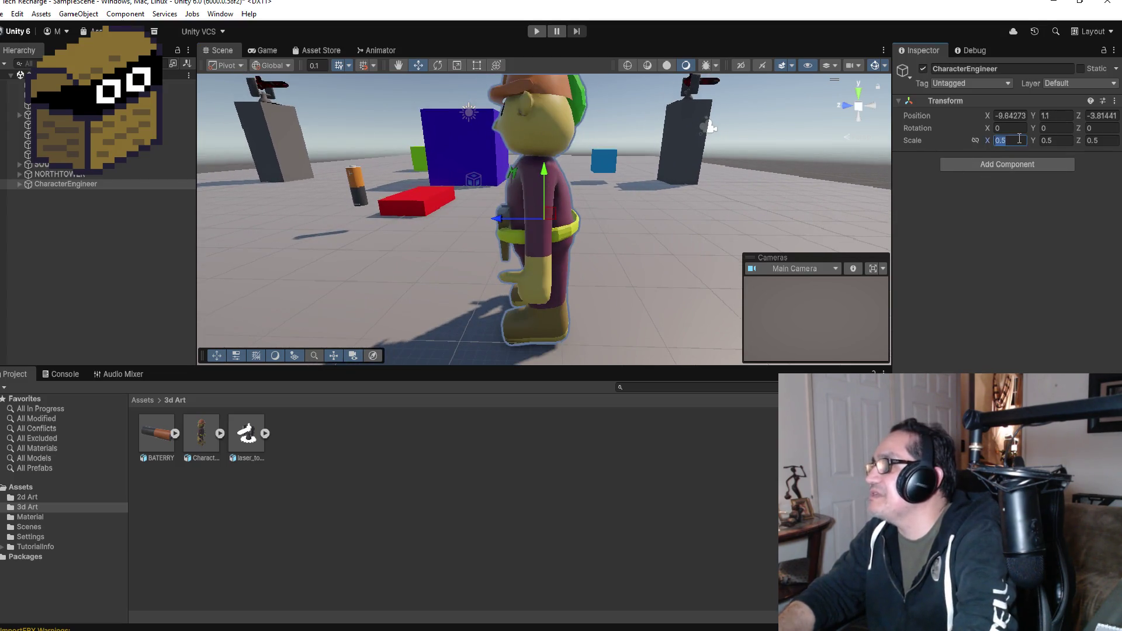
# - Reduce the scale to 0.2 on every axis and lower the character onto the ground
pyautogui.write('0.2')
pyautogui.press('Tab')
pyautogui.write('0')
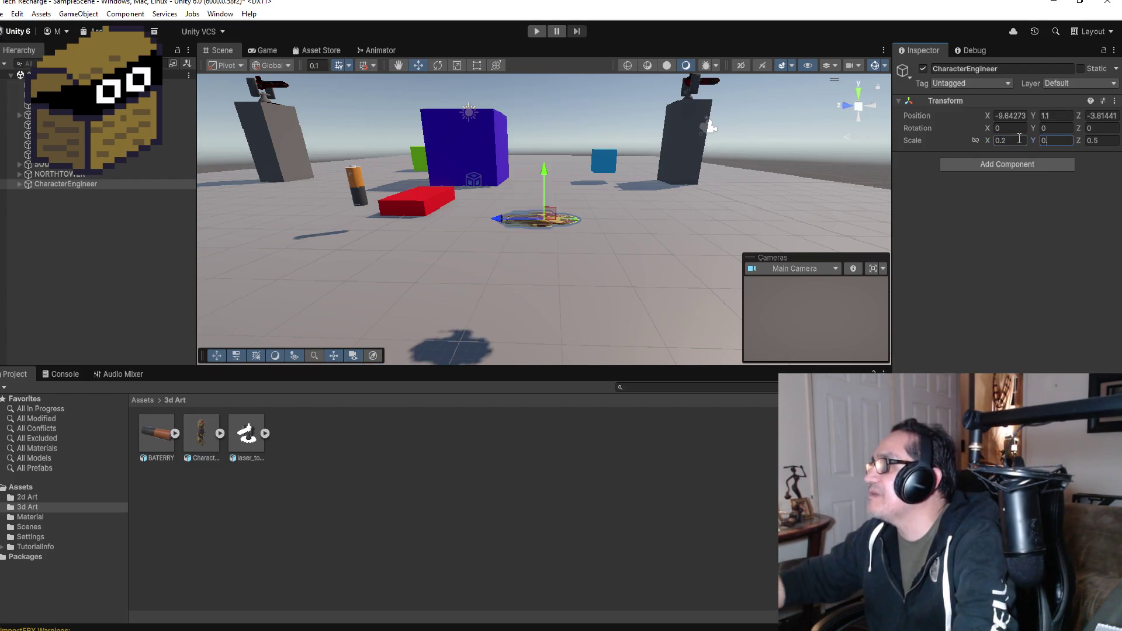
pyautogui.write('.2')
pyautogui.press('Tab')
pyautogui.write('0.2')
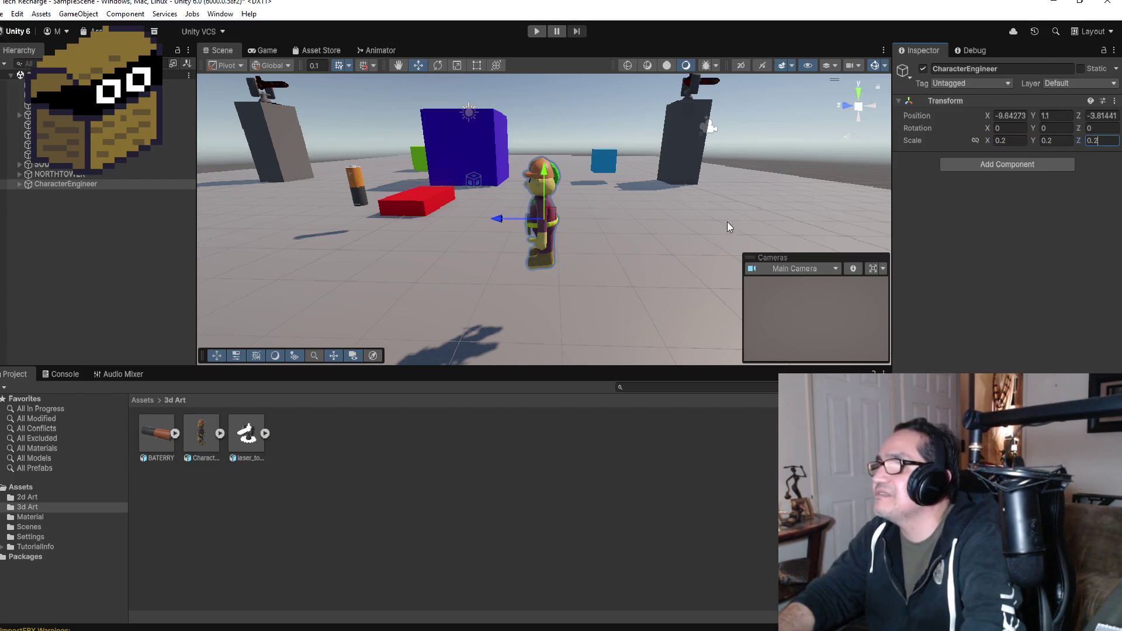
pyautogui.moveTo(545, 169); pyautogui.dragTo(549, 238)
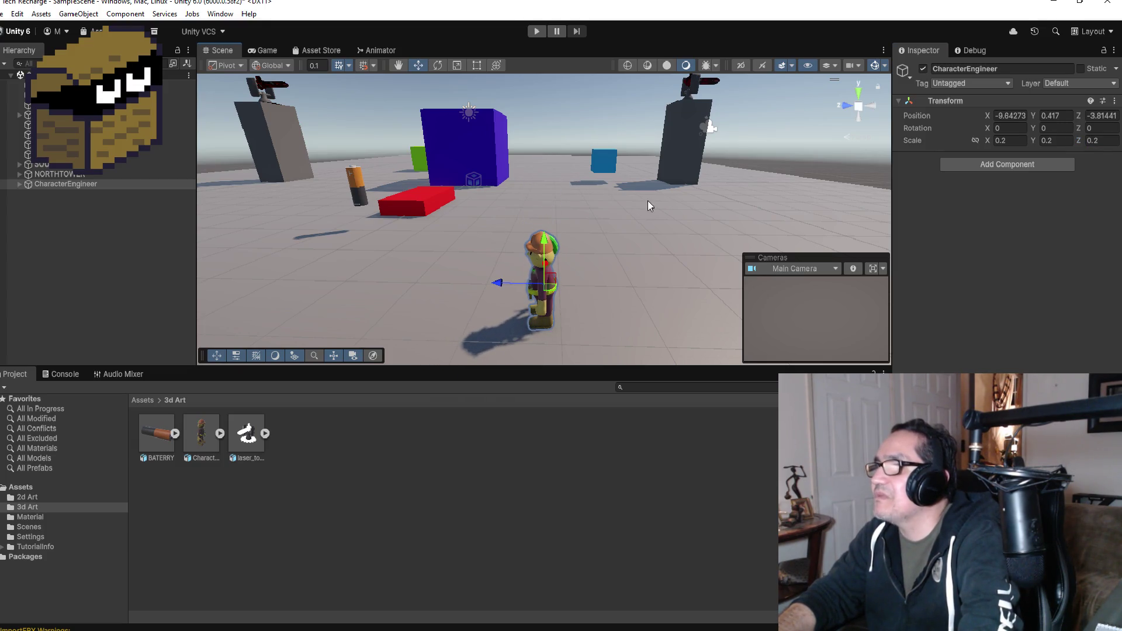
pyautogui.moveTo(688, 169)
pyautogui.mouseDown()
pyautogui.moveTo(755, 167)
pyautogui.moveTo(682, 163)
pyautogui.mouseUp()
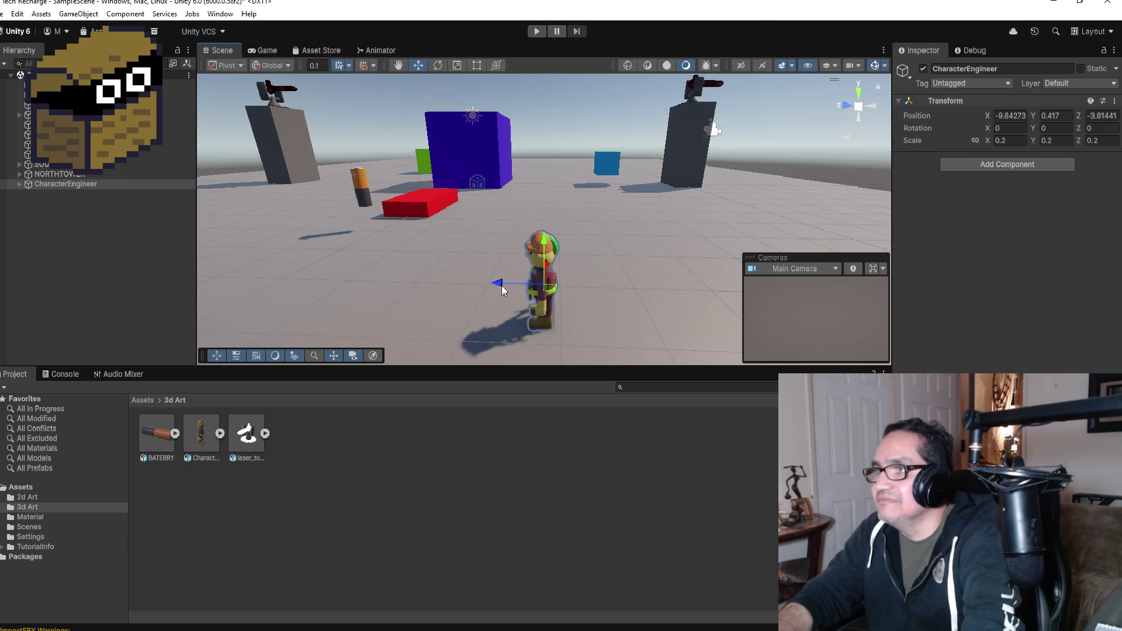
# - Expand CharacterEngineer in the Hierarchy and deactivate its Mohack part to hide the mohawk
pyautogui.click(21, 185)
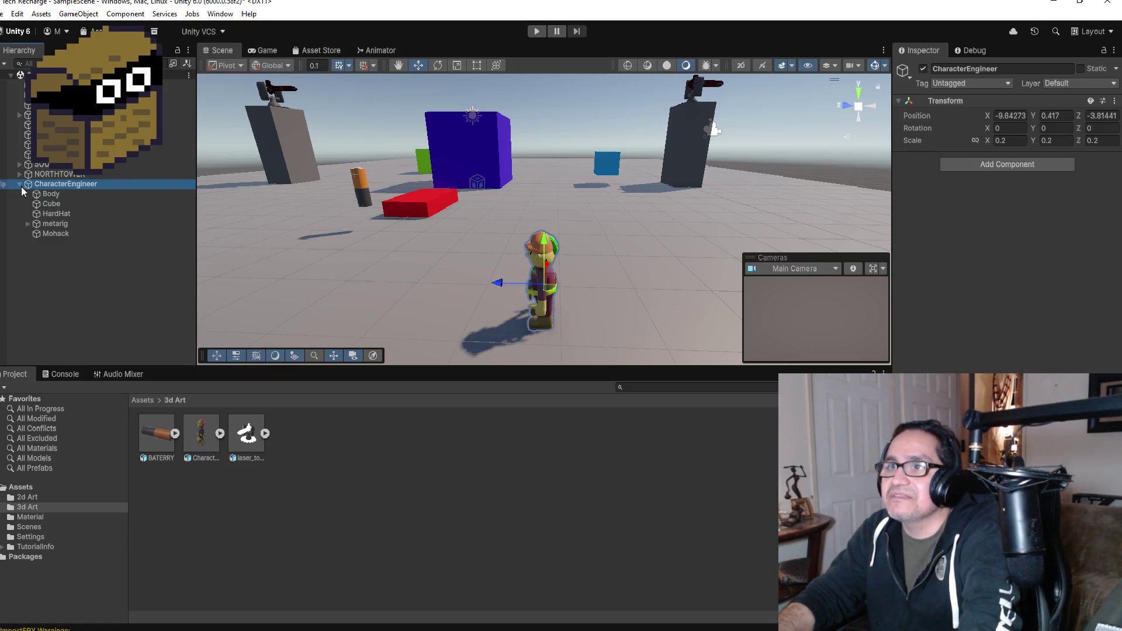
pyautogui.click(58, 212)
pyautogui.click(69, 222)
pyautogui.click(57, 232)
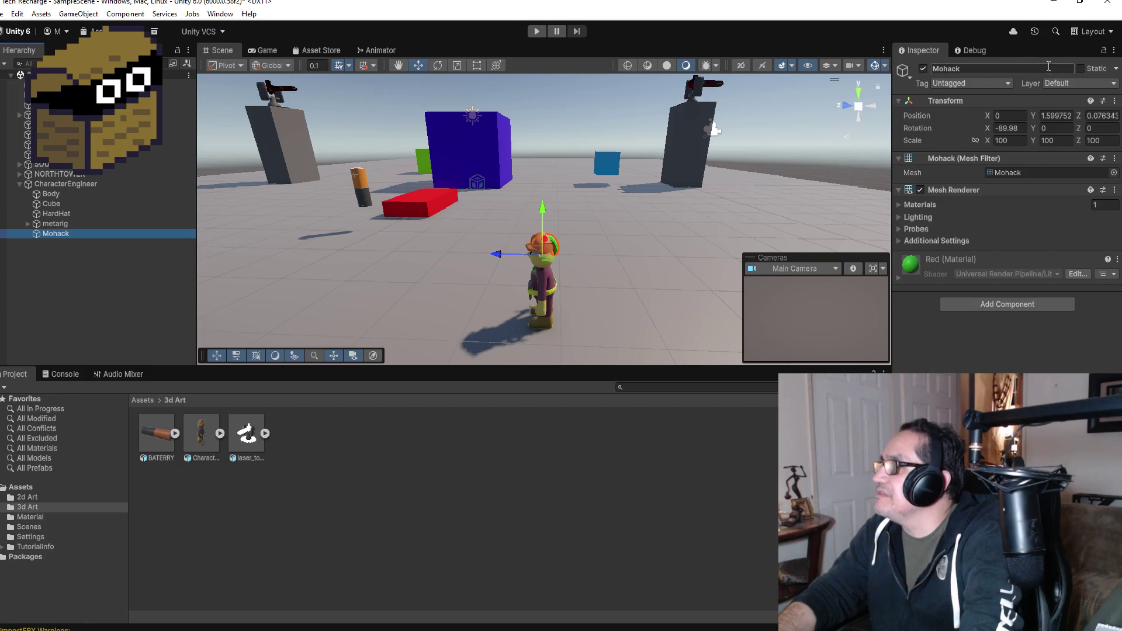
pyautogui.click(923, 68)
# - Orbit, zoom and snap the Scene view to inspect the character, ending on the back view
pyautogui.moveTo(655, 235)
pyautogui.mouseDown()
pyautogui.moveTo(546, 207)
pyautogui.moveTo(609, 207)
pyautogui.mouseUp()
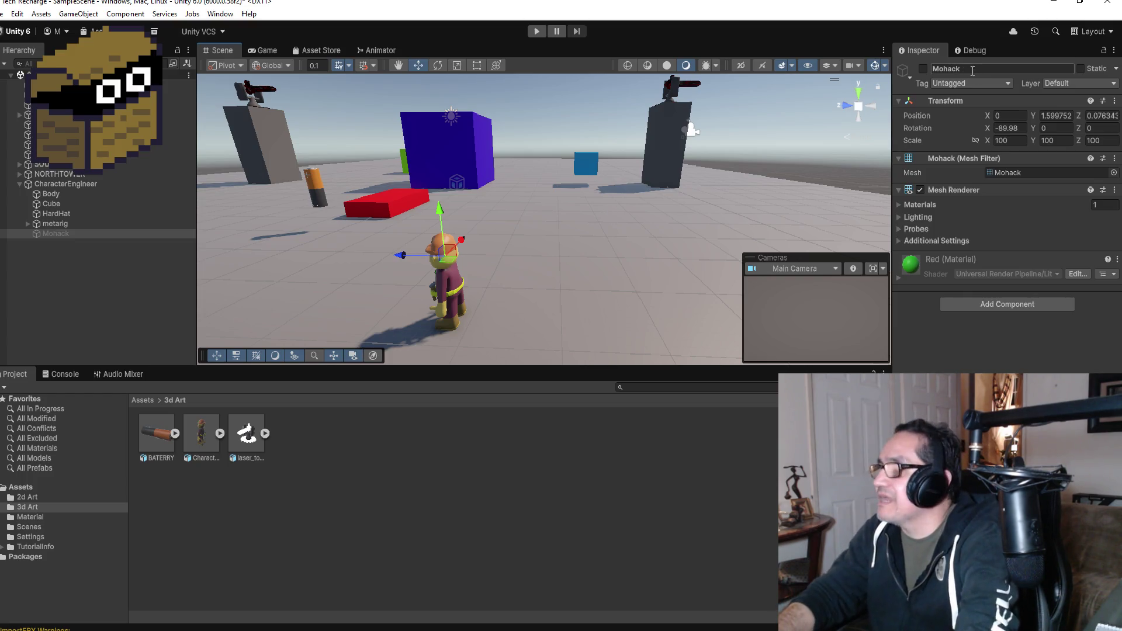
pyautogui.click(873, 109)
pyautogui.scroll(2, 633, 175)
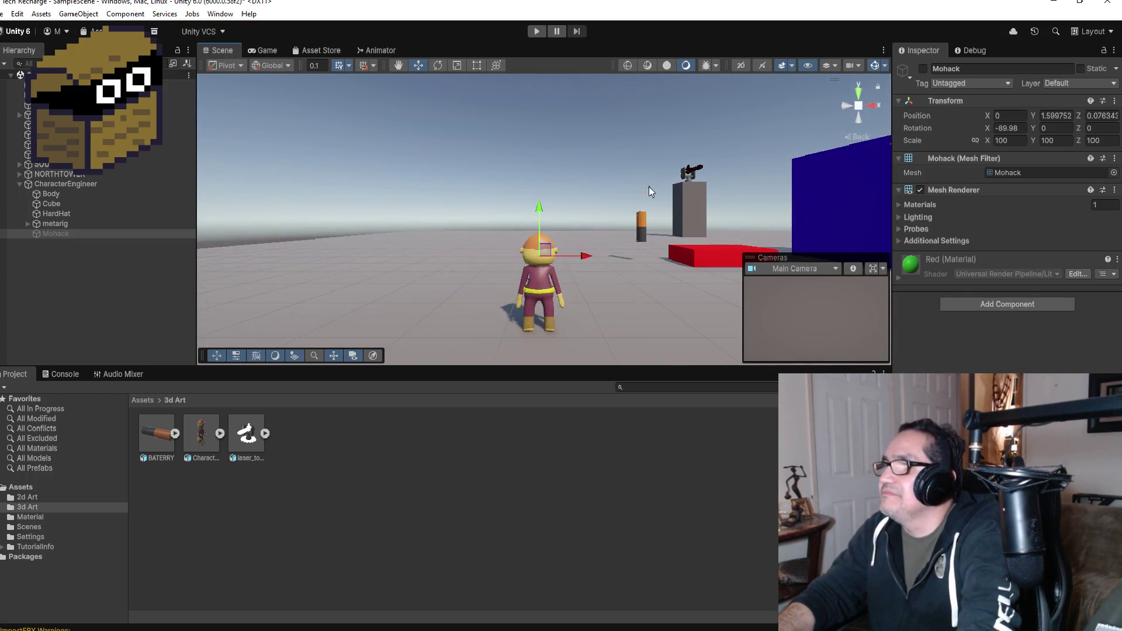
pyautogui.moveTo(668, 234); pyautogui.dragTo(599, 225)
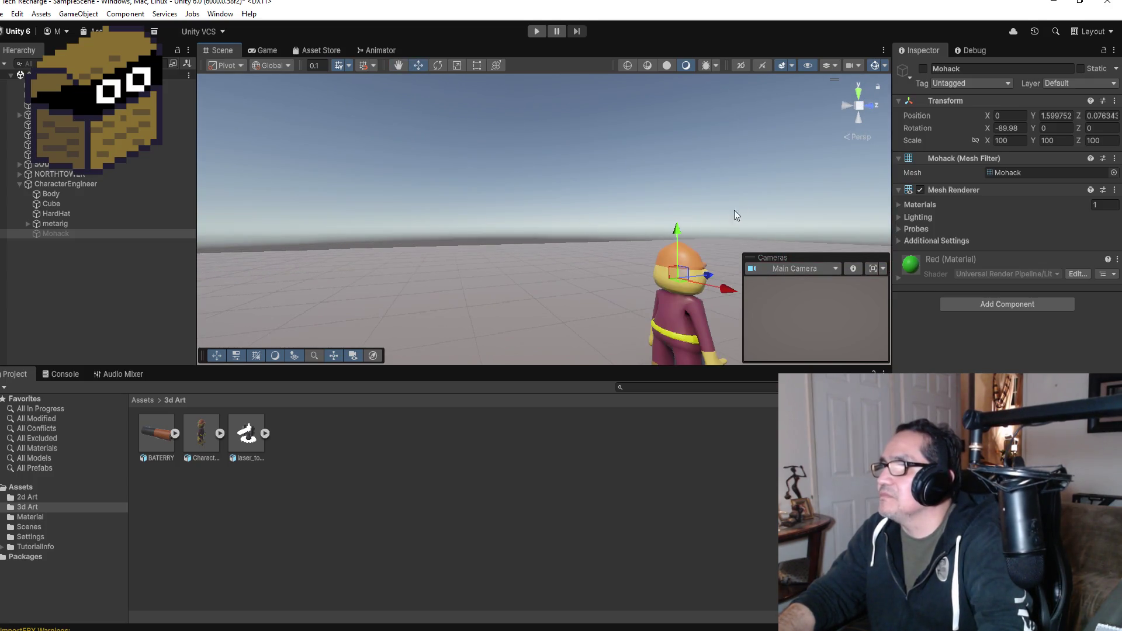
pyautogui.moveTo(752, 211)
pyautogui.mouseDown()
pyautogui.moveTo(584, 175)
pyautogui.moveTo(659, 193)
pyautogui.moveTo(456, 176)
pyautogui.moveTo(540, 192)
pyautogui.moveTo(453, 196)
pyautogui.moveTo(734, 206)
pyautogui.moveTo(729, 175)
pyautogui.moveTo(777, 212)
pyautogui.moveTo(309, 204)
pyautogui.moveTo(827, 200)
pyautogui.moveTo(328, 187)
pyautogui.moveTo(363, 187)
pyautogui.mouseUp()
pyautogui.scroll(-3, 719, 214)
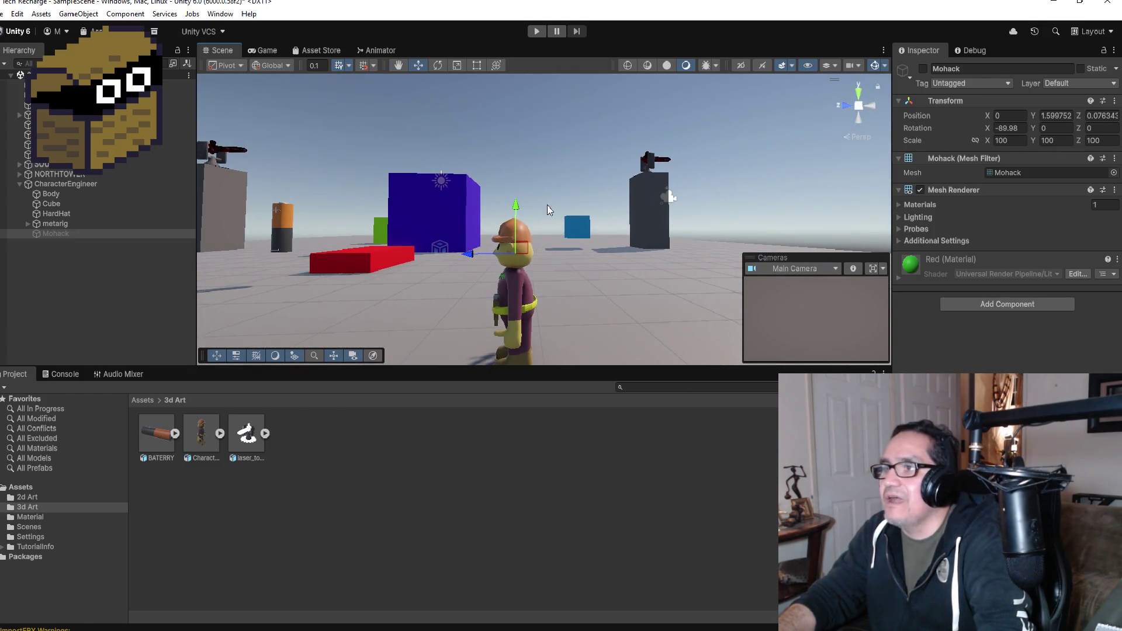
pyautogui.click(871, 108)
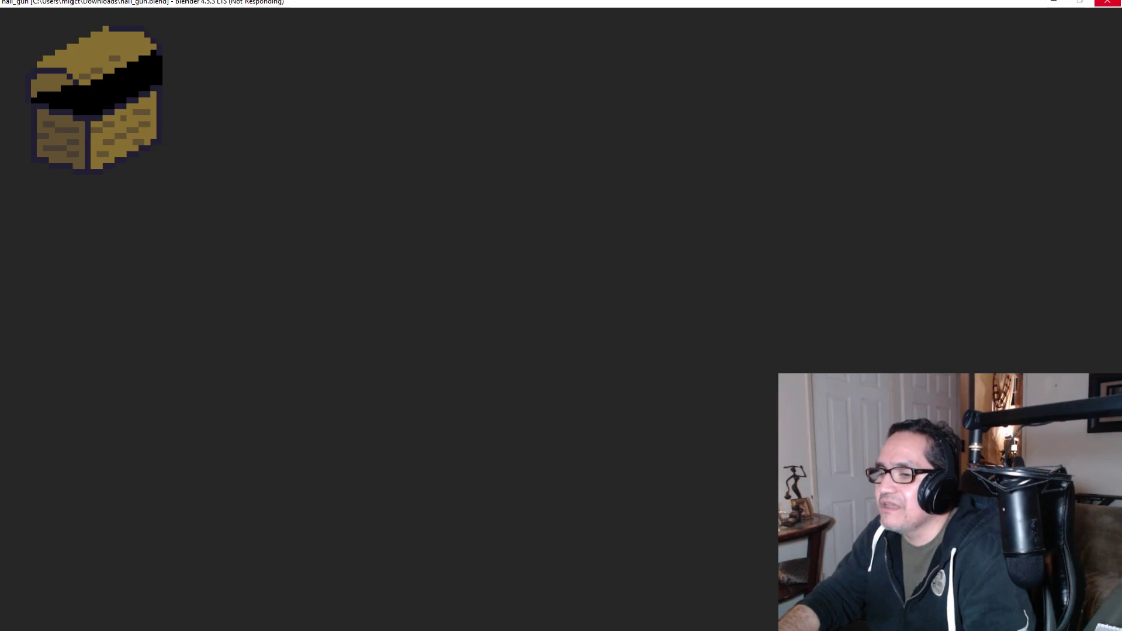
# - Start renaming the Cube object in the nail gun Blender file
pyautogui.moveTo(292, 623)
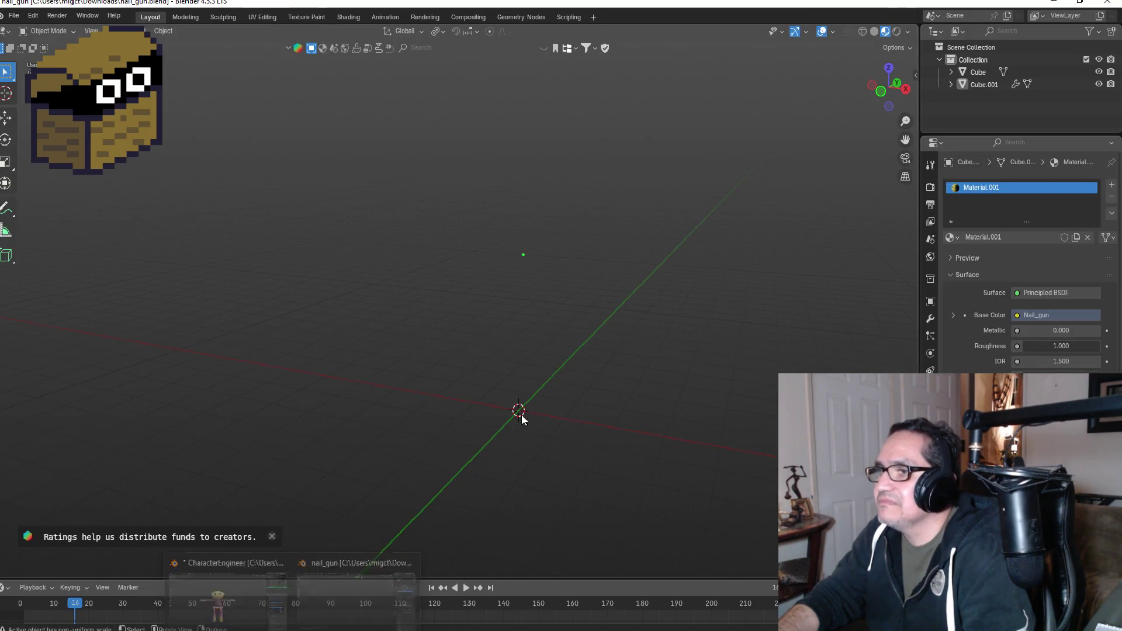
pyautogui.scroll(3, 547, 292)
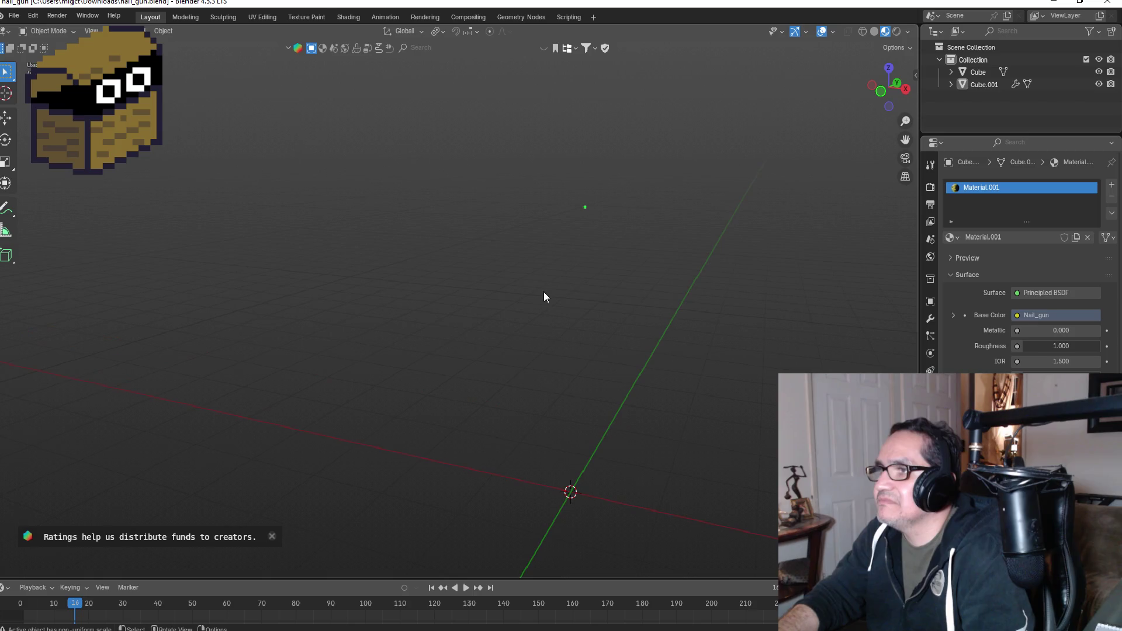
pyautogui.doubleClick(970, 72)
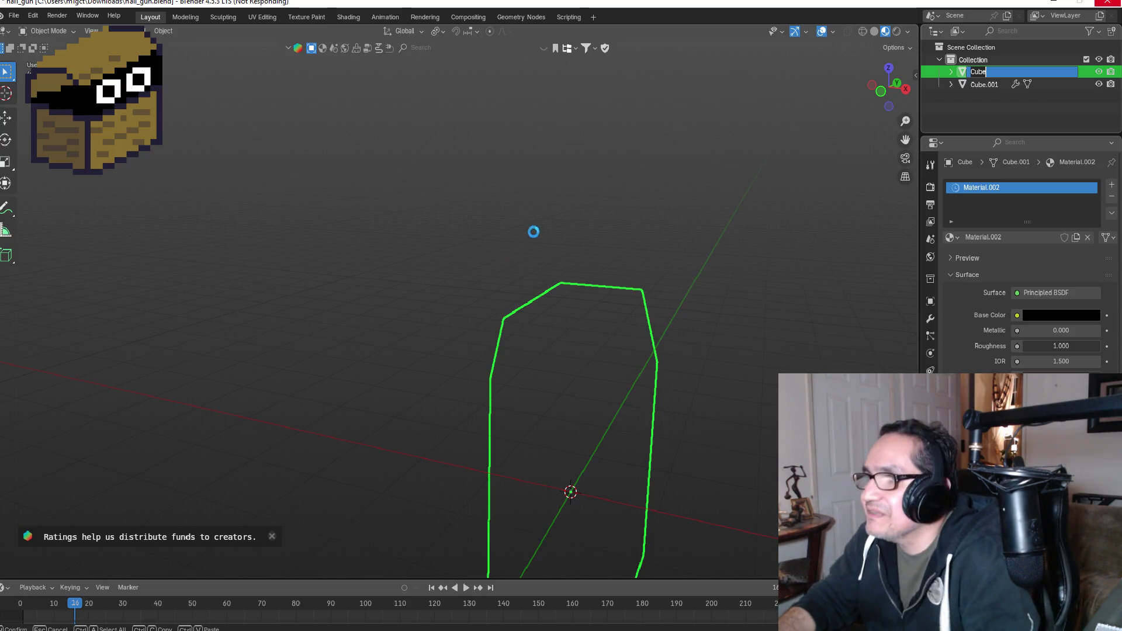
# - Close the CharacterEngineer Blender window, answering the save prompt, and return to Unity
pyautogui.moveTo(228, 619)
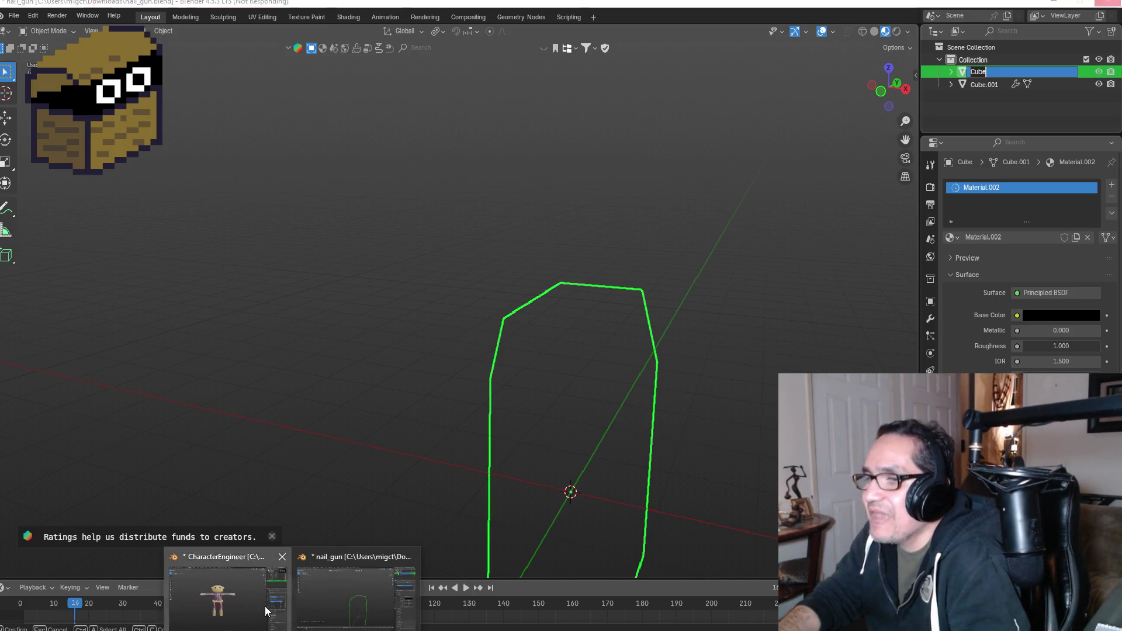
pyautogui.click(228, 597)
pyautogui.click(1114, 3)
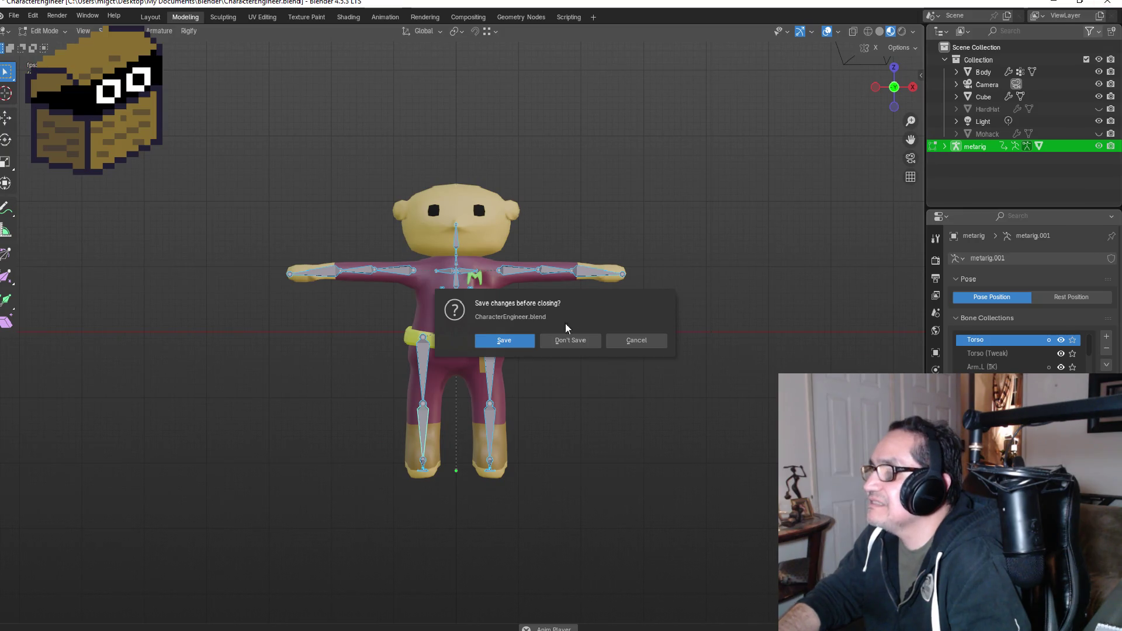
pyautogui.click(525, 341)
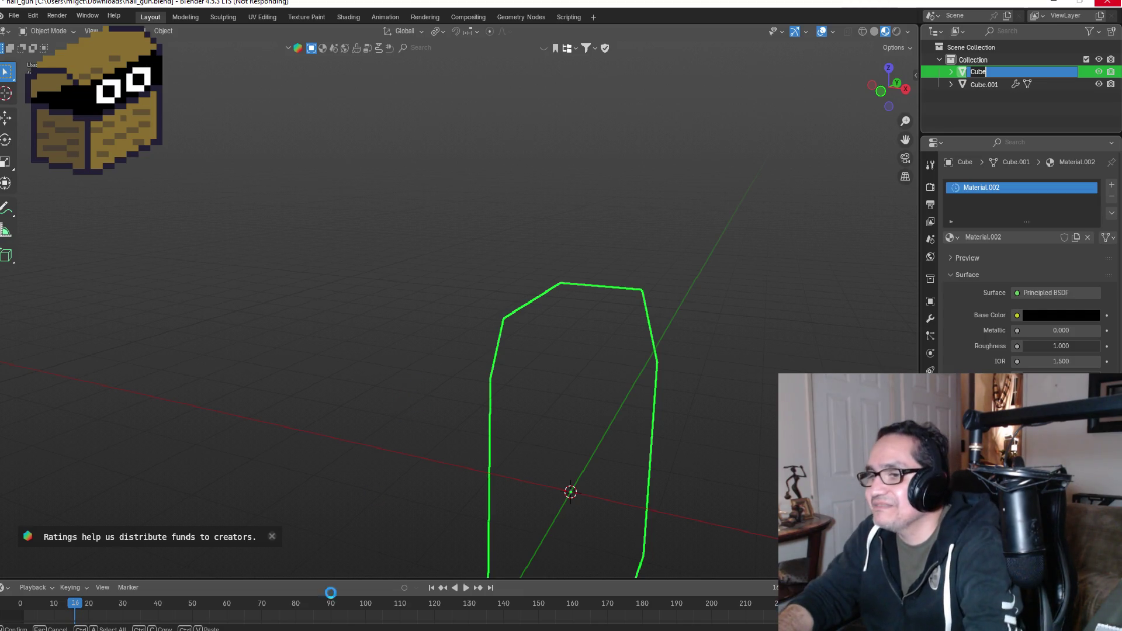
pyautogui.click(263, 590)
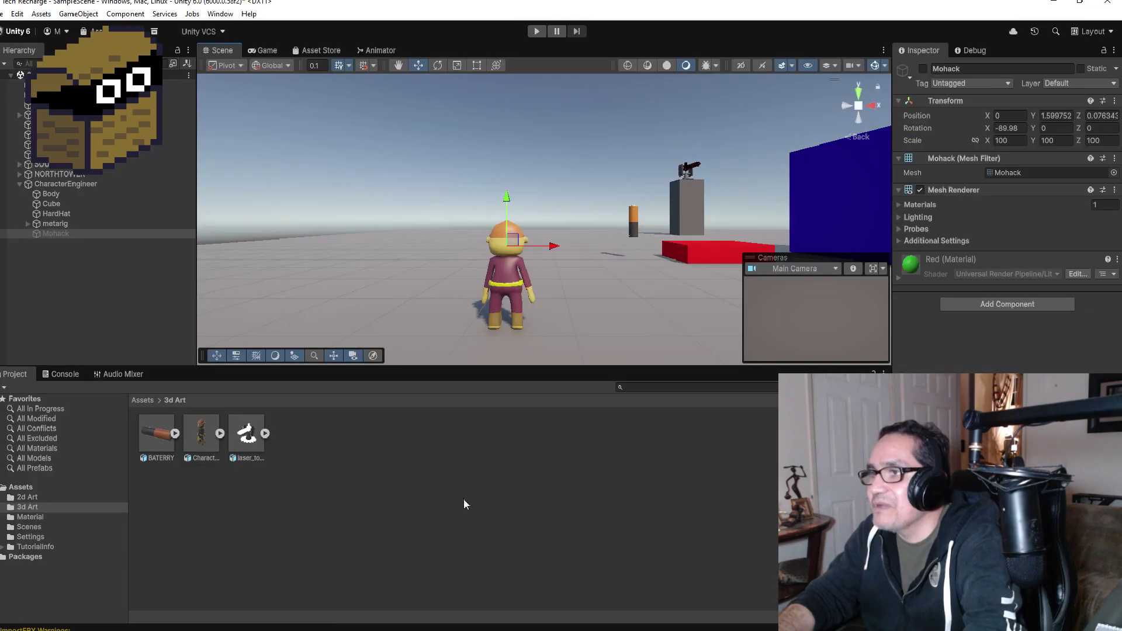
# - Collapse CharacterEngineer's parts into one Hierarchy entry and select CharacterEngineer
pyautogui.click(88, 231)
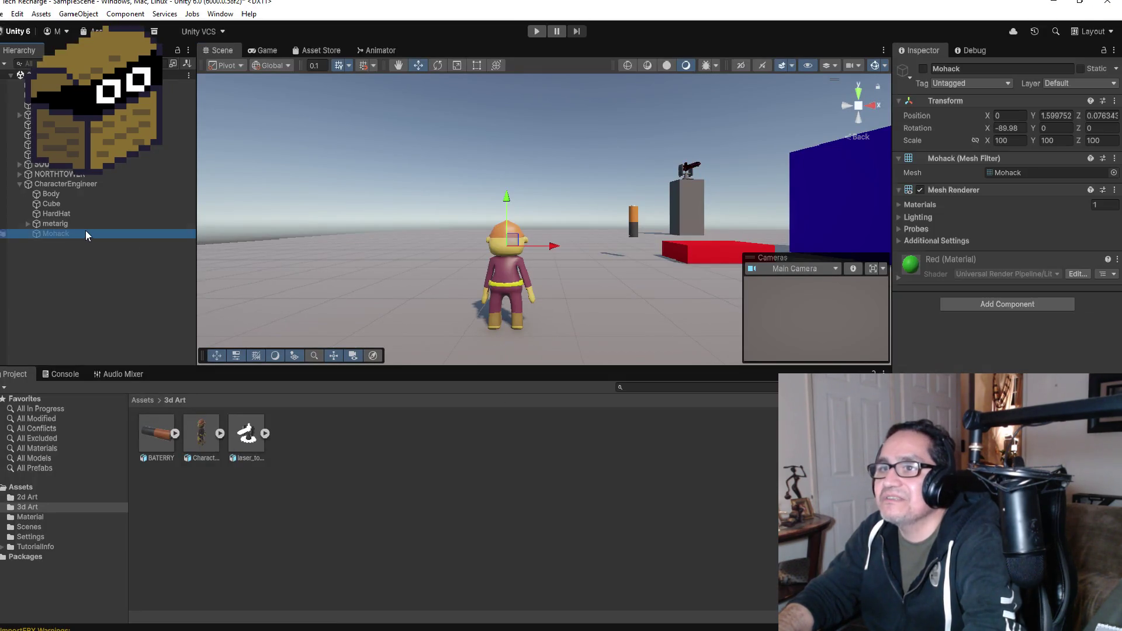
pyautogui.click(20, 184)
pyautogui.click(49, 186)
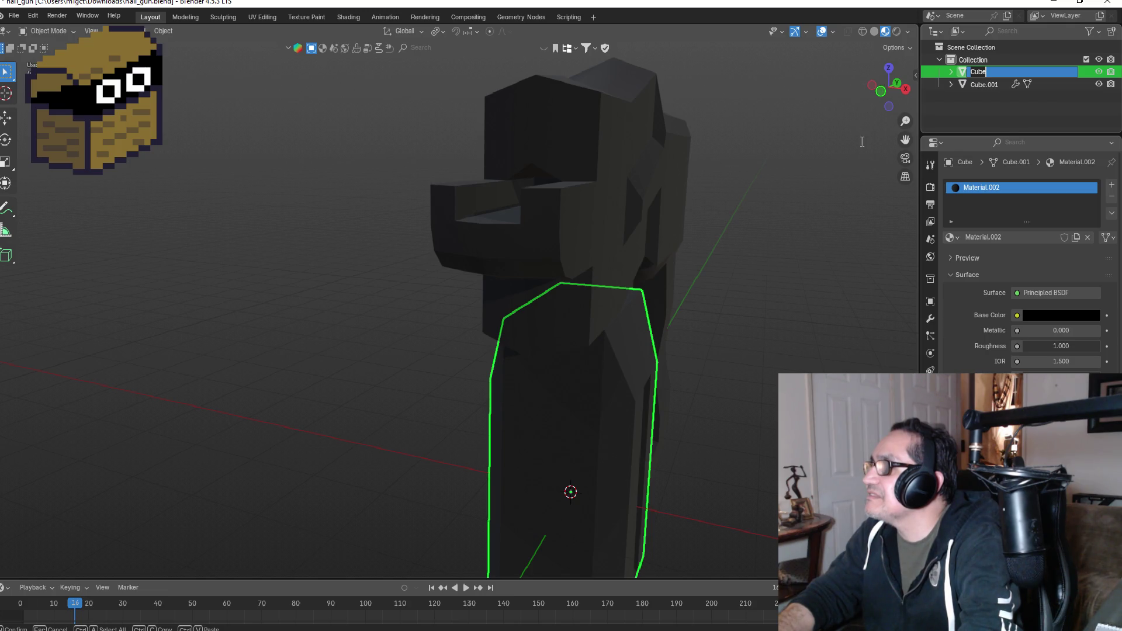
pyautogui.moveTo(799, 170)
pyautogui.mouseDown()
pyautogui.moveTo(822, 166)
pyautogui.moveTo(763, 195)
pyautogui.moveTo(855, 191)
pyautogui.moveTo(652, 230)
pyautogui.mouseUp()
pyautogui.scroll(-3, 620, 253)
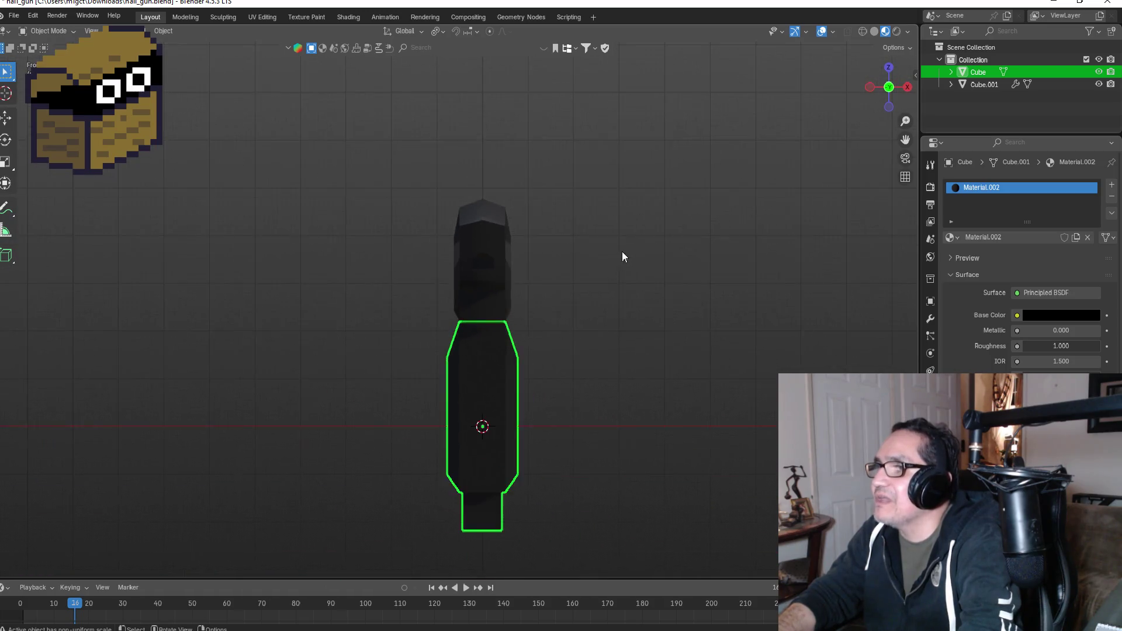
pyautogui.moveTo(577, 261)
pyautogui.mouseDown()
pyautogui.moveTo(705, 246)
pyautogui.moveTo(585, 265)
pyautogui.moveTo(777, 283)
pyautogui.moveTo(684, 306)
pyautogui.moveTo(602, 295)
pyautogui.moveTo(632, 290)
pyautogui.moveTo(700, 333)
pyautogui.mouseUp()
pyautogui.scroll(5, 521, 296)
pyautogui.moveTo(777, 329)
pyautogui.mouseDown()
pyautogui.moveTo(564, 321)
pyautogui.moveTo(575, 323)
pyautogui.mouseUp()
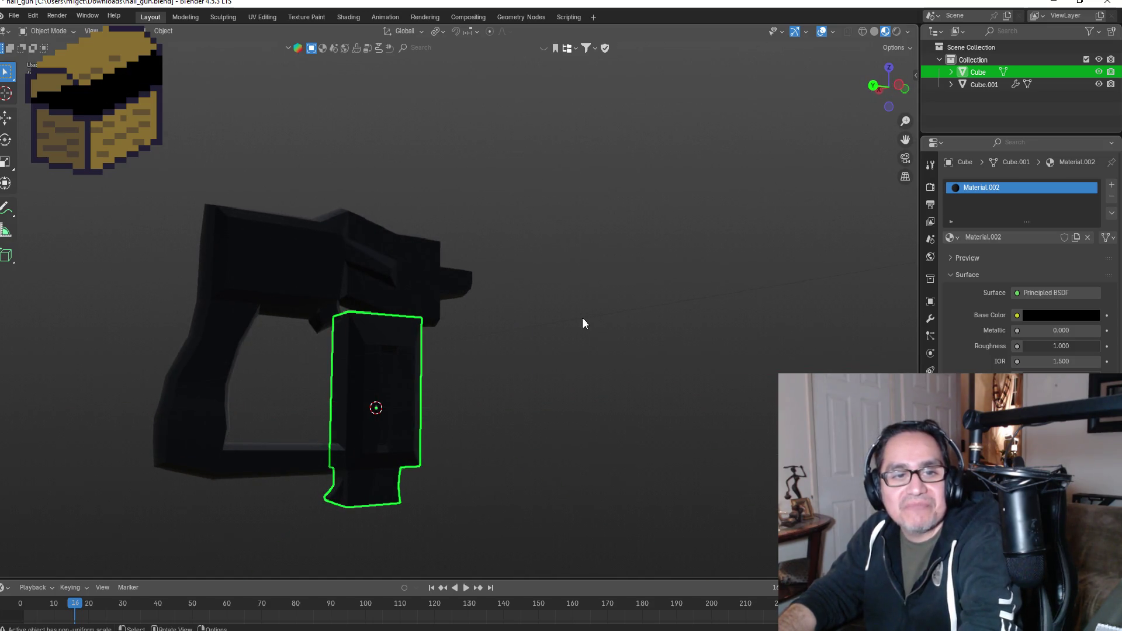
pyautogui.press('KP_1')
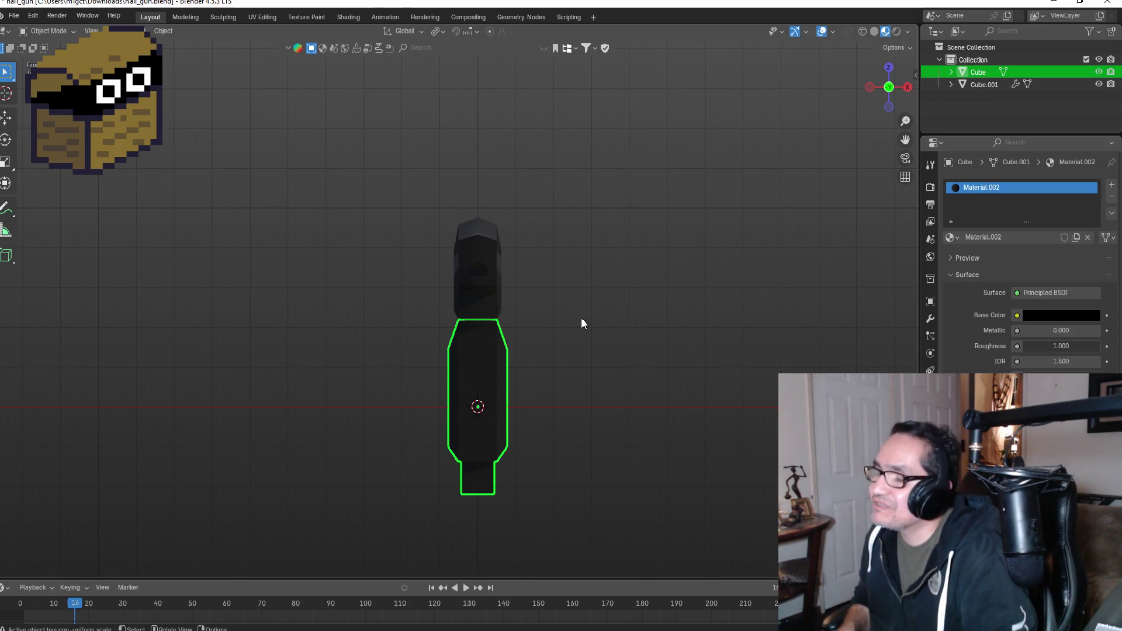
pyautogui.moveTo(585, 293)
pyautogui.mouseDown()
pyautogui.moveTo(682, 322)
pyautogui.moveTo(550, 327)
pyautogui.mouseUp()
pyautogui.moveTo(709, 382)
pyautogui.mouseDown()
pyautogui.moveTo(707, 365)
pyautogui.moveTo(632, 353)
pyautogui.moveTo(421, 355)
pyautogui.mouseUp()
pyautogui.moveTo(494, 291)
pyautogui.mouseDown()
pyautogui.moveTo(529, 388)
pyautogui.moveTo(580, 361)
pyautogui.moveTo(483, 276)
pyautogui.moveTo(791, 261)
pyautogui.moveTo(703, 267)
pyautogui.mouseUp()
pyautogui.press('KP_3')
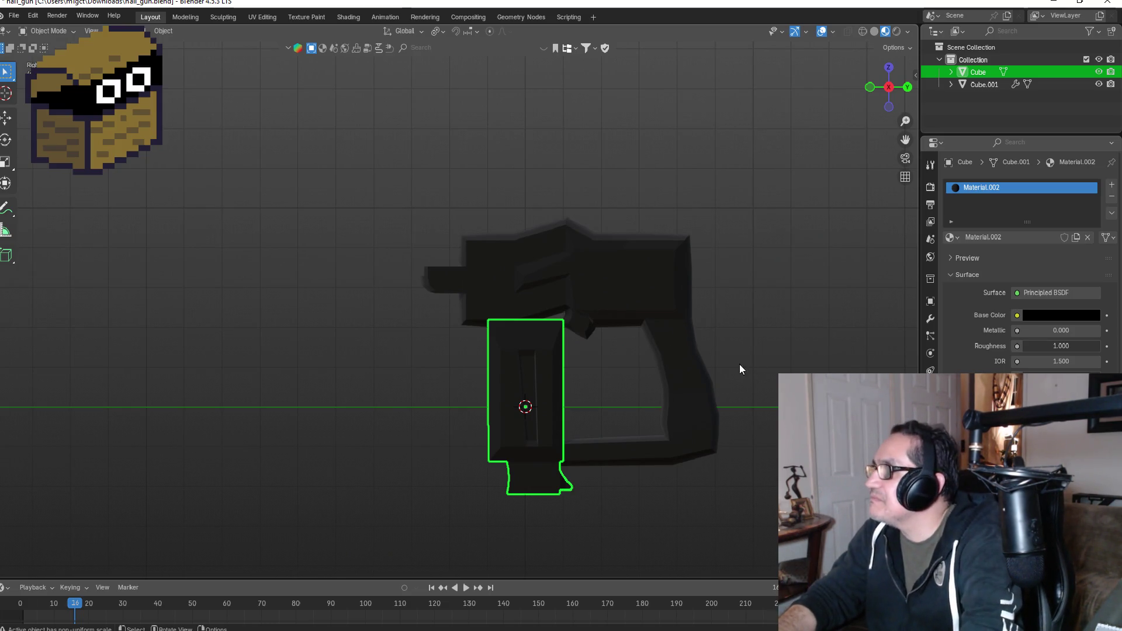
pyautogui.click(974, 85)
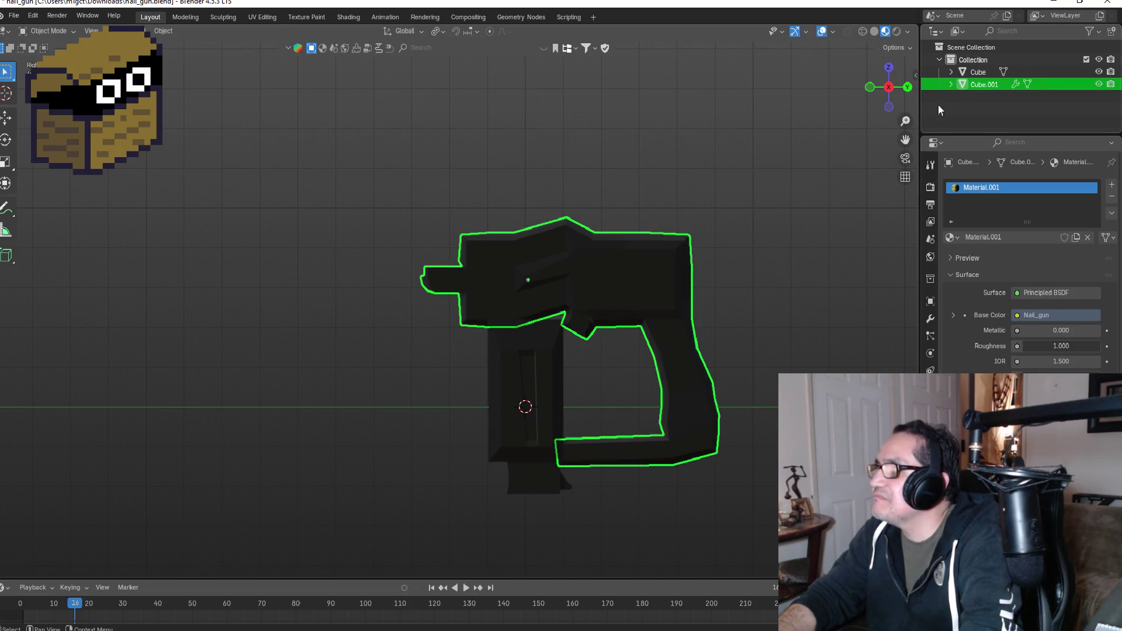
pyautogui.click(978, 72)
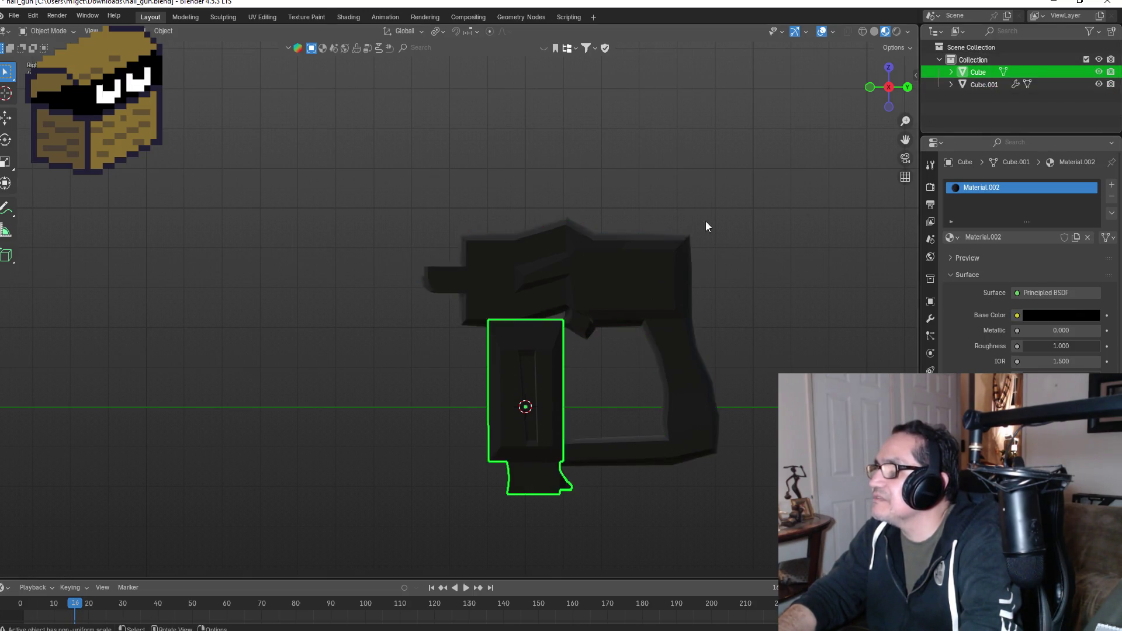
pyautogui.press('g')
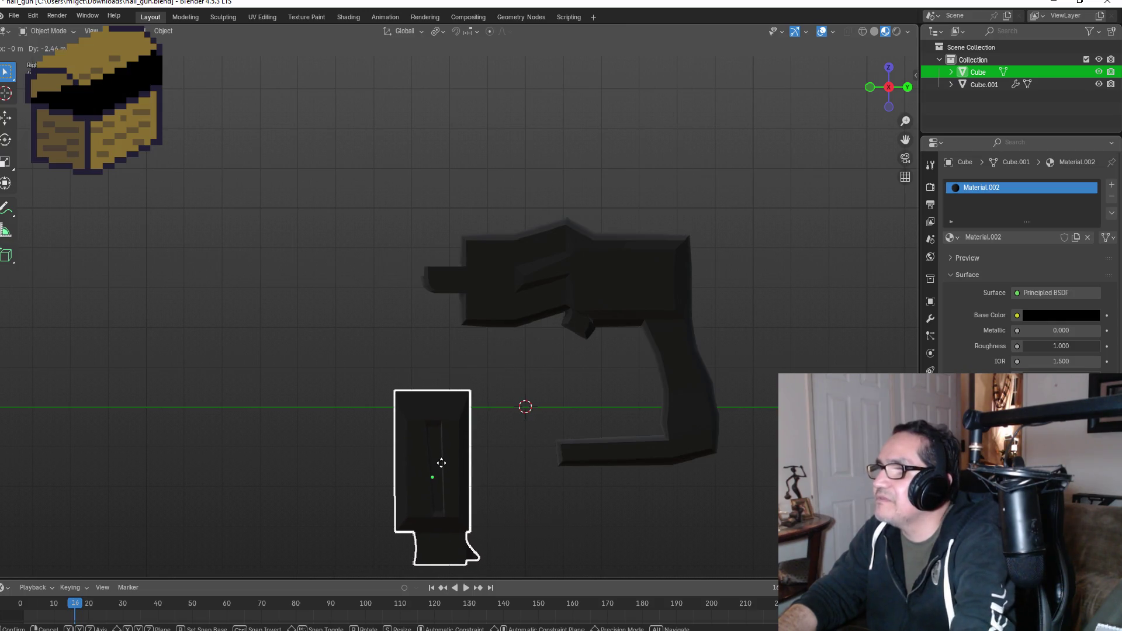
pyautogui.rightClick(458, 454)
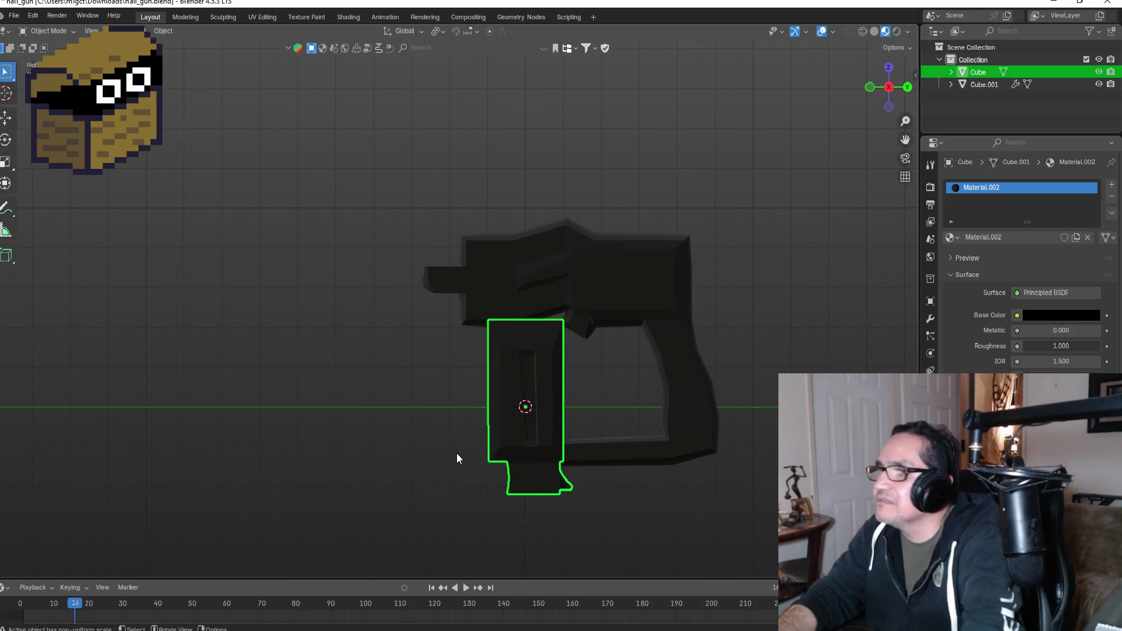
pyautogui.click(407, 403)
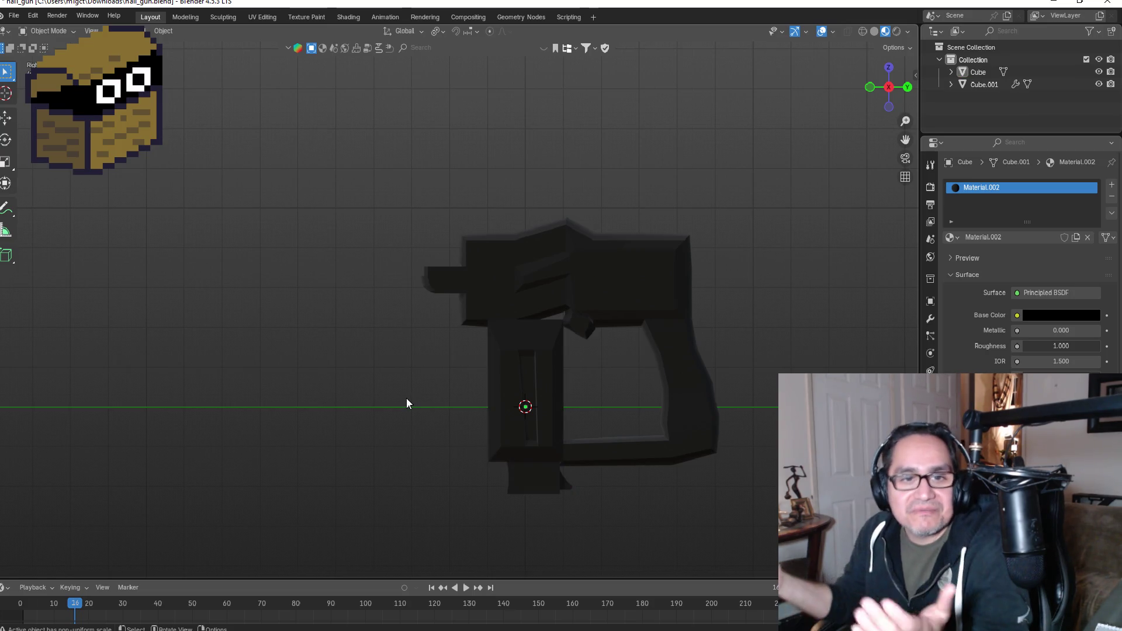
pyautogui.moveTo(608, 282)
pyautogui.mouseDown()
pyautogui.moveTo(643, 284)
pyautogui.moveTo(464, 284)
pyautogui.moveTo(489, 284)
pyautogui.mouseUp()
pyautogui.press('KP_1')
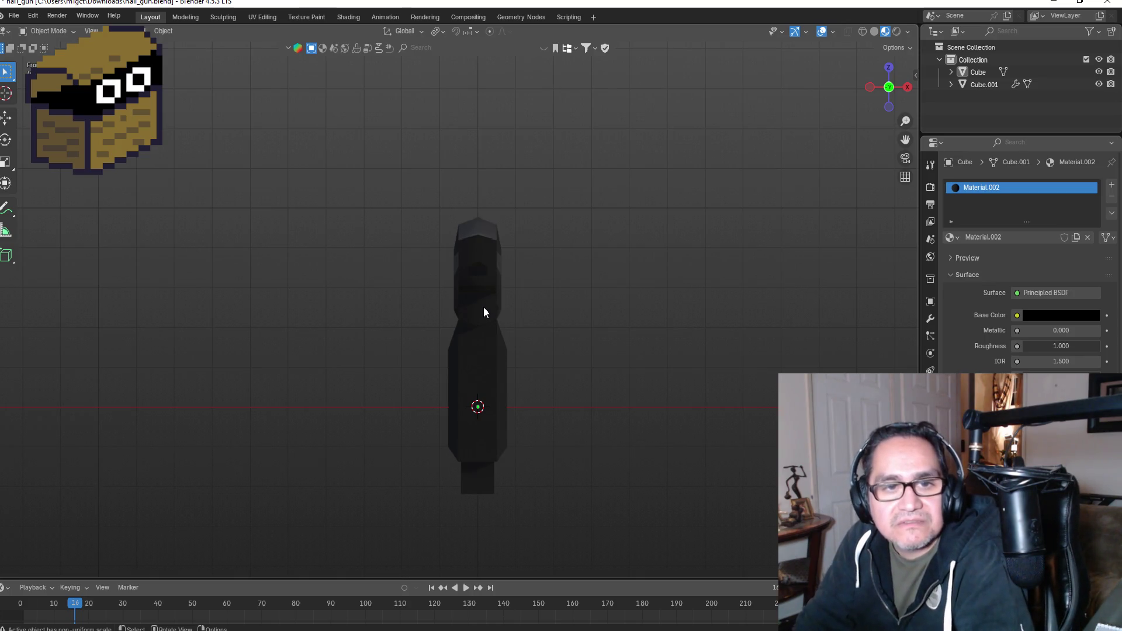
pyautogui.click(350, 19)
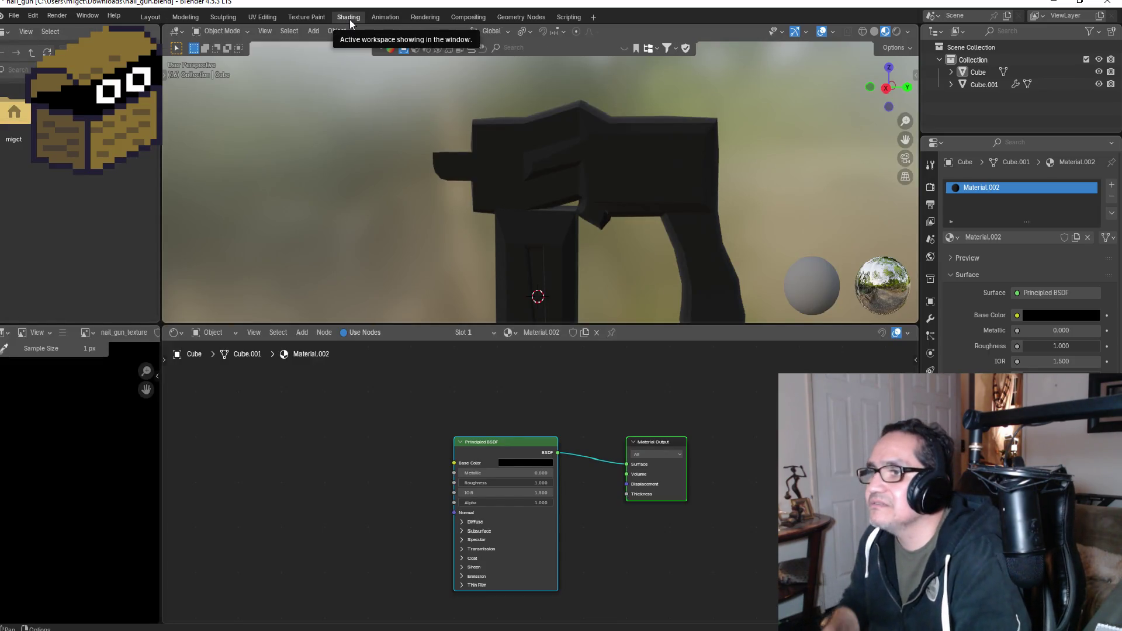
# - Zoom the node editor onto Material.002's black Principled BSDF and Material Output nodes
pyautogui.scroll(3, 540, 484)
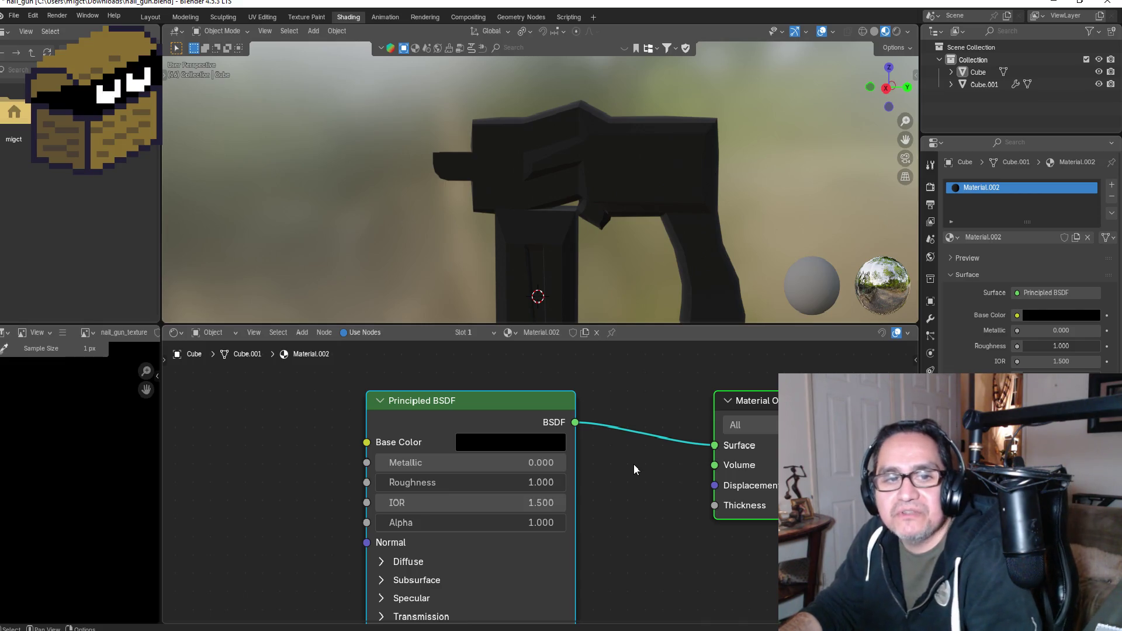
pyautogui.scroll(-1, 633, 464)
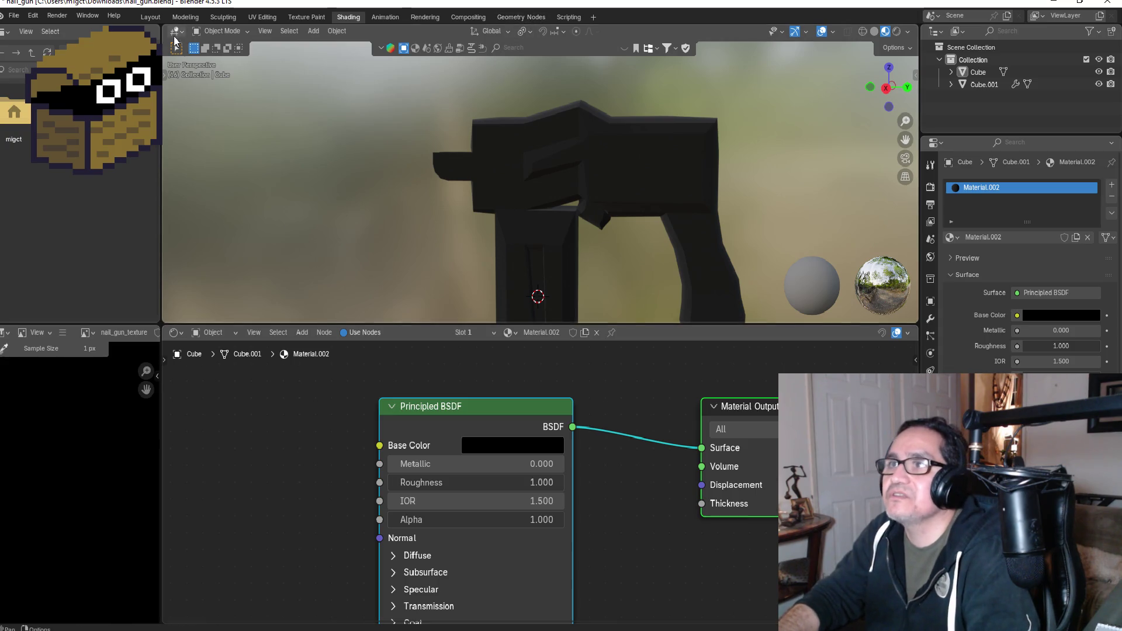
# - In the Modeling workspace, leave Edit Mode and view the grey nail gun from the right side in Solid shading
pyautogui.click(186, 17)
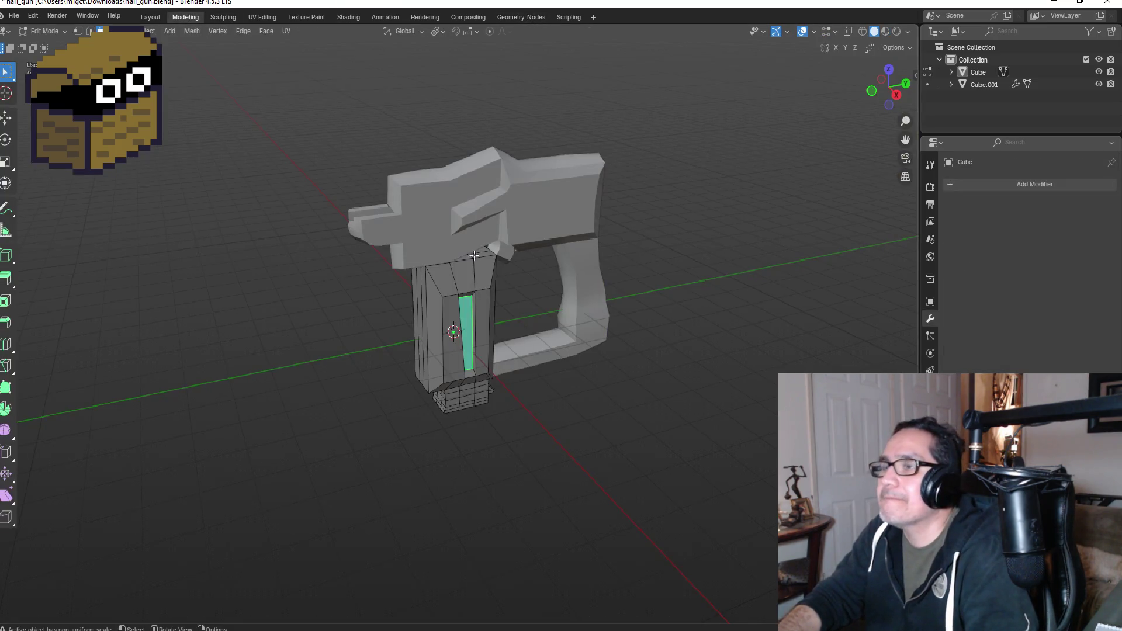
pyautogui.click(690, 272)
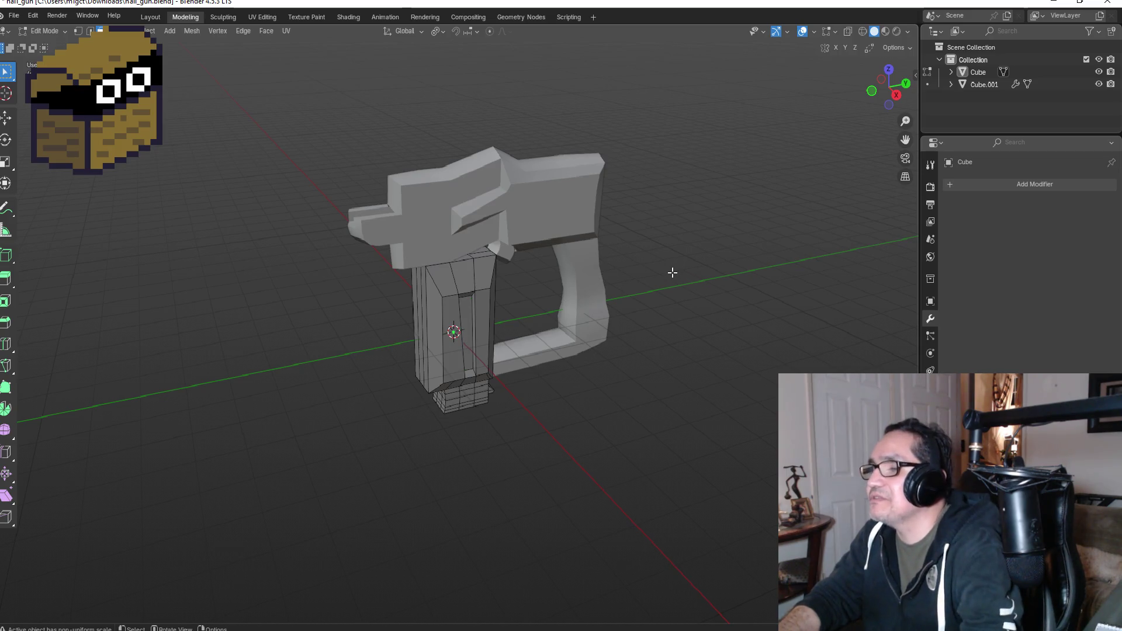
pyautogui.press('Tab')
pyautogui.moveTo(637, 257)
pyautogui.mouseDown()
pyautogui.moveTo(848, 245)
pyautogui.moveTo(731, 253)
pyautogui.mouseUp()
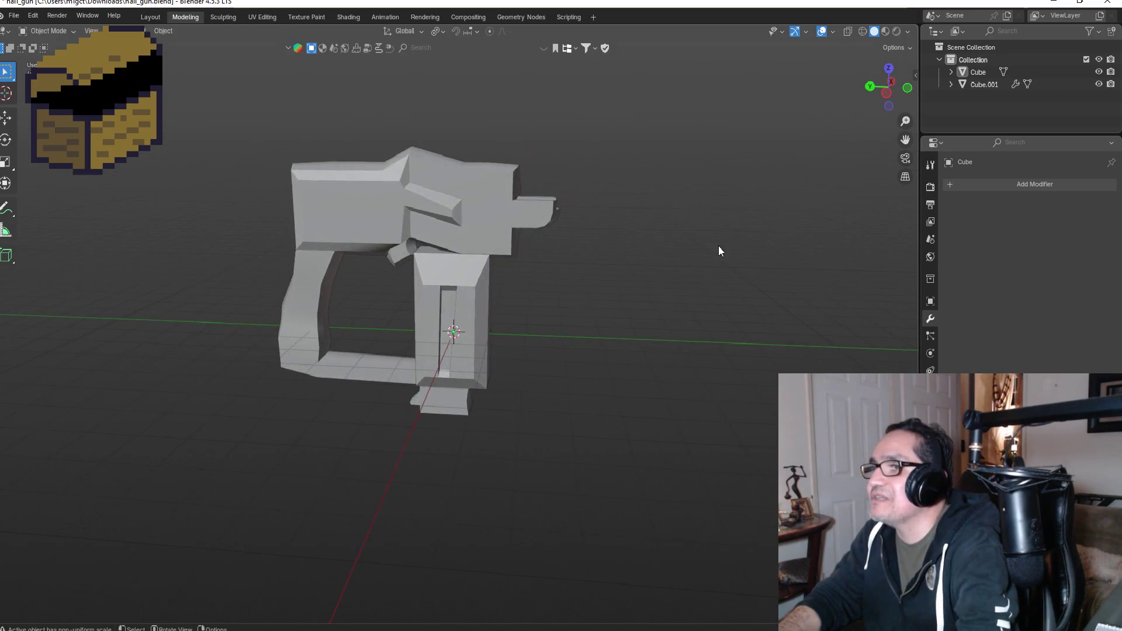
pyautogui.press('KP_1')
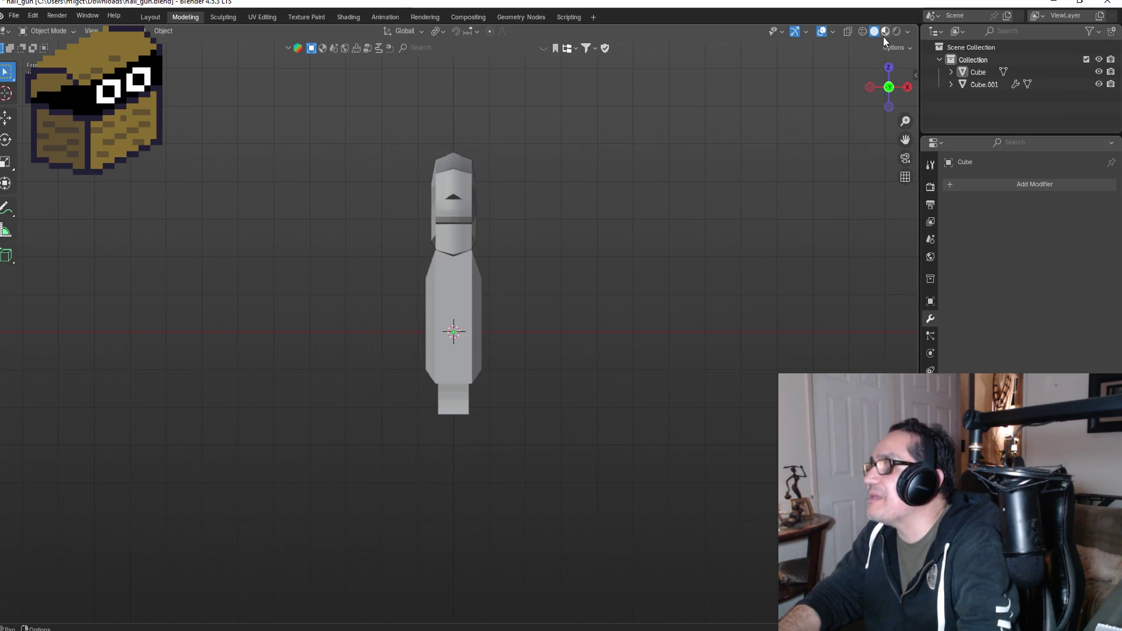
pyautogui.click(885, 34)
pyautogui.click(873, 32)
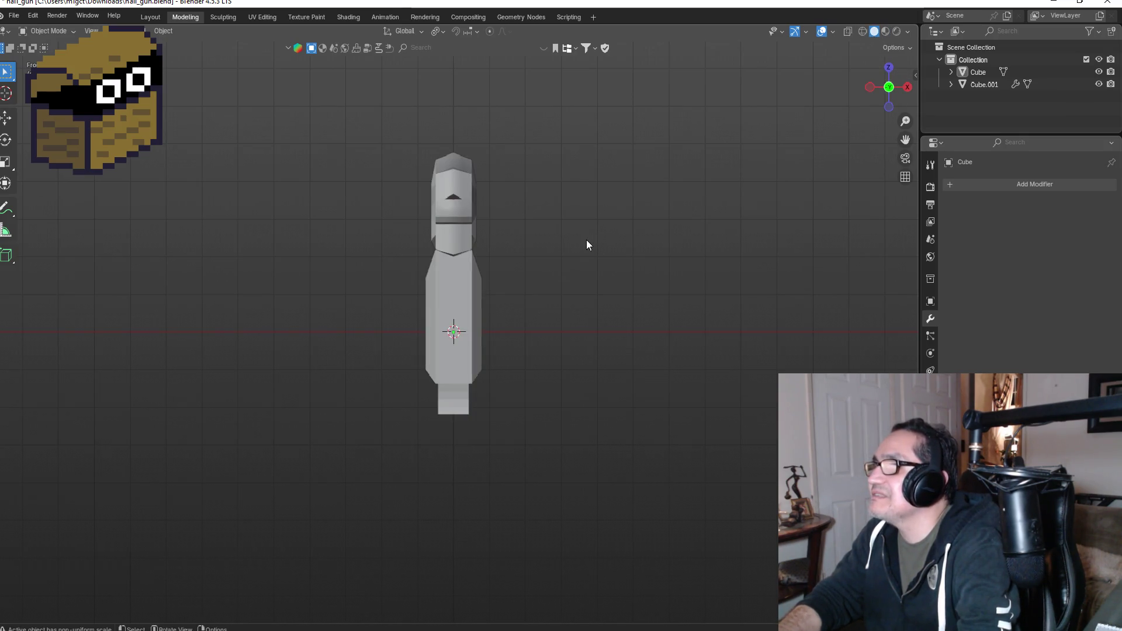
pyautogui.press('KP_3')
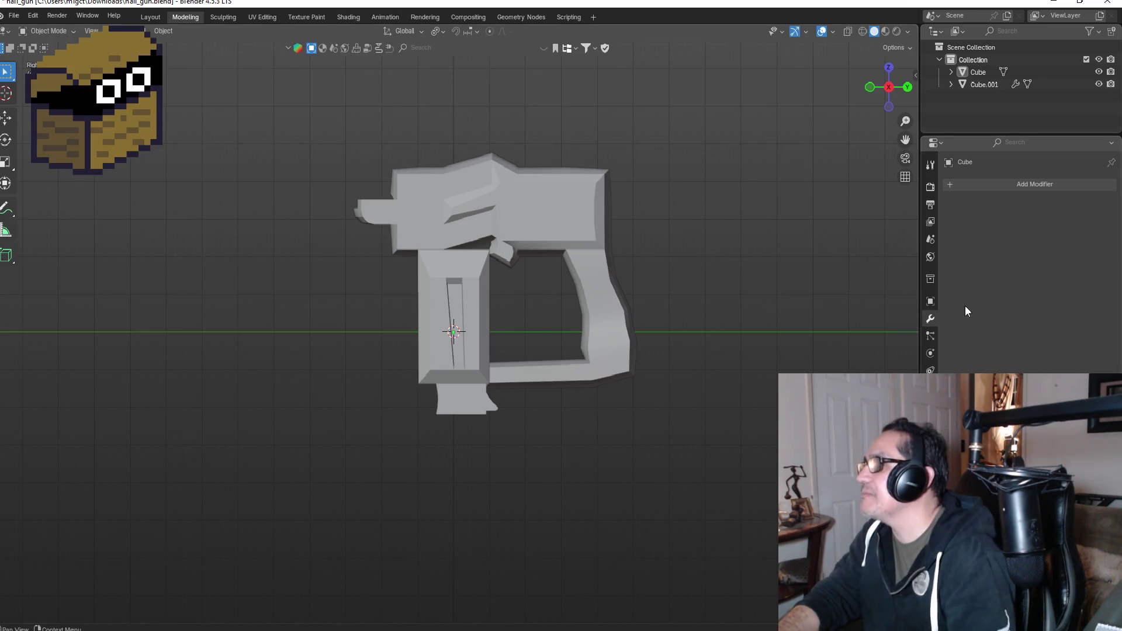
# - Show the gun body Cube.001's Material.001 settings, with its base colour from the Nail_gun texture
pyautogui.click(566, 217)
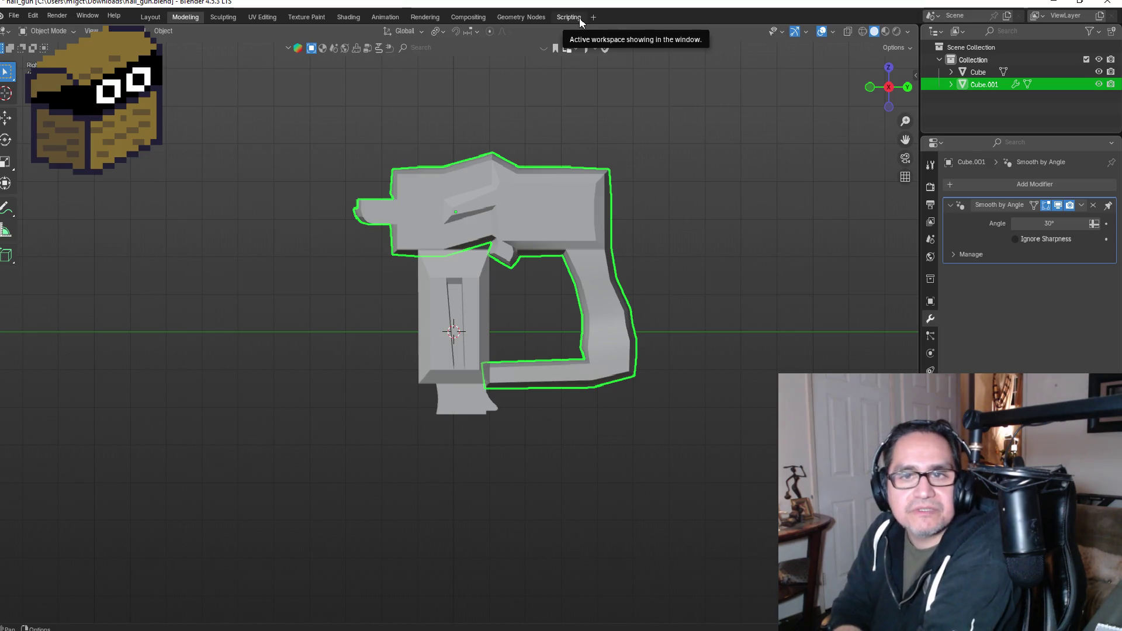
pyautogui.click(164, 32)
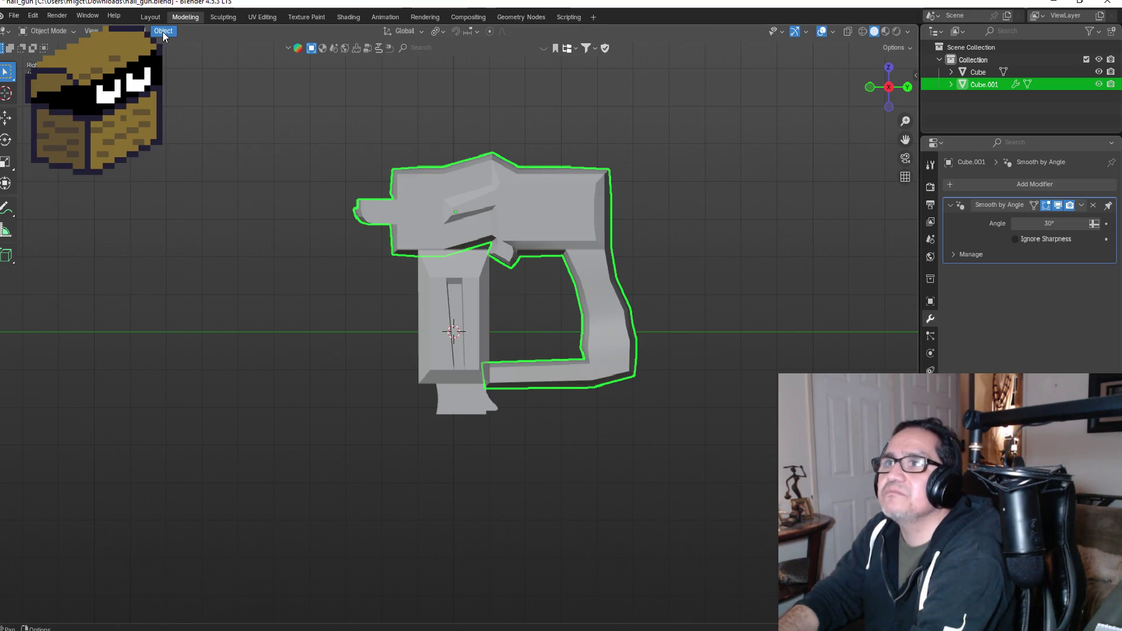
pyautogui.click(311, 155)
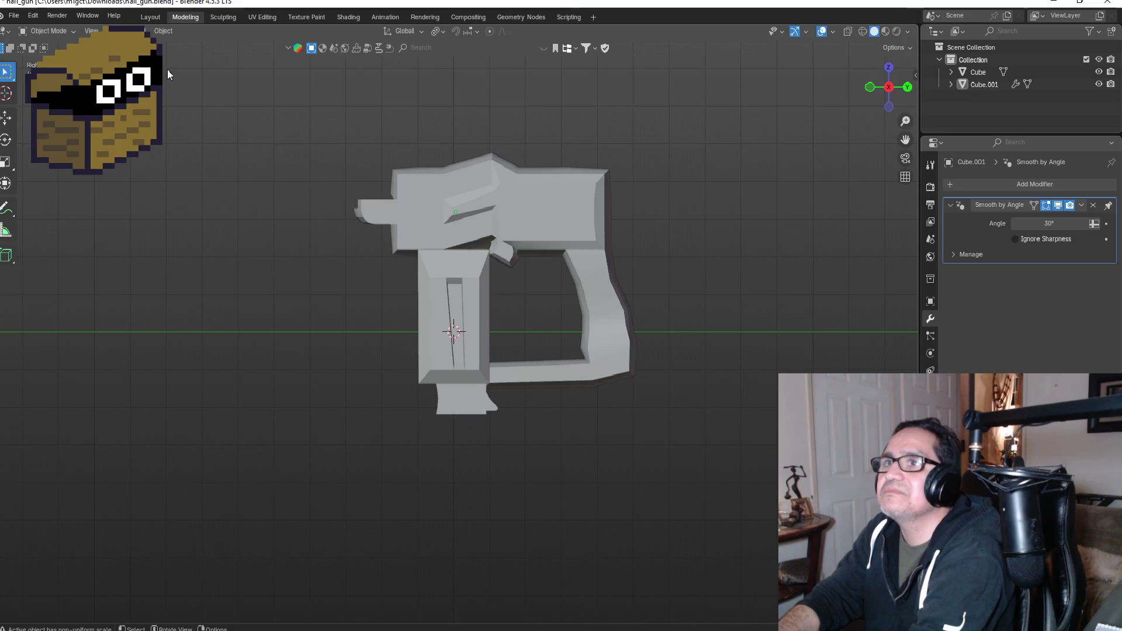
pyautogui.click(32, 32)
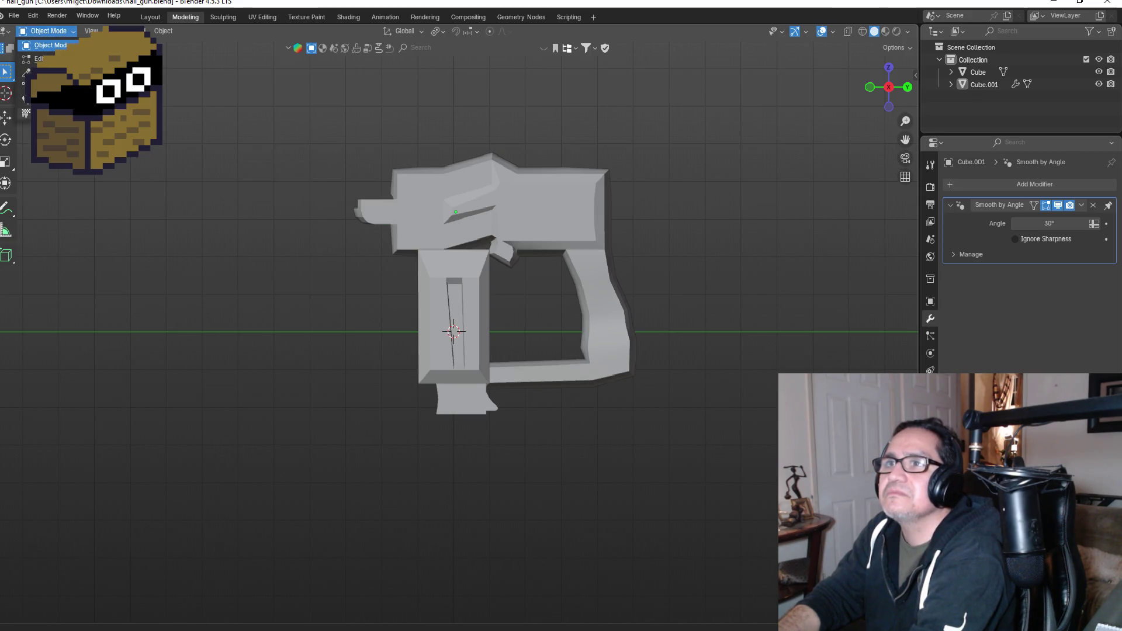
pyautogui.press('shift')
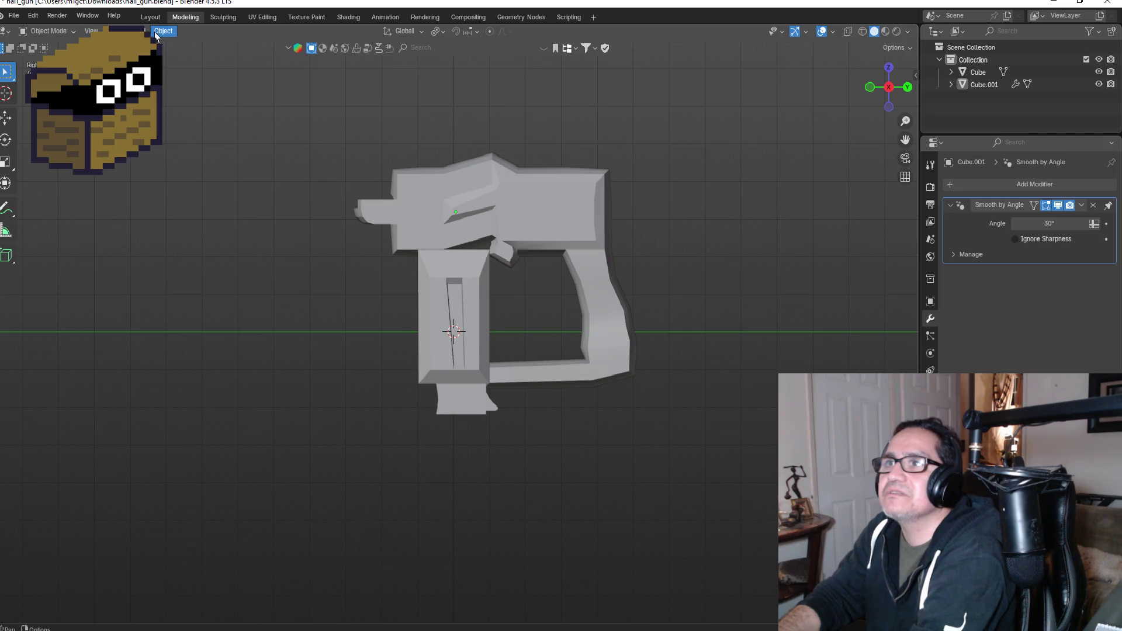
pyautogui.click(931, 405)
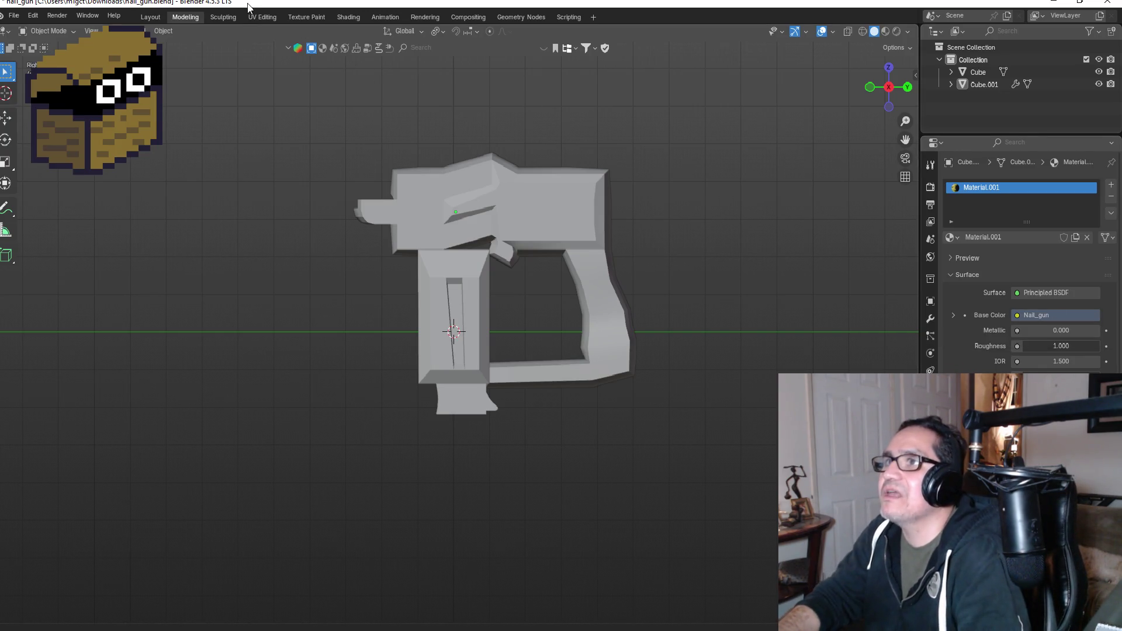
pyautogui.click(261, 16)
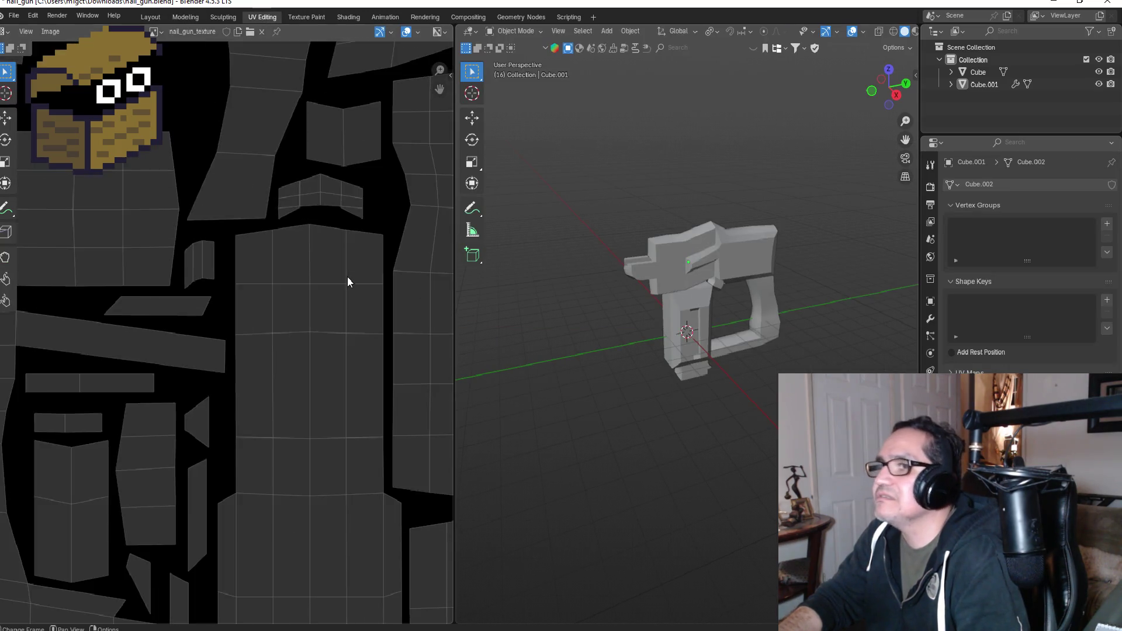
# - Zoom the UV editor to fit the gun's whole UV layout over nail_gun_texture
pyautogui.scroll(-8, 245, 279)
pyautogui.scroll(3, 79, 299)
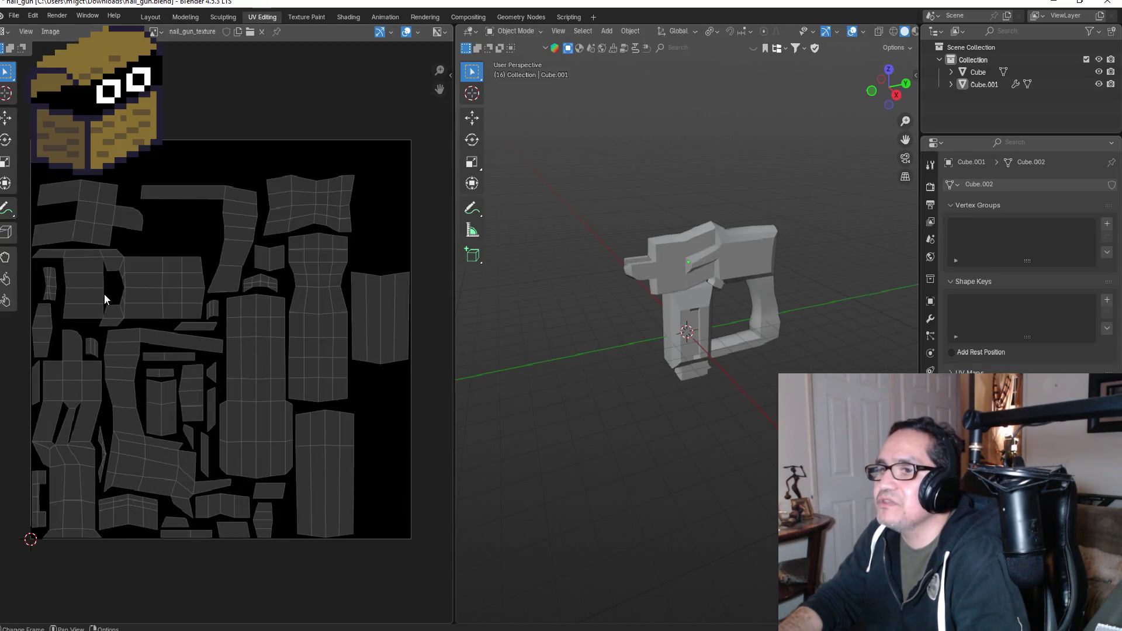
pyautogui.scroll(-1, 104, 294)
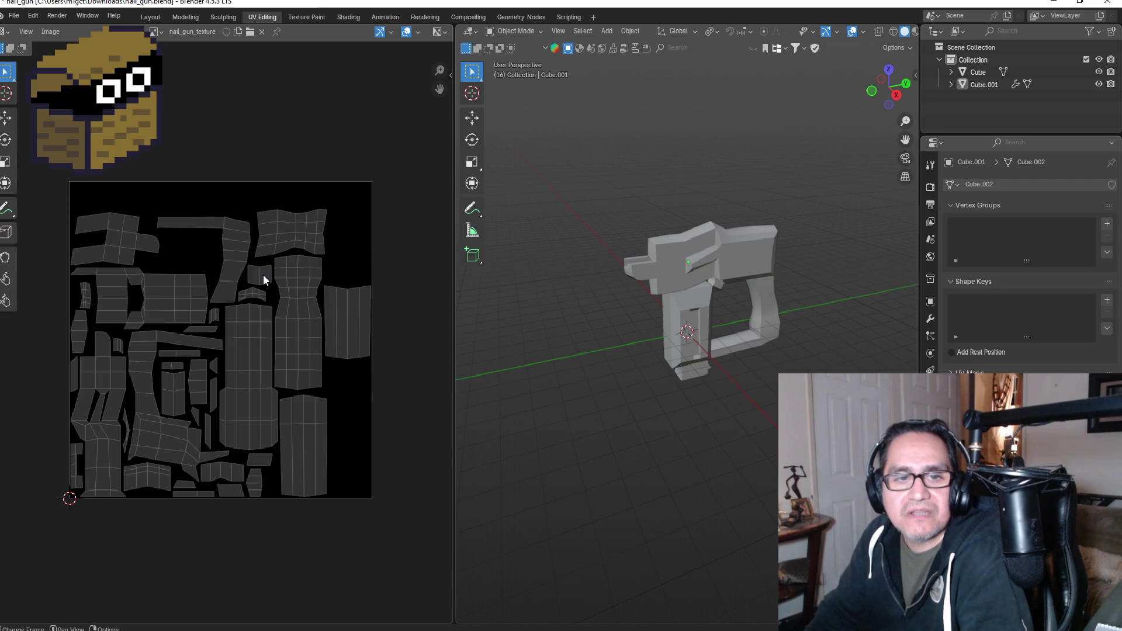
# - Open the Shading workspace for the gun body and reposition its Material Output node
pyautogui.click(346, 19)
pyautogui.scroll(-2, 378, 406)
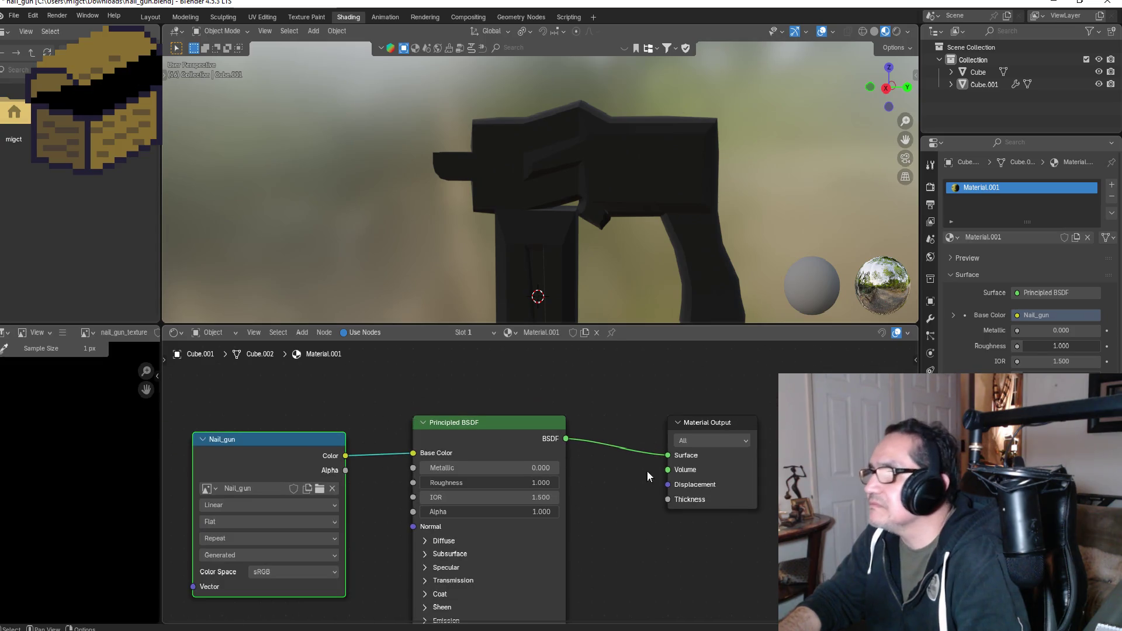
pyautogui.scroll(1, 770, 482)
pyautogui.scroll(1, 769, 482)
pyautogui.moveTo(762, 415); pyautogui.dragTo(749, 400)
pyautogui.scroll(-2, 609, 465)
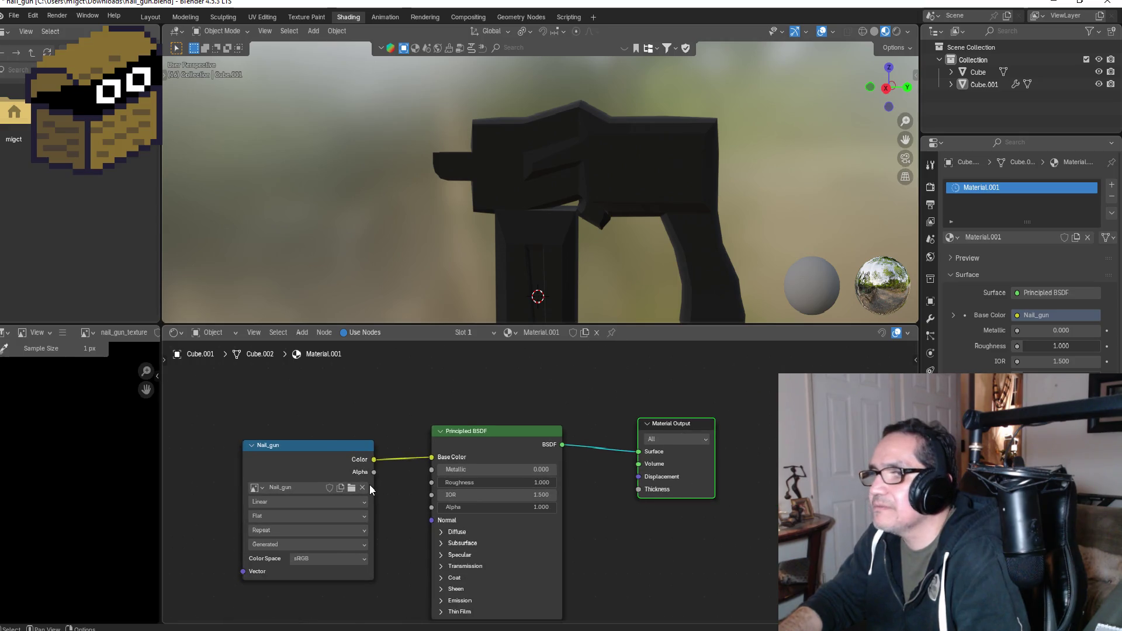
# - Open the Nail_gun image name for editing but leave it unchanged
pyautogui.doubleClick(288, 489)
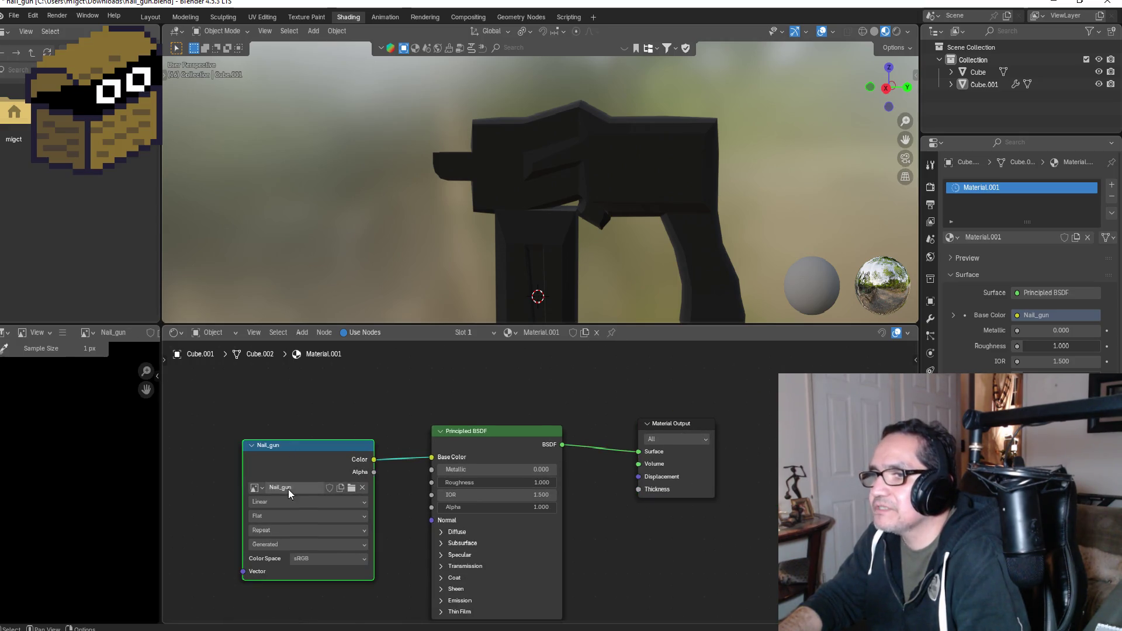
pyautogui.hotkey('ctrl', 'a')
pyautogui.click(212, 493)
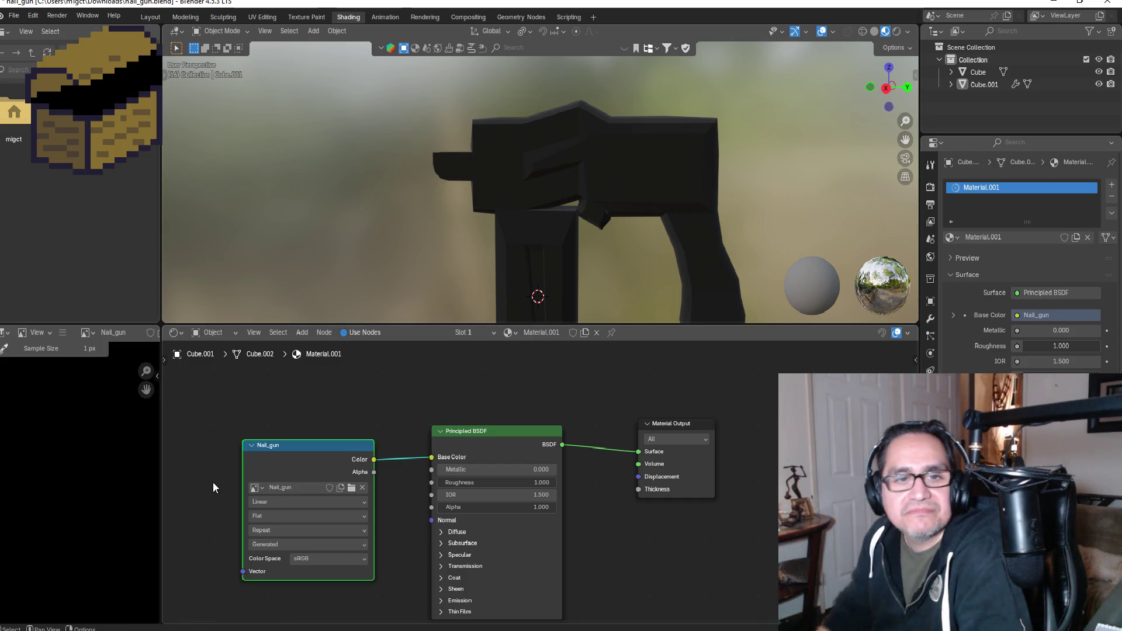
# - Browse from the home folder into NGL and back, listing Adobe, Music, NGL, Pictures and Videos
pyautogui.doubleClick(14, 114)
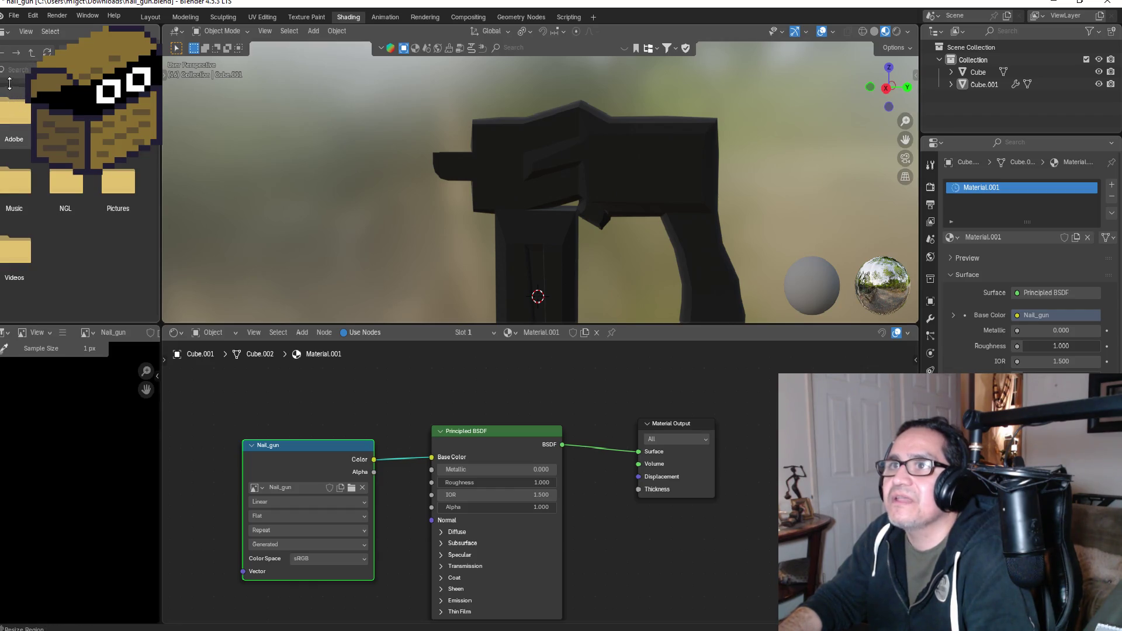
pyautogui.doubleClick(16, 119)
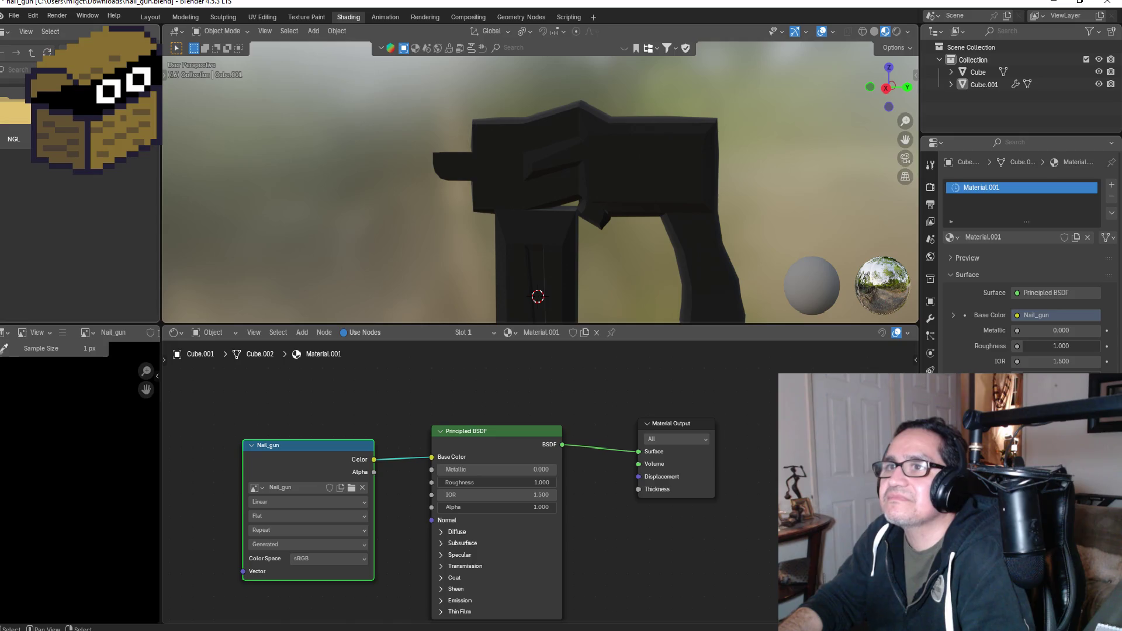
pyautogui.click(2, 53)
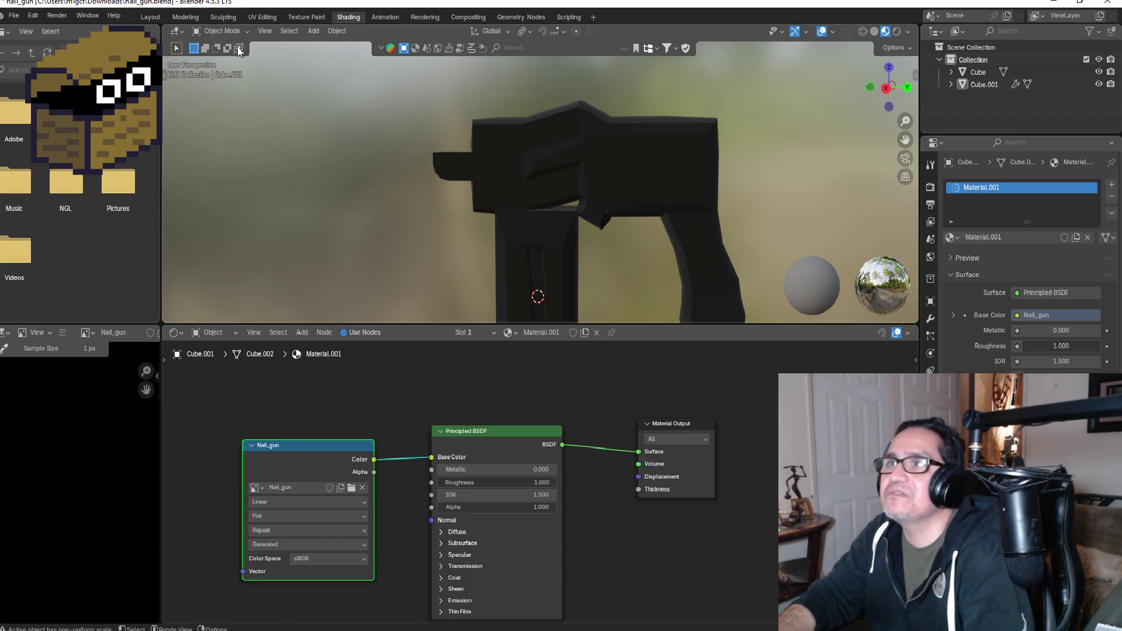
pyautogui.click(185, 17)
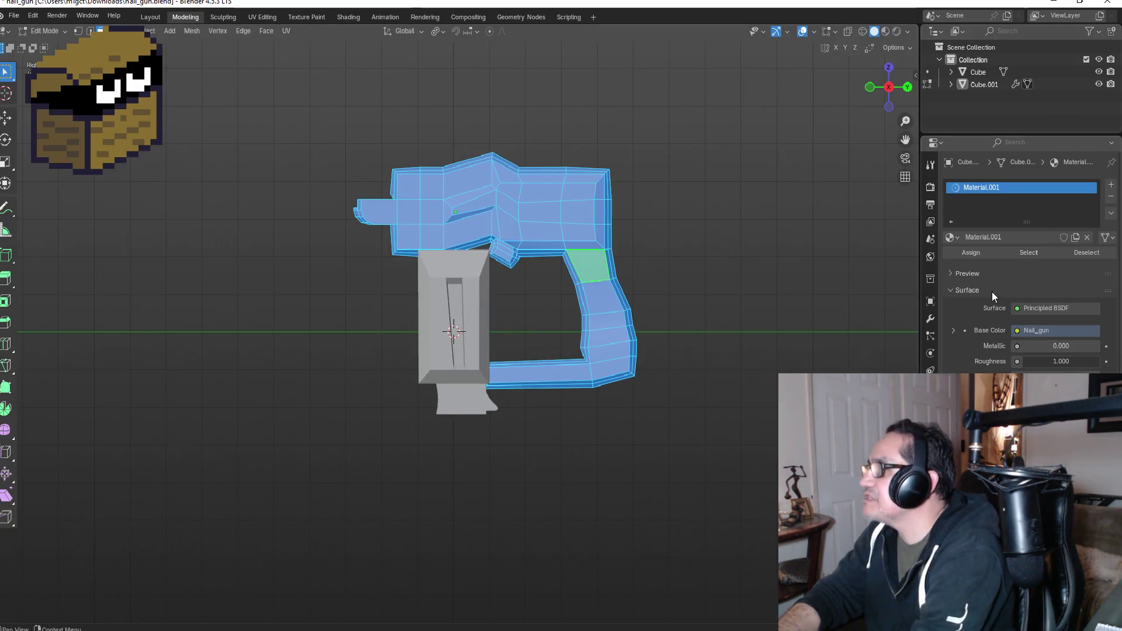
# - Select a face on the gun body, try Material.002, then restore Material.001 on its slot
pyautogui.hotkey('alt', 'a')
pyautogui.click(565, 217)
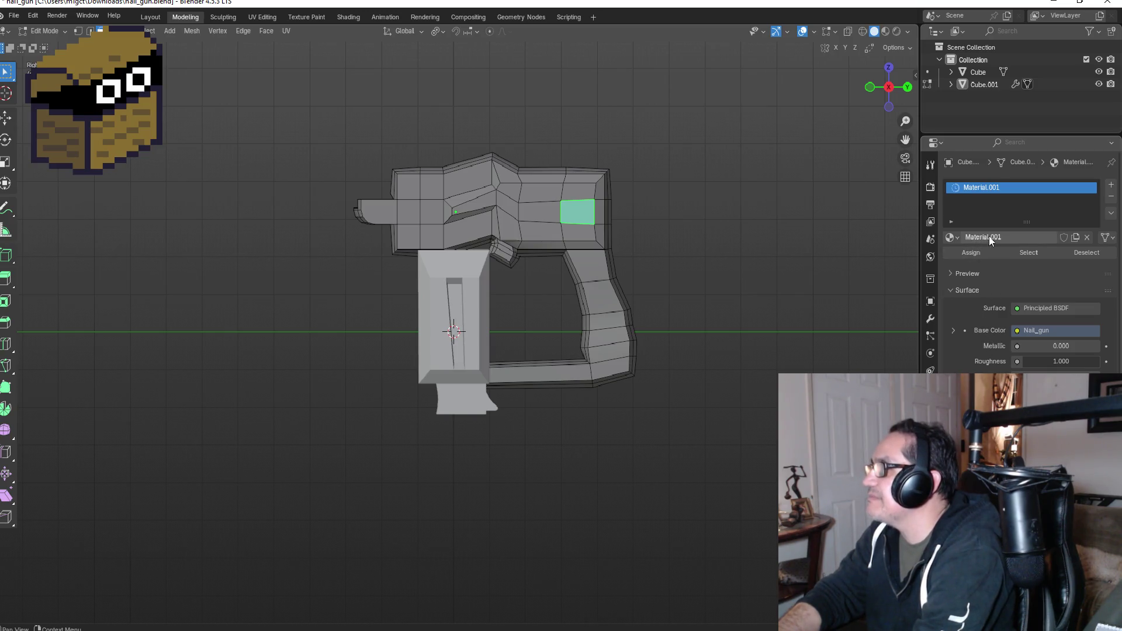
pyautogui.click(952, 238)
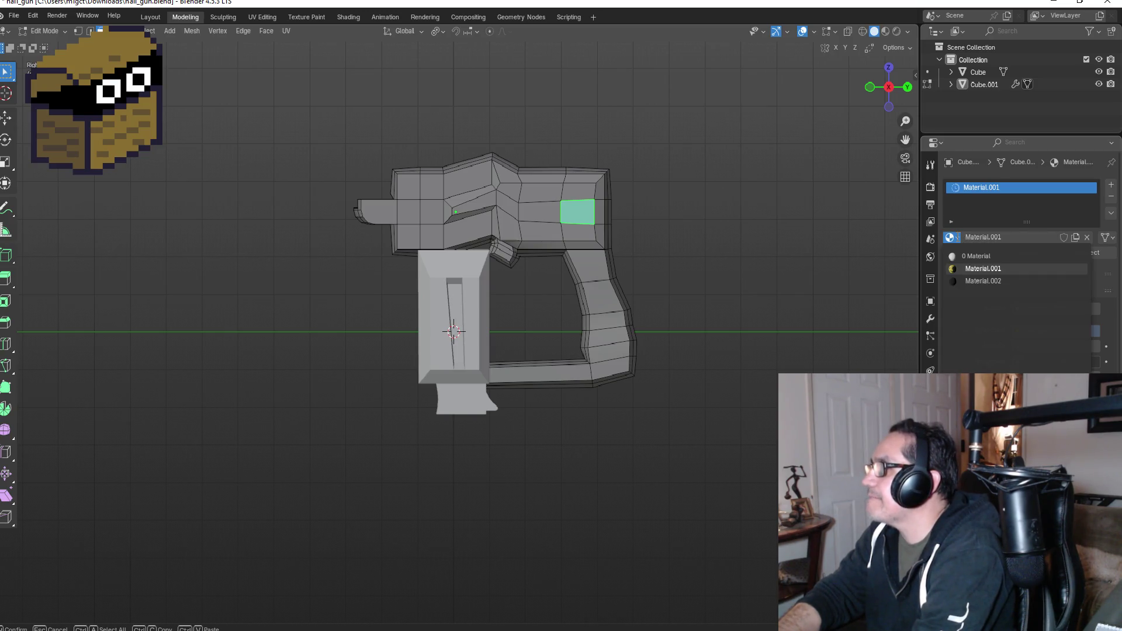
pyautogui.click(983, 281)
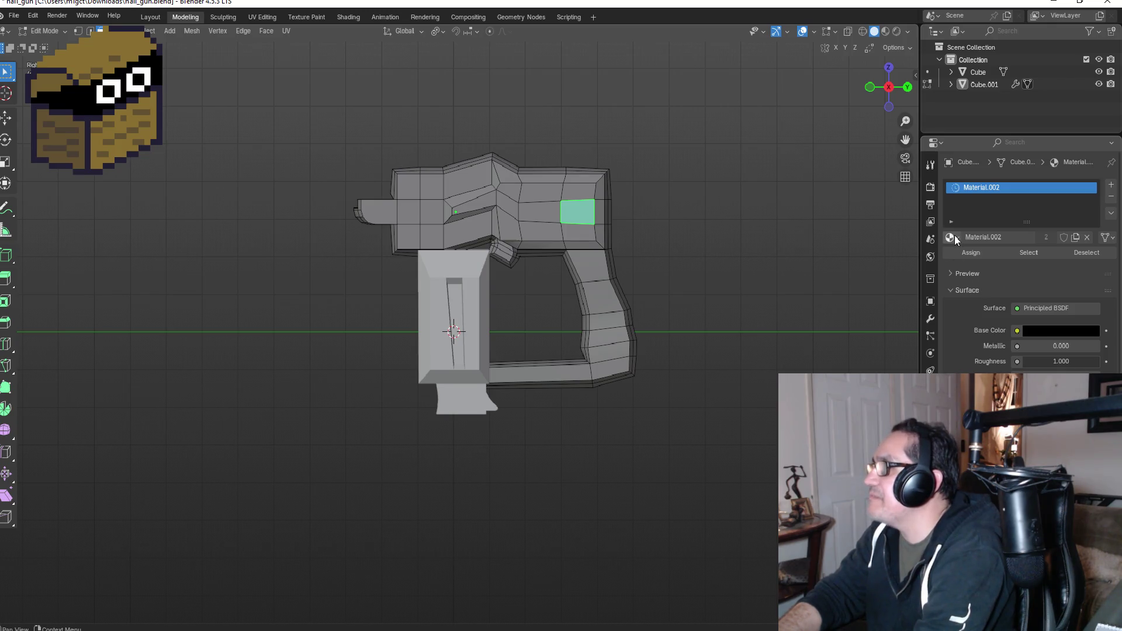
pyautogui.click(953, 237)
pyautogui.click(983, 270)
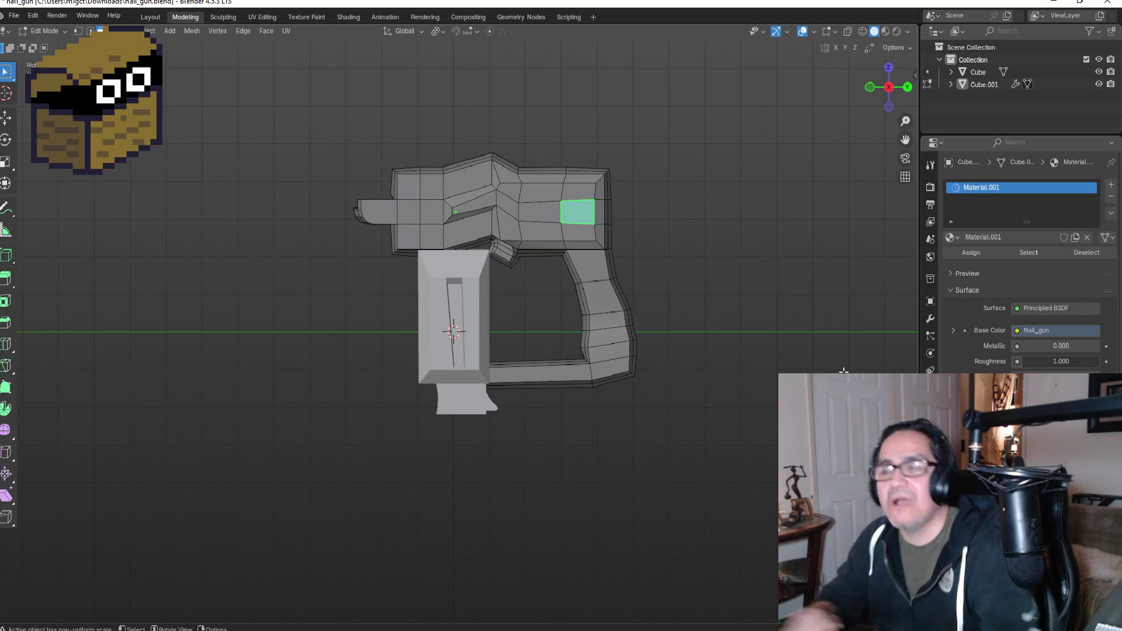
# - Return the nail gun to Object Mode and orbit it to a side view
pyautogui.press('Tab')
pyautogui.moveTo(534, 245)
pyautogui.mouseDown()
pyautogui.moveTo(787, 277)
pyautogui.moveTo(704, 310)
pyautogui.moveTo(604, 278)
pyautogui.moveTo(434, 283)
pyautogui.moveTo(490, 286)
pyautogui.mouseUp()
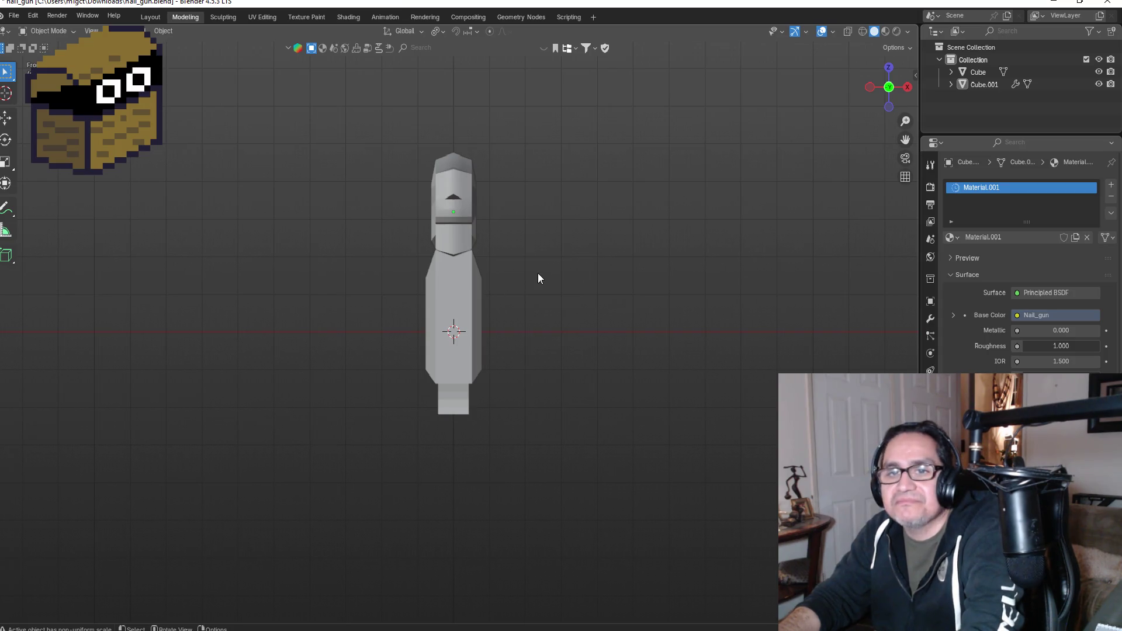
pyautogui.moveTo(538, 272)
pyautogui.mouseDown()
pyautogui.moveTo(656, 278)
pyautogui.moveTo(629, 290)
pyautogui.mouseUp()
# - Start exporting the nail gun as FBX from the File menu
pyautogui.click(13, 15)
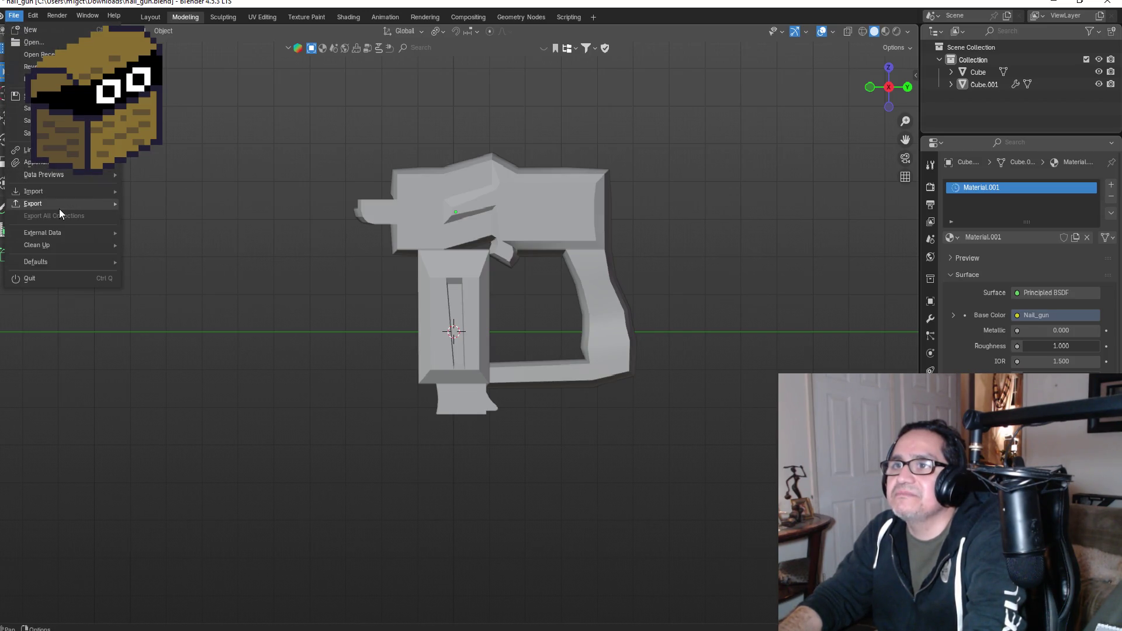
pyautogui.moveTo(58, 206)
pyautogui.click(177, 314)
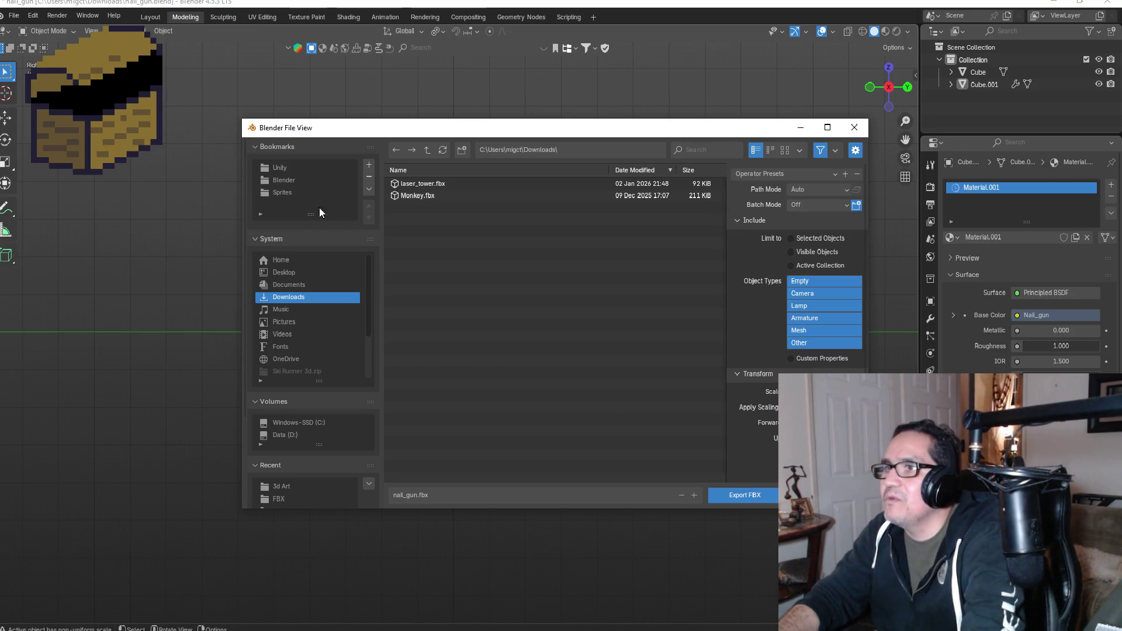
# - Navigate via the Unity bookmark to Tech Recharge/Assets/3d Art and begin naming the file NailGun
pyautogui.click(292, 168)
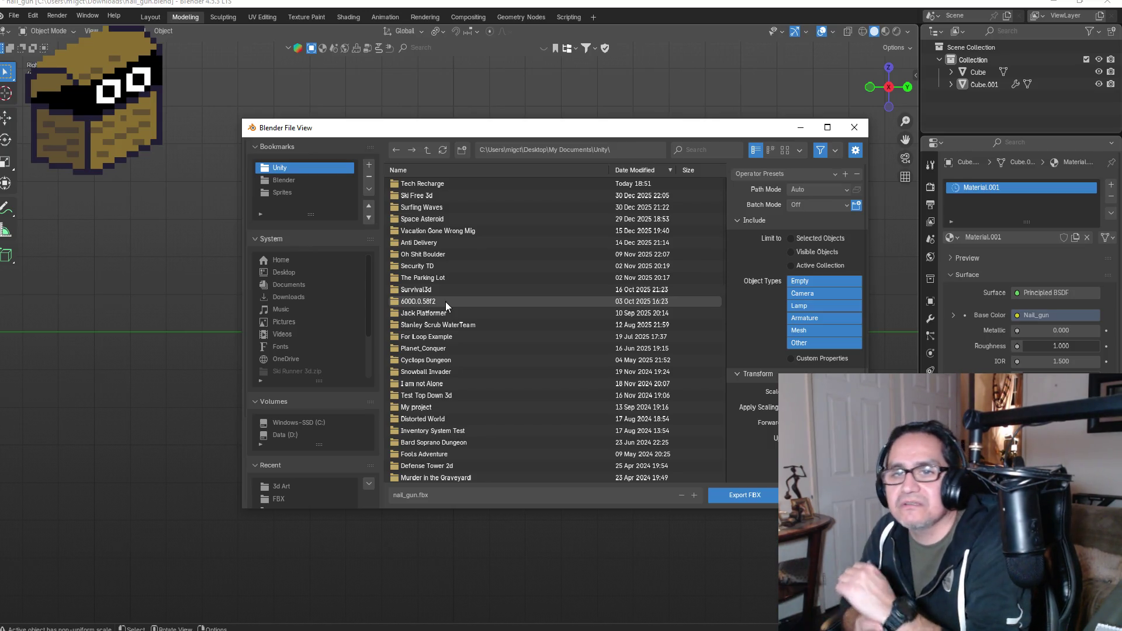
pyautogui.doubleClick(423, 184)
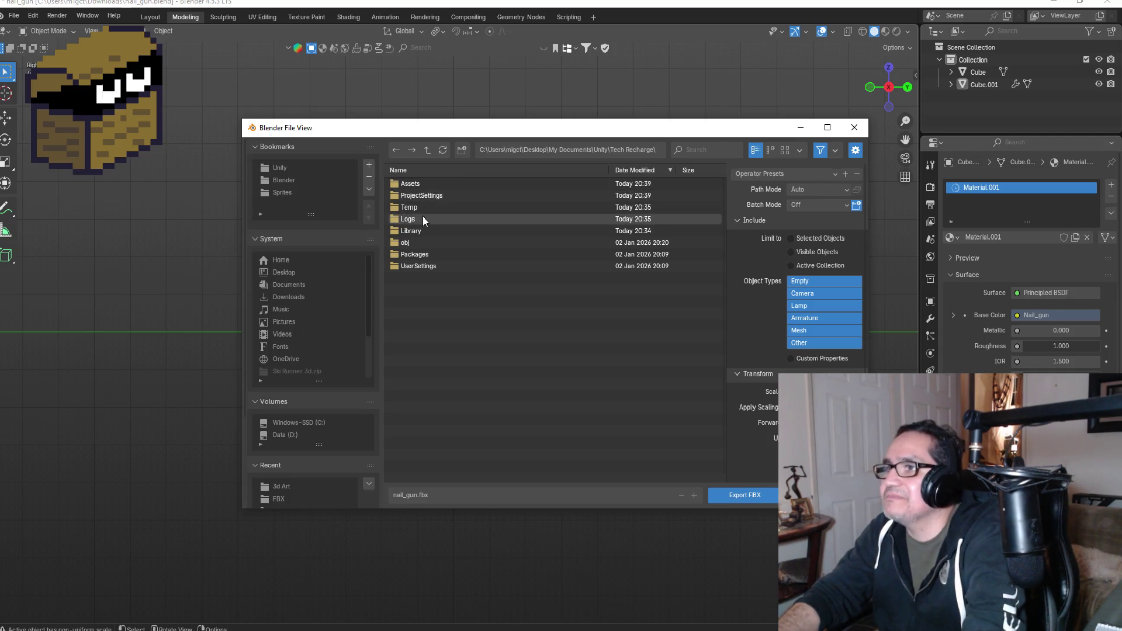
pyautogui.click(416, 234)
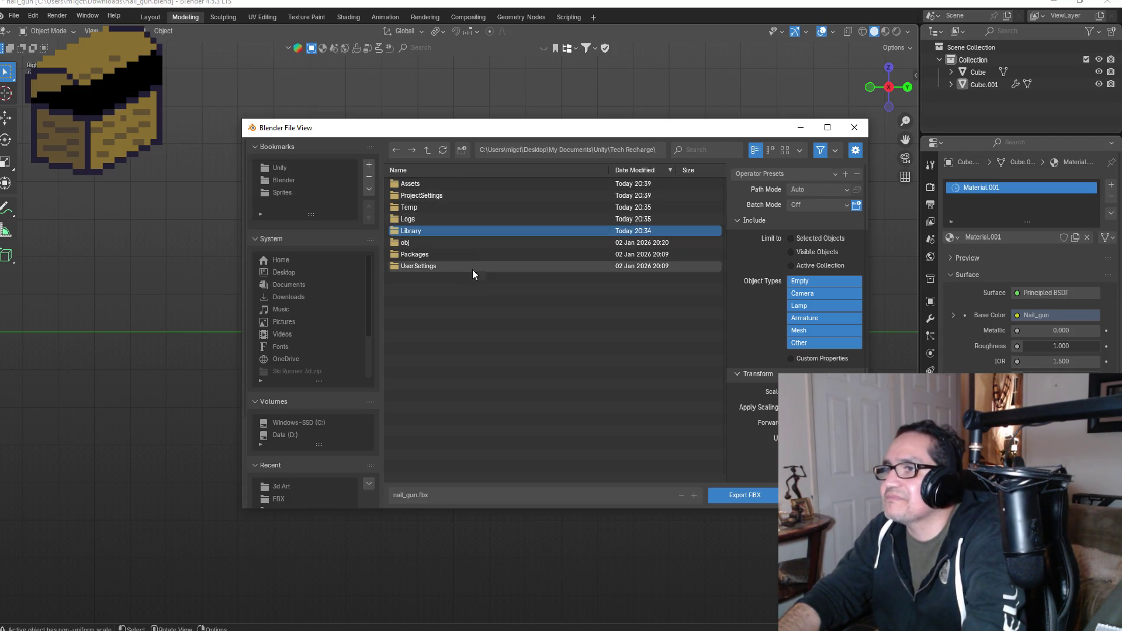
pyautogui.doubleClick(415, 185)
pyautogui.click(422, 183)
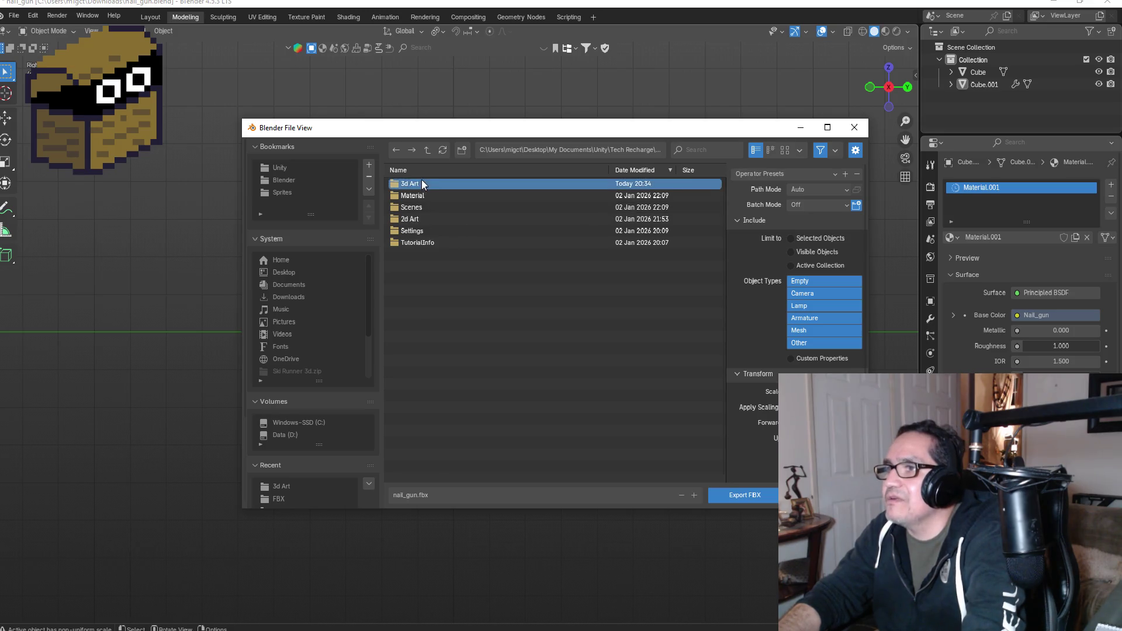
pyautogui.doubleClick(422, 183)
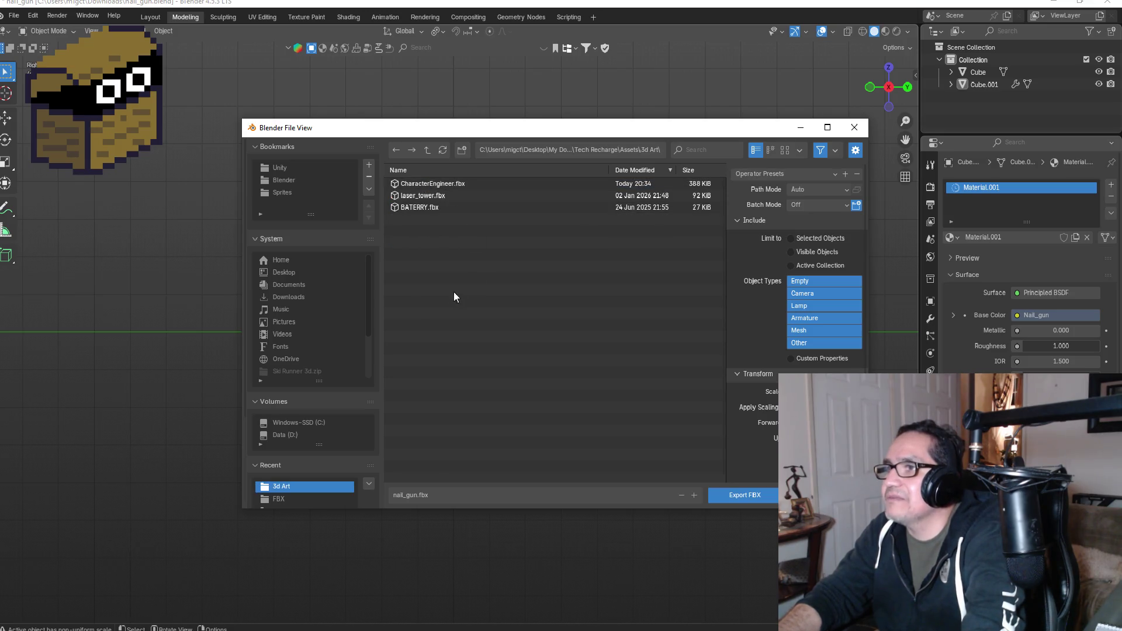
pyautogui.click(460, 496)
pyautogui.write('Nl')
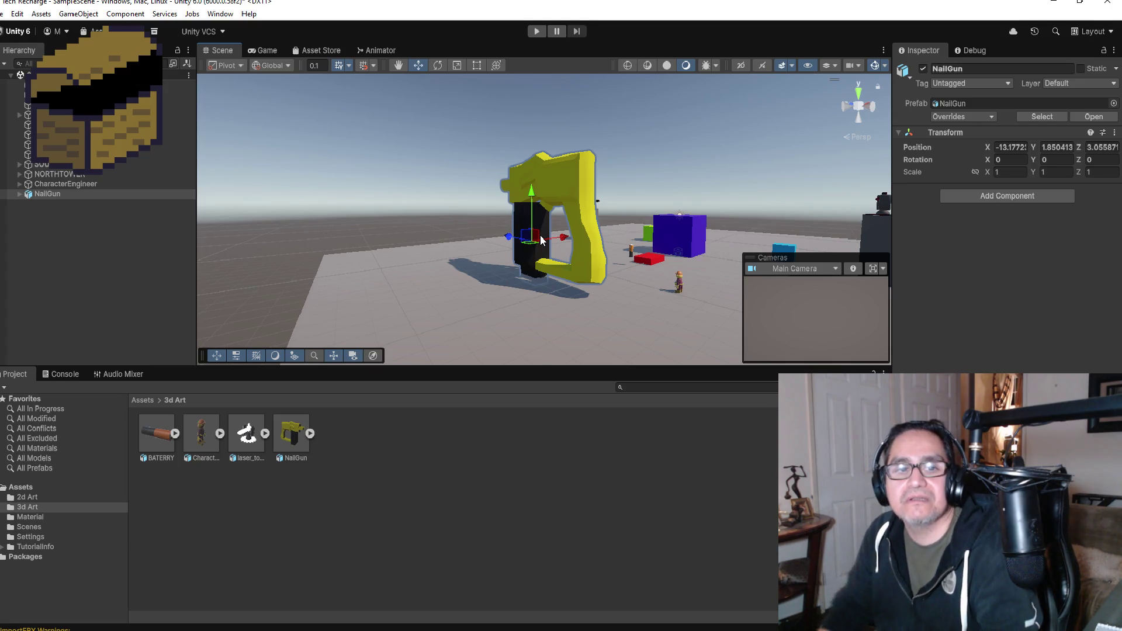
# - Delete the NailGun instance from the scene
pyautogui.moveTo(538, 250)
pyautogui.mouseDown()
pyautogui.moveTo(814, 211)
pyautogui.moveTo(295, 183)
pyautogui.moveTo(124, 187)
pyautogui.moveTo(385, 218)
pyautogui.mouseUp()
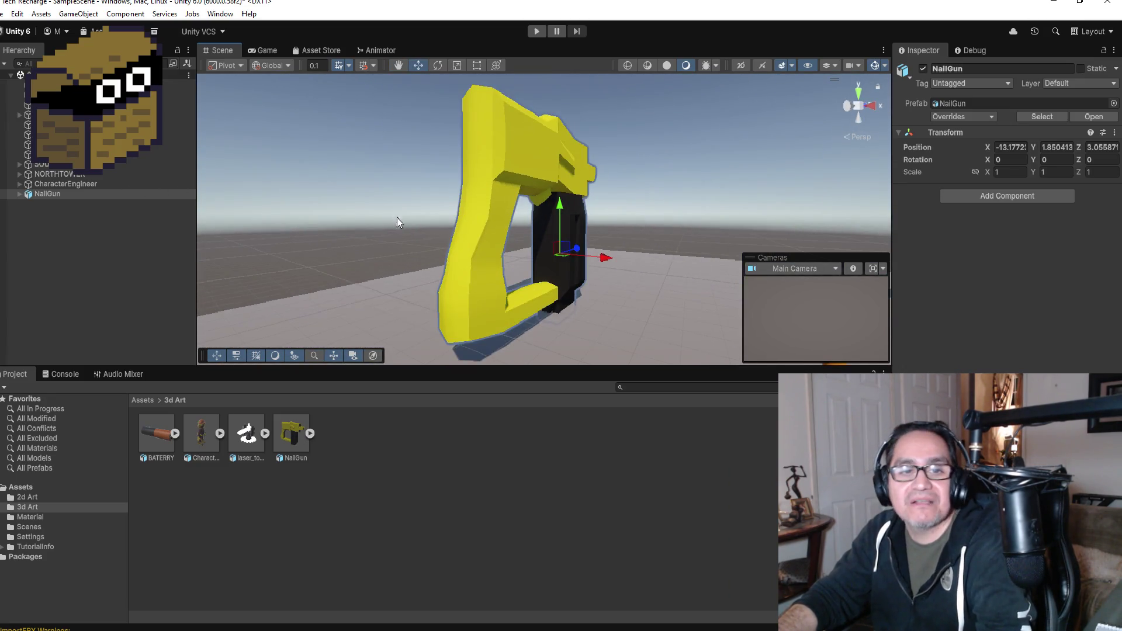
pyautogui.click(79, 249)
pyautogui.click(44, 194)
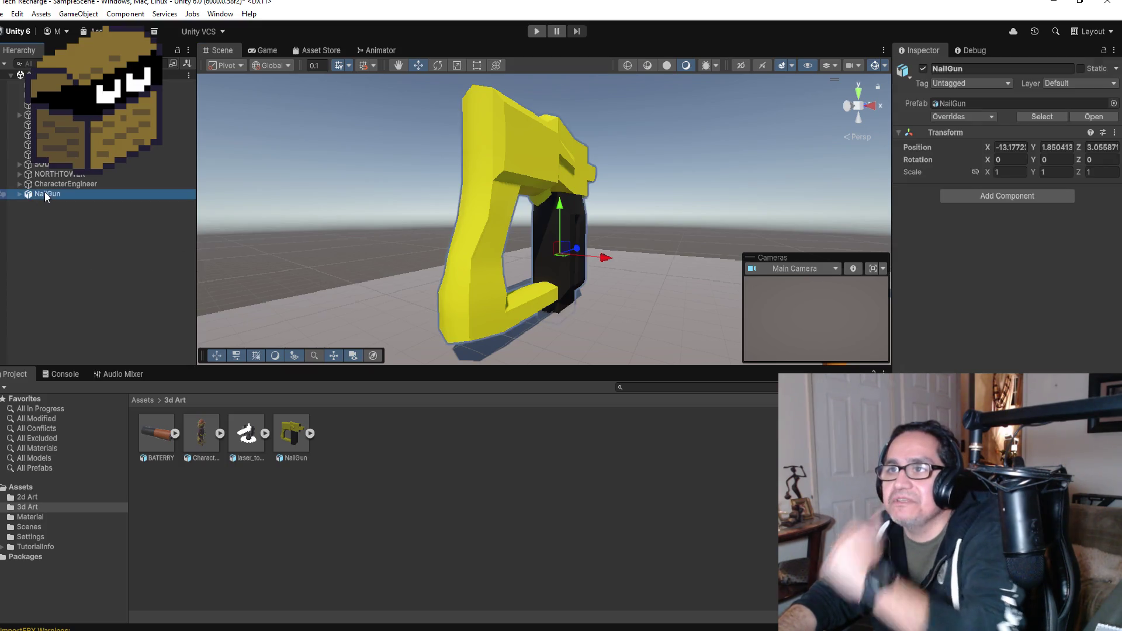
pyautogui.rightClick(44, 194)
pyautogui.click(73, 235)
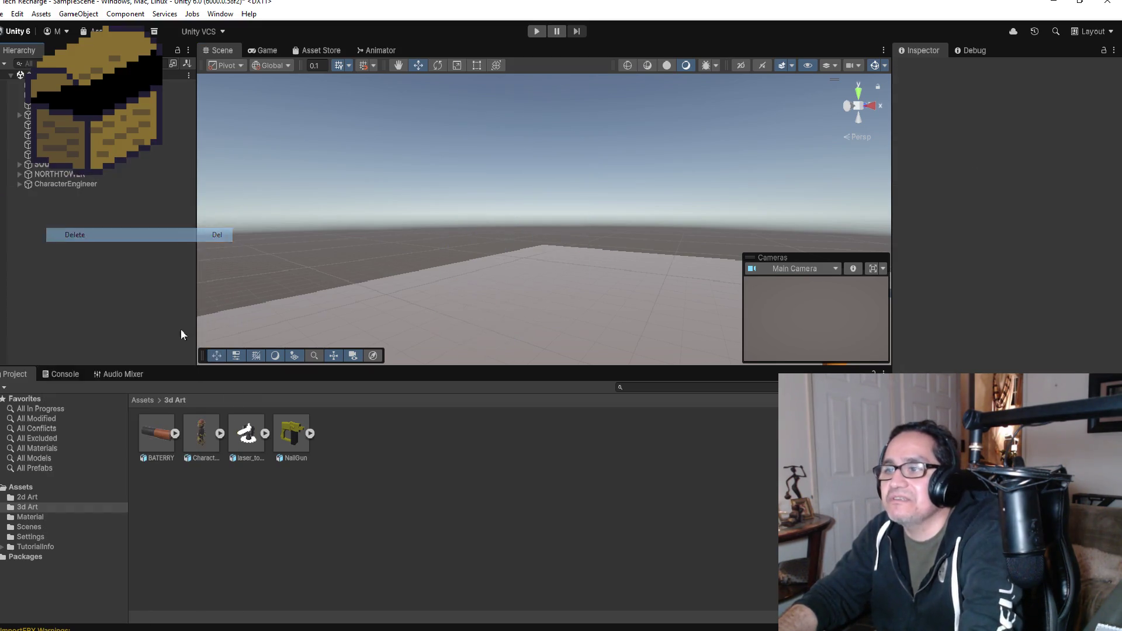
# - Expand the NailGun asset to inspect its yellow and black materials, then select TempPlayer
pyautogui.click(310, 434)
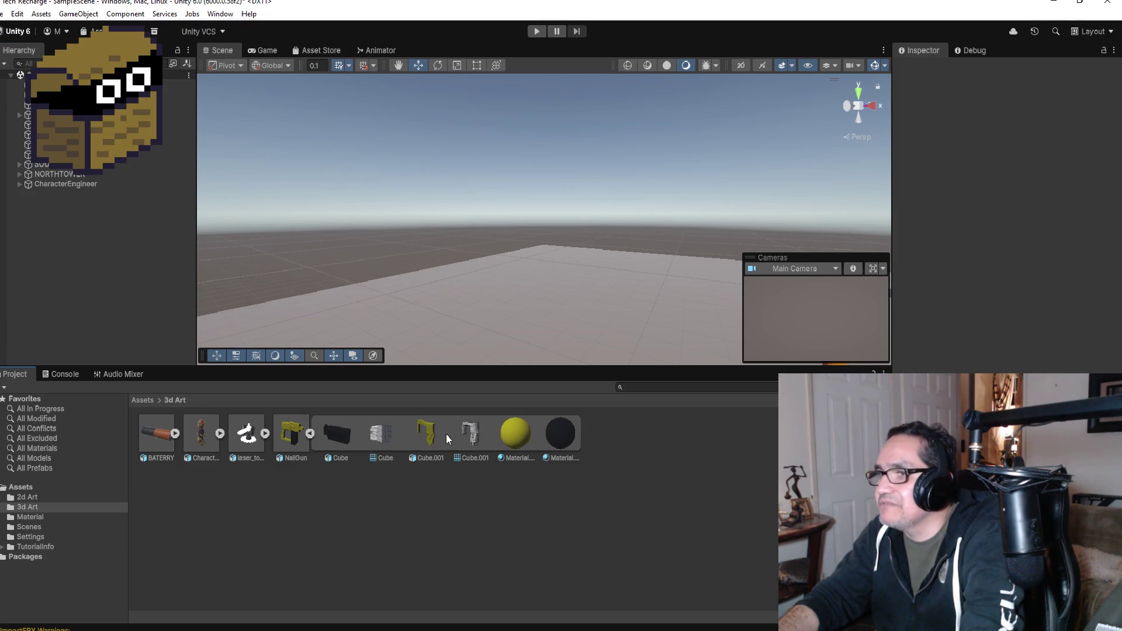
pyautogui.click(516, 434)
pyautogui.click(561, 434)
pyautogui.click(511, 427)
pyautogui.click(559, 432)
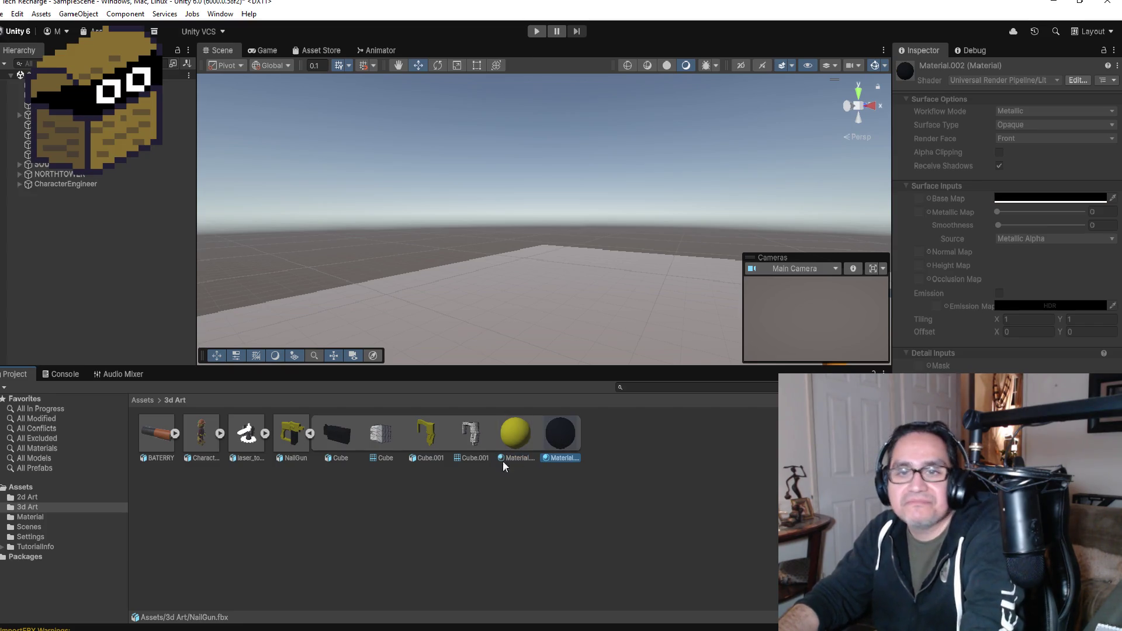
pyautogui.click(85, 288)
pyautogui.click(67, 185)
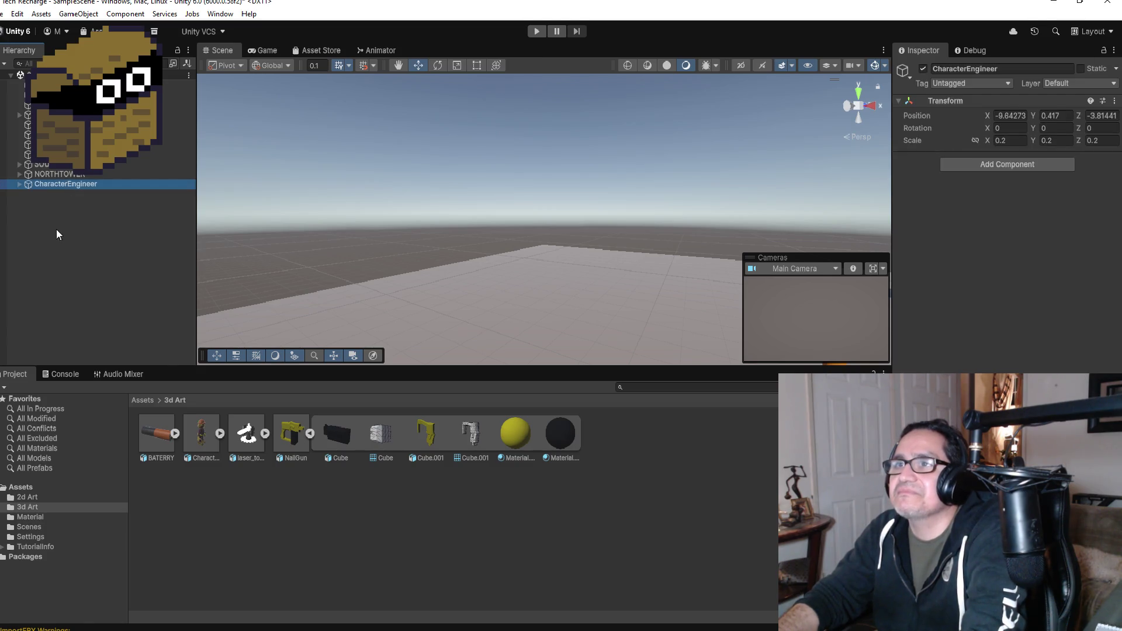
pyautogui.click(70, 115)
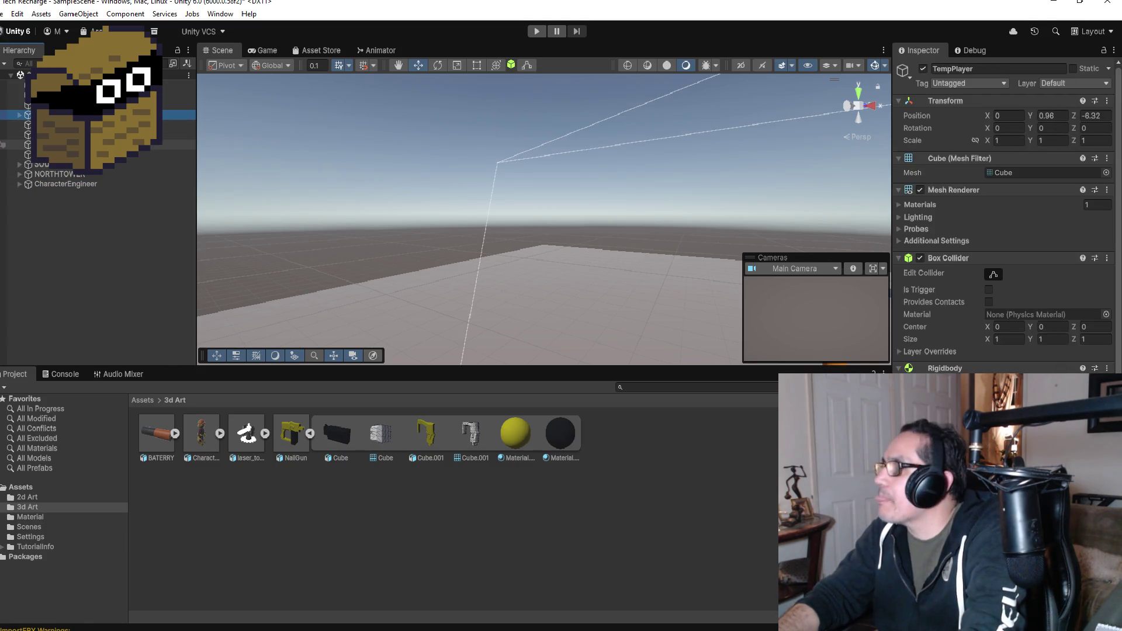
# - Add a Capsule Collider component to CharacterEngineer
pyautogui.click(77, 184)
pyautogui.click(982, 164)
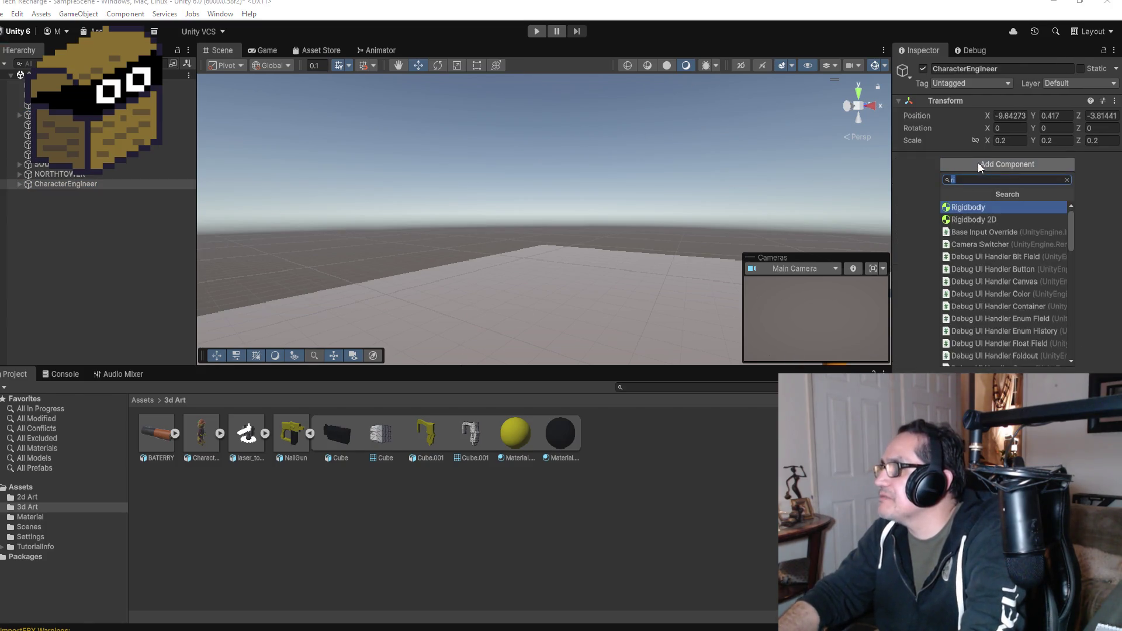
pyautogui.write('cap')
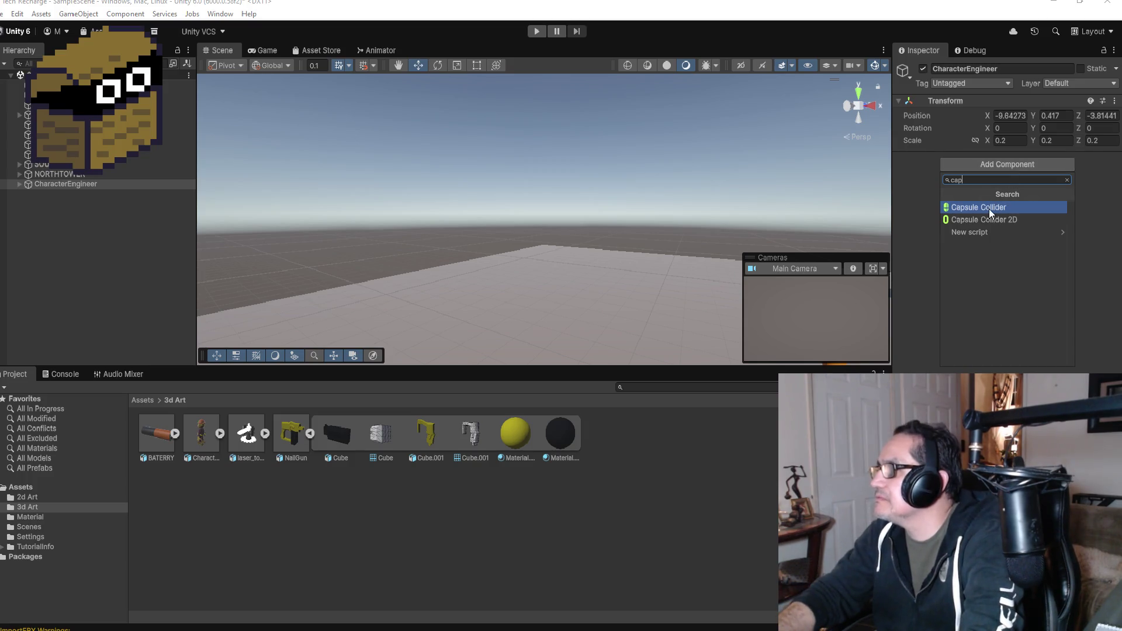
pyautogui.click(989, 209)
# - From a side view, stretch the capsule collider up to the character's head (height ≈5.15)
pyautogui.click(83, 190)
pyautogui.doubleClick(82, 185)
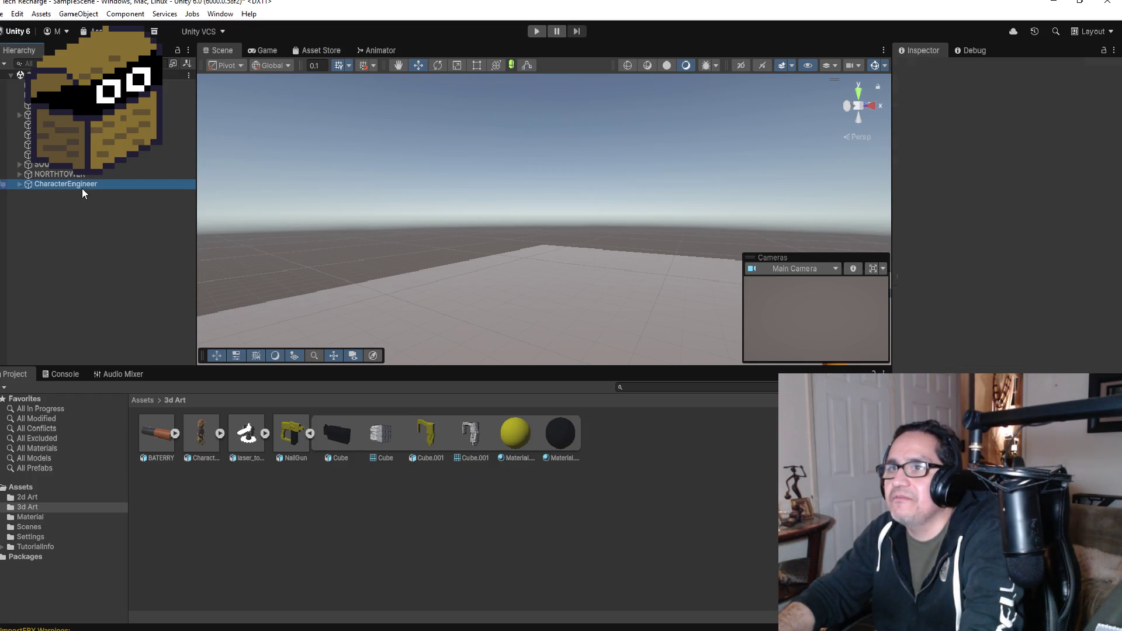
pyautogui.scroll(-4, 631, 250)
pyautogui.moveTo(672, 216)
pyautogui.mouseDown()
pyautogui.moveTo(720, 173)
pyautogui.moveTo(671, 158)
pyautogui.moveTo(612, 213)
pyautogui.mouseUp()
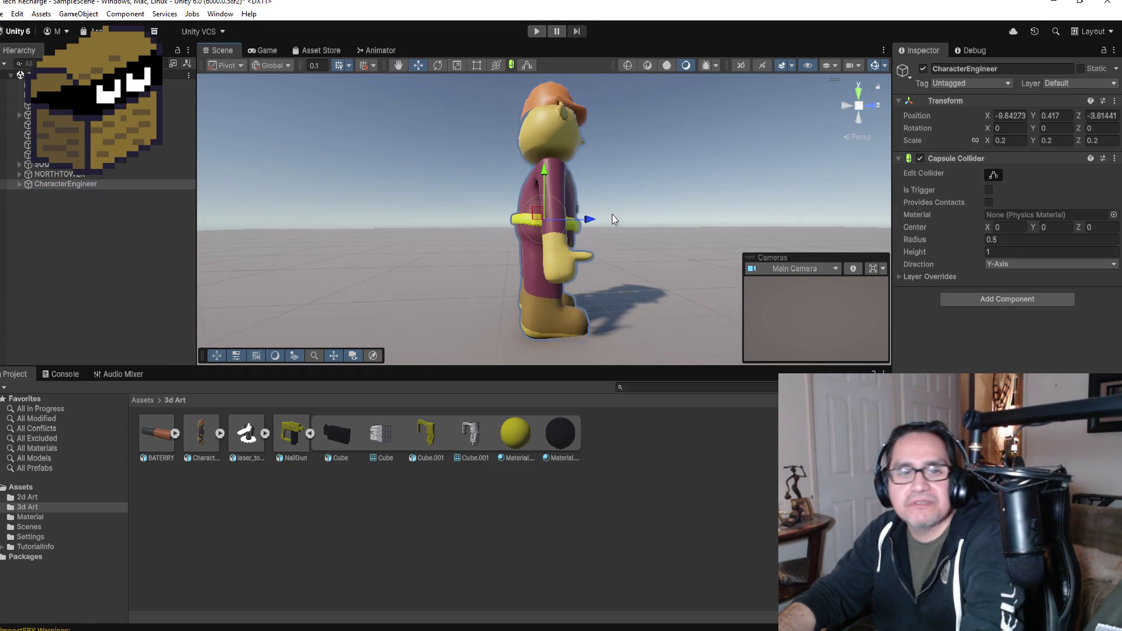
pyautogui.doubleClick(71, 184)
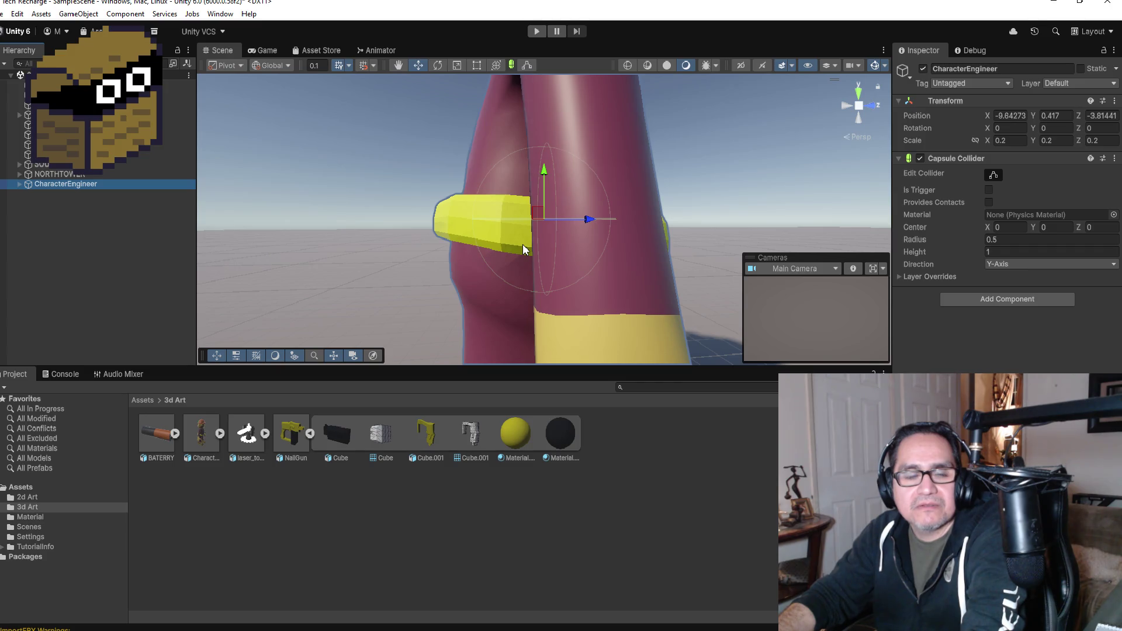
pyautogui.scroll(-5, 530, 249)
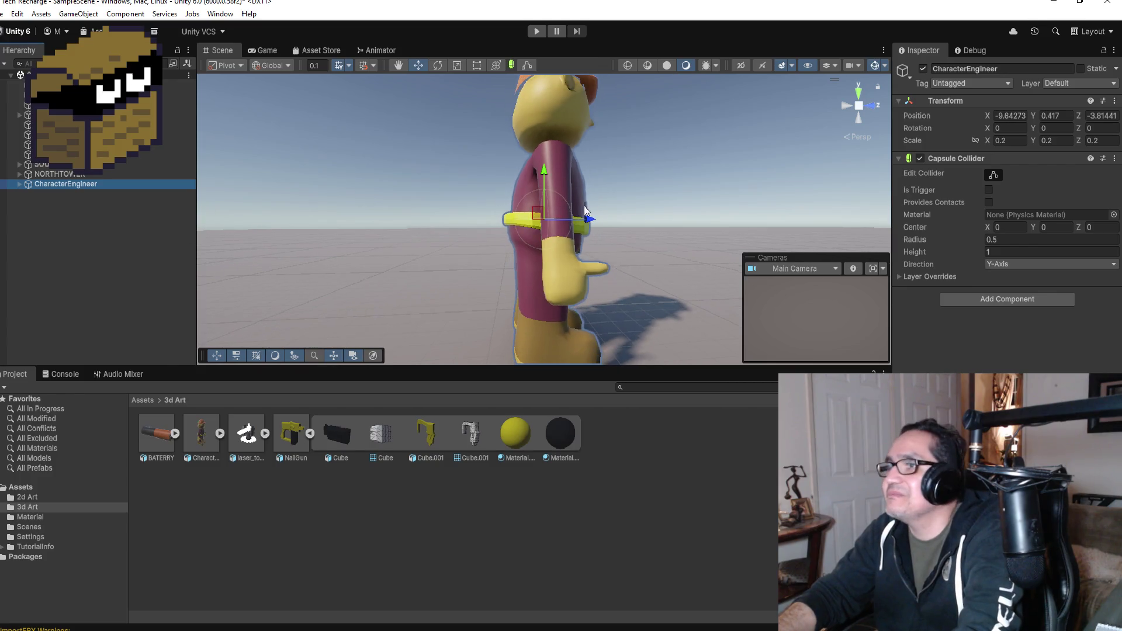
pyautogui.click(878, 105)
pyautogui.click(848, 104)
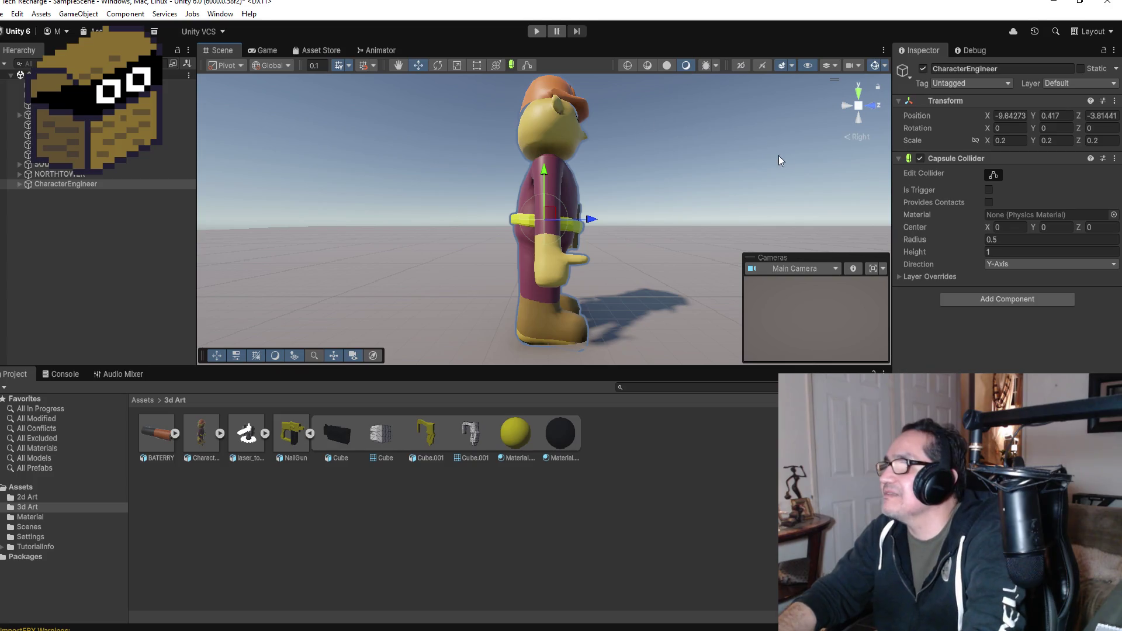
pyautogui.click(532, 65)
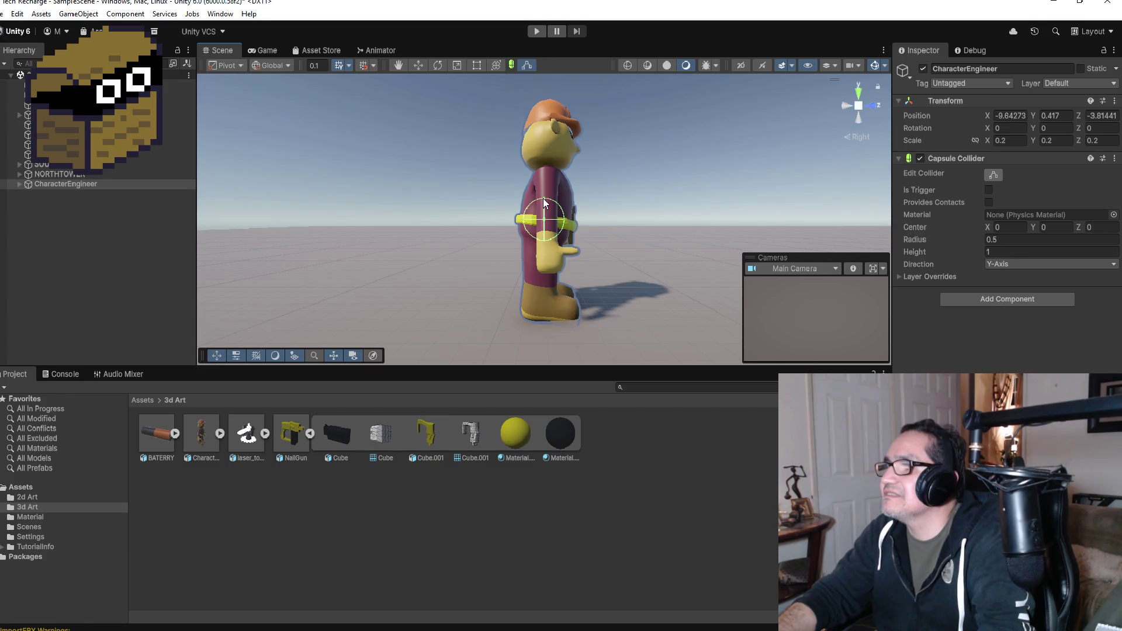
pyautogui.moveTo(544, 201); pyautogui.dragTo(547, 106)
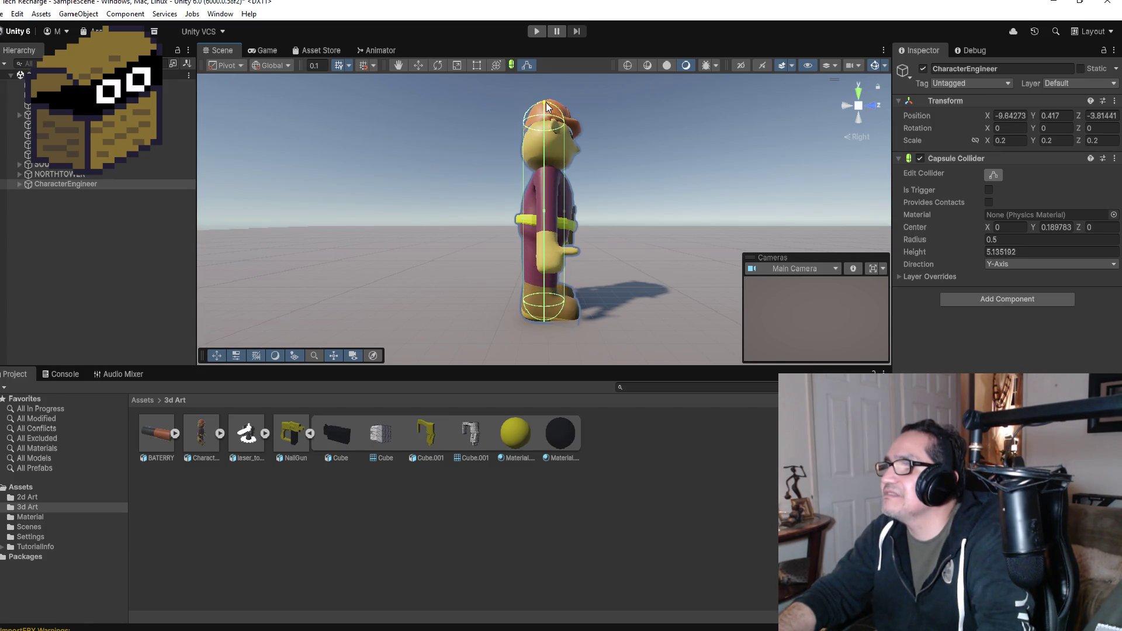
# - Widen the capsule collider to a radius of about 0.85 around the body
pyautogui.moveTo(644, 155); pyautogui.dragTo(556, 155)
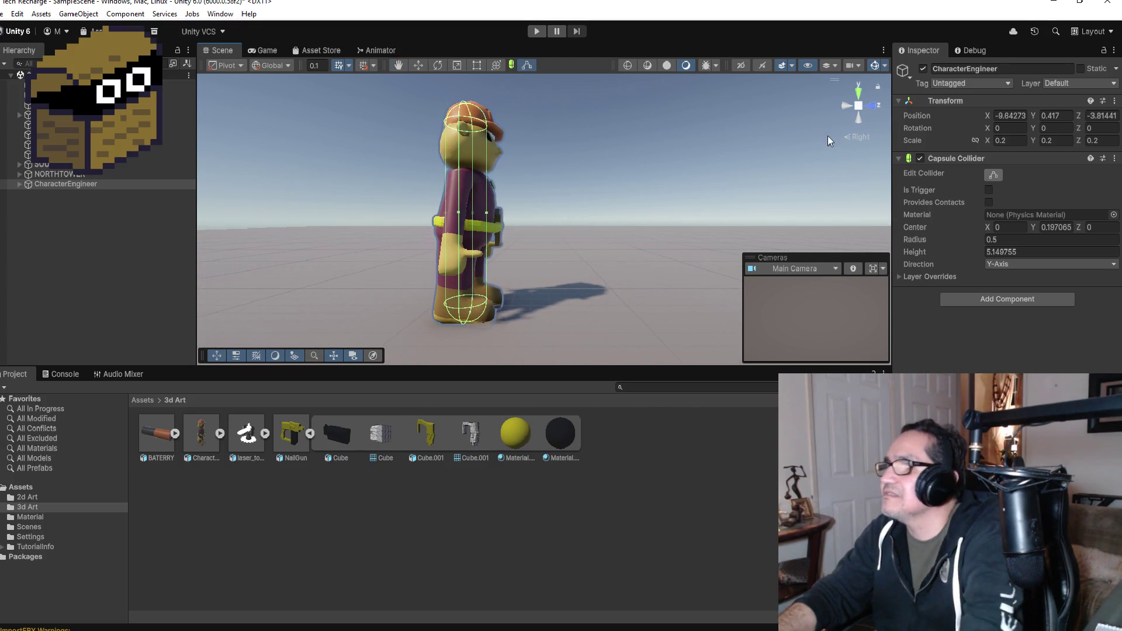
pyautogui.moveTo(859, 104); pyautogui.dragTo(871, 103)
pyautogui.scroll(2, 576, 199)
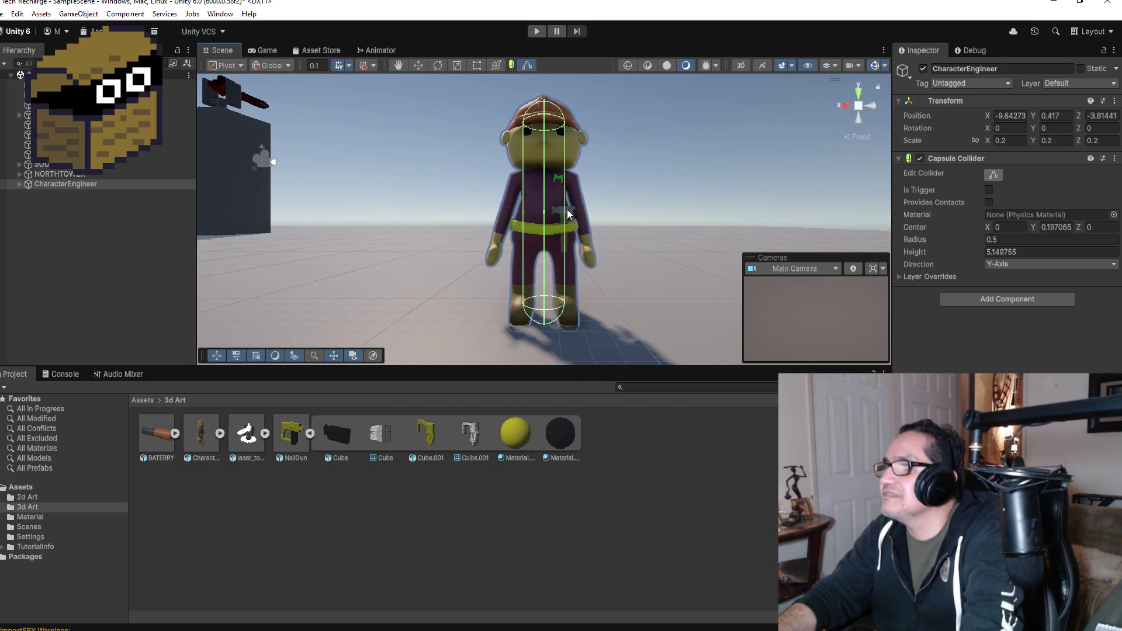
pyautogui.scroll(2, 620, 213)
pyautogui.moveTo(615, 213)
pyautogui.mouseDown()
pyautogui.moveTo(629, 217)
pyautogui.moveTo(584, 216)
pyautogui.moveTo(596, 224)
pyautogui.mouseUp()
pyautogui.moveTo(668, 201)
pyautogui.mouseDown()
pyautogui.moveTo(579, 188)
pyautogui.moveTo(599, 198)
pyautogui.mouseUp()
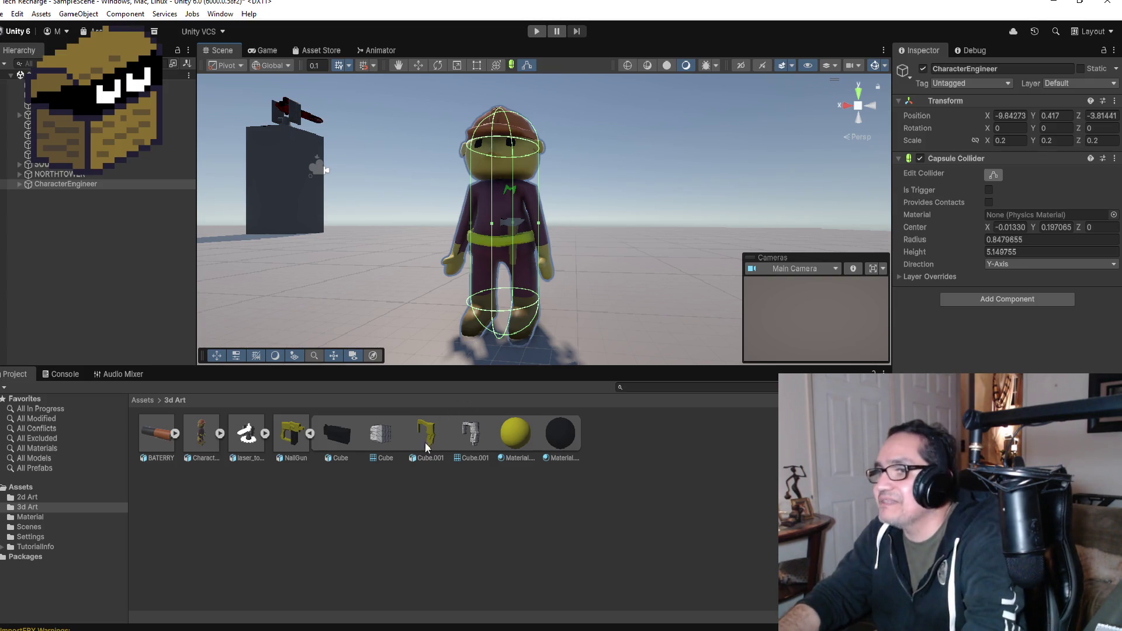
pyautogui.click(310, 434)
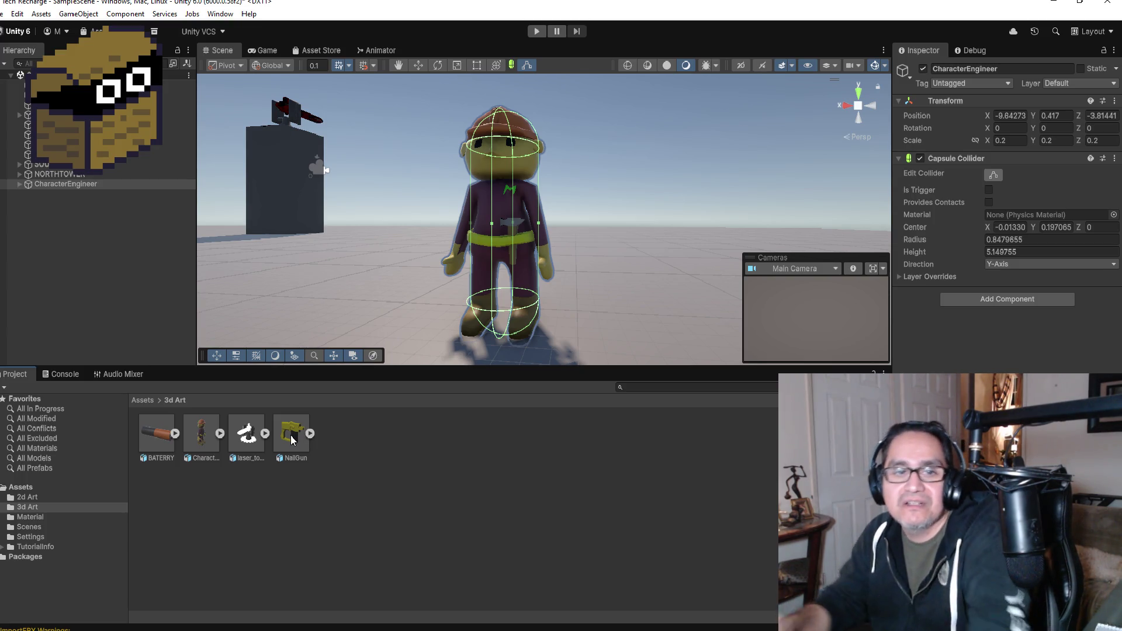
# - Place the NailGun model in the scene, then delete it again
pyautogui.moveTo(293, 440)
pyautogui.mouseDown()
pyautogui.moveTo(321, 225)
pyautogui.moveTo(363, 209)
pyautogui.moveTo(362, 188)
pyautogui.mouseUp()
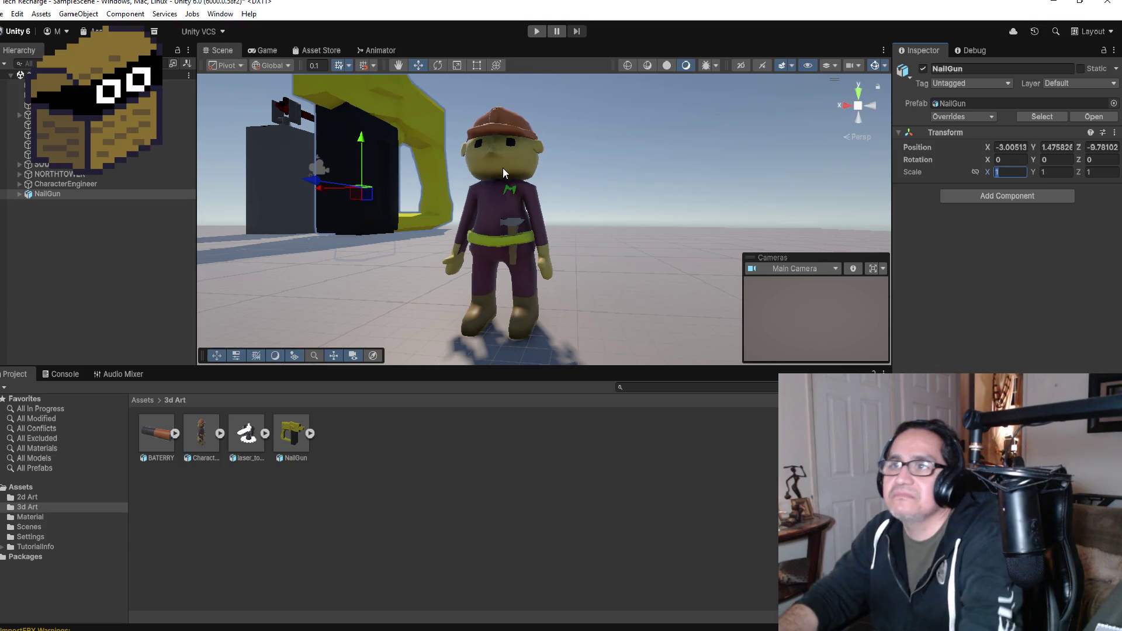
pyautogui.click(69, 193)
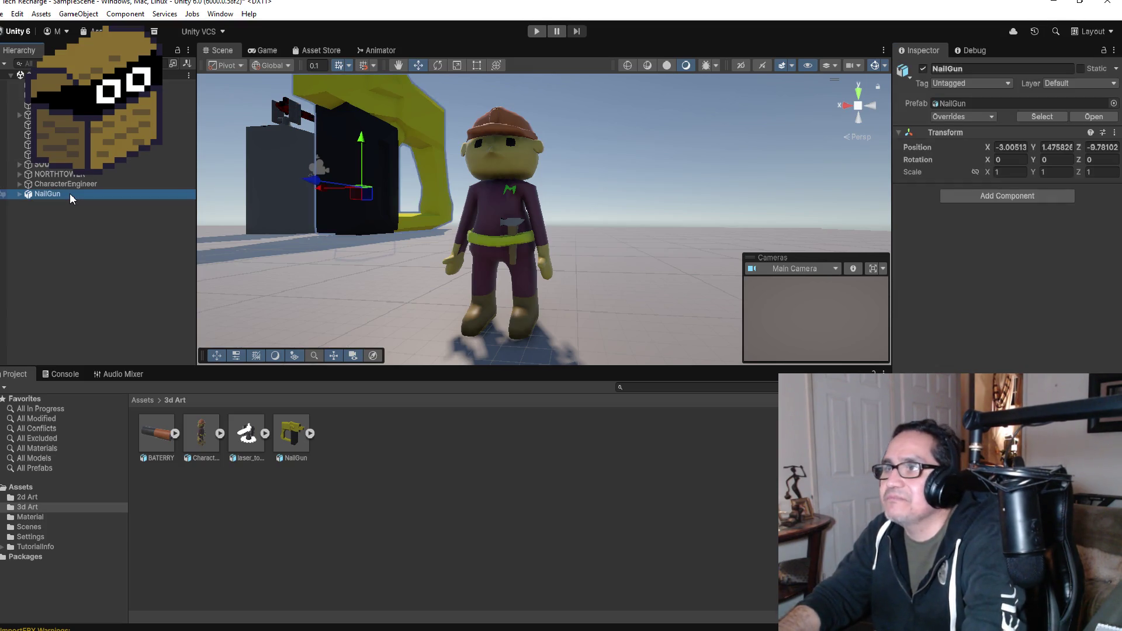
pyautogui.rightClick(69, 193)
pyautogui.click(110, 233)
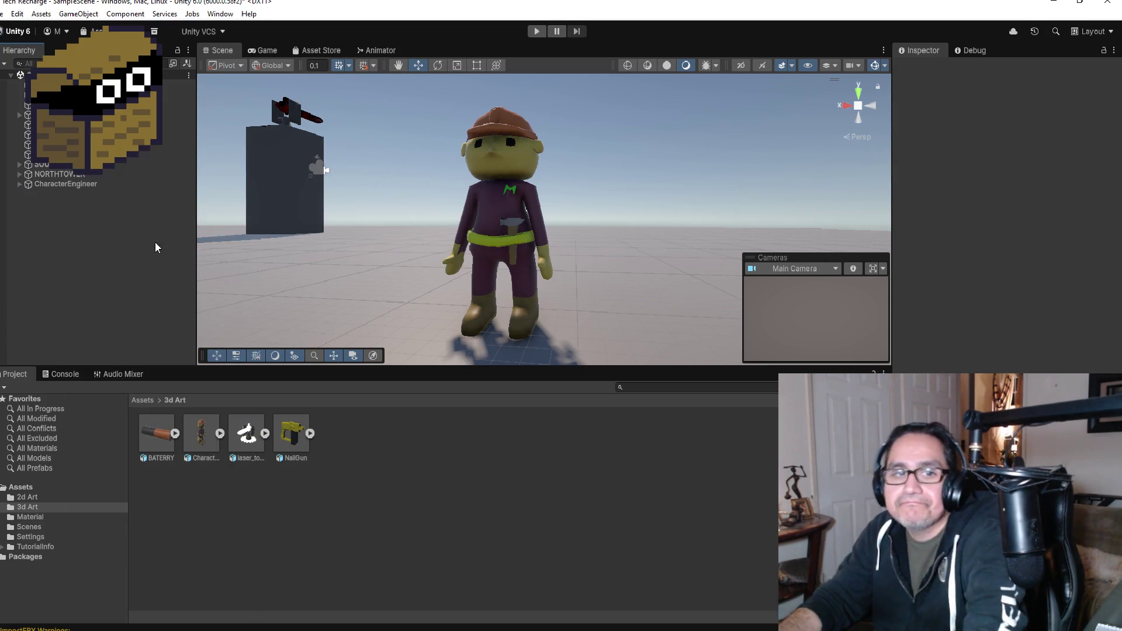
# - Select the CharacterEngineer parent object and bring up its Add Component search
pyautogui.click(511, 198)
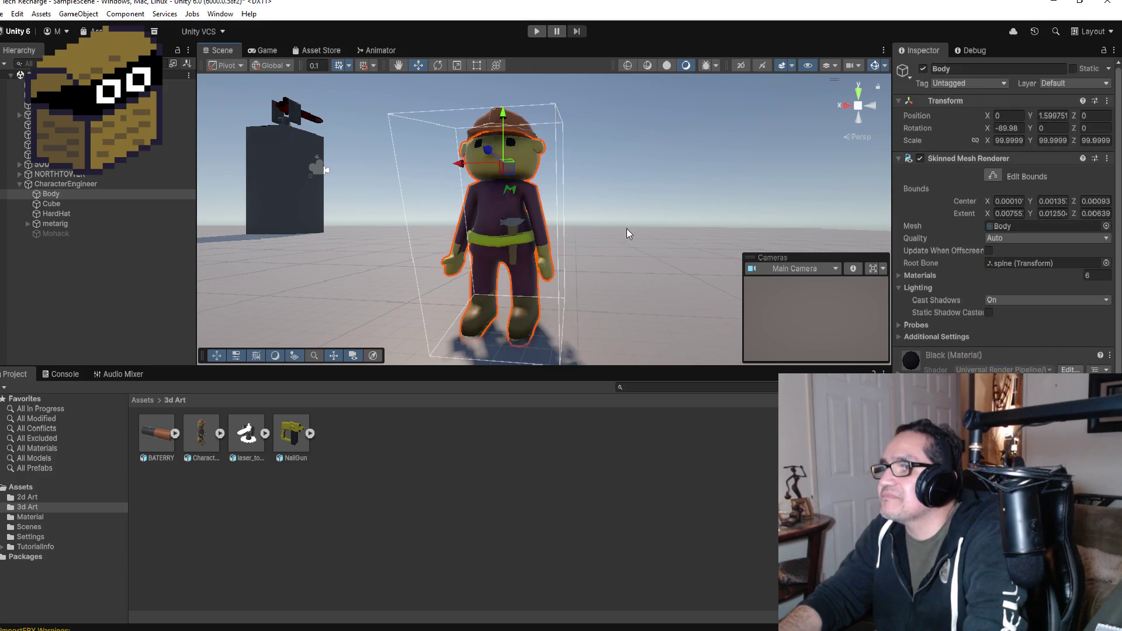
pyautogui.moveTo(623, 224); pyautogui.dragTo(700, 228)
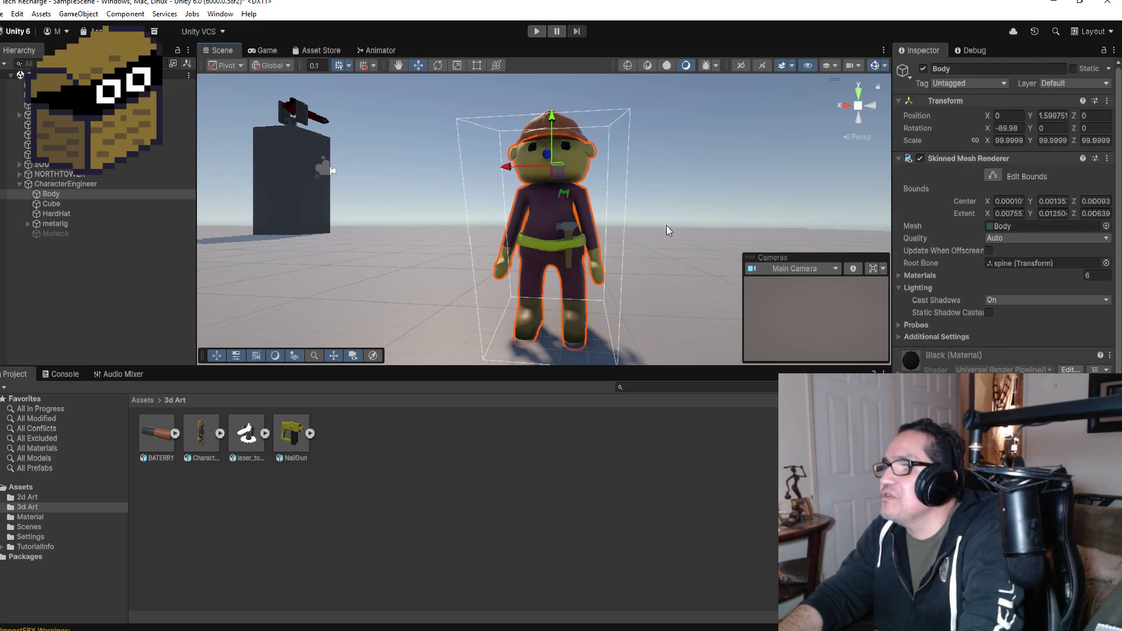
pyautogui.click(78, 271)
pyautogui.click(58, 182)
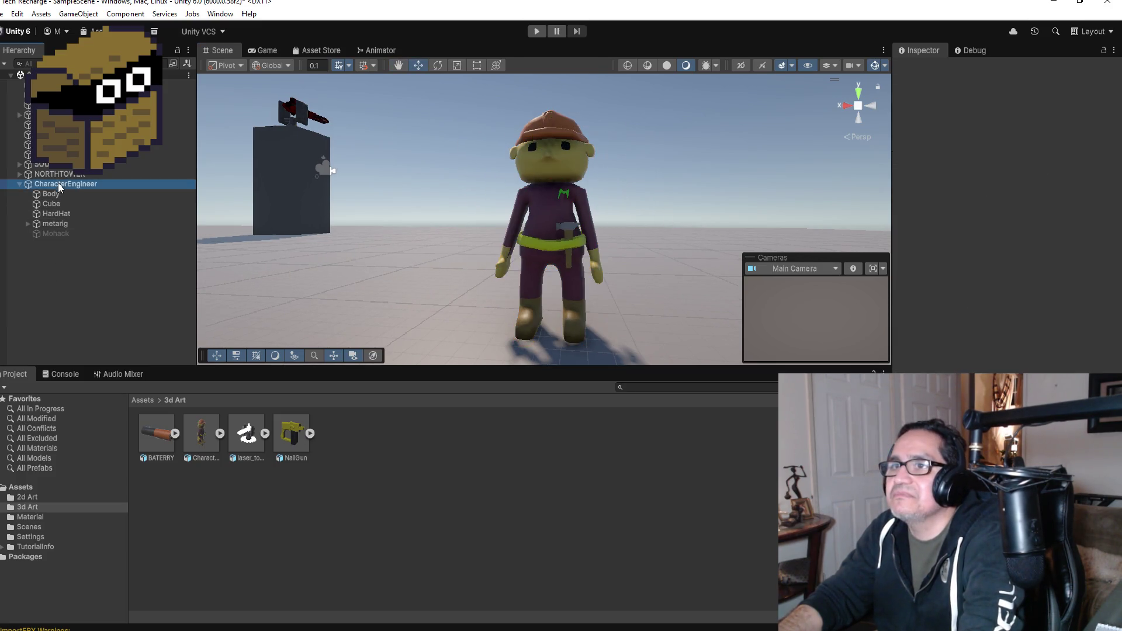
pyautogui.click(20, 183)
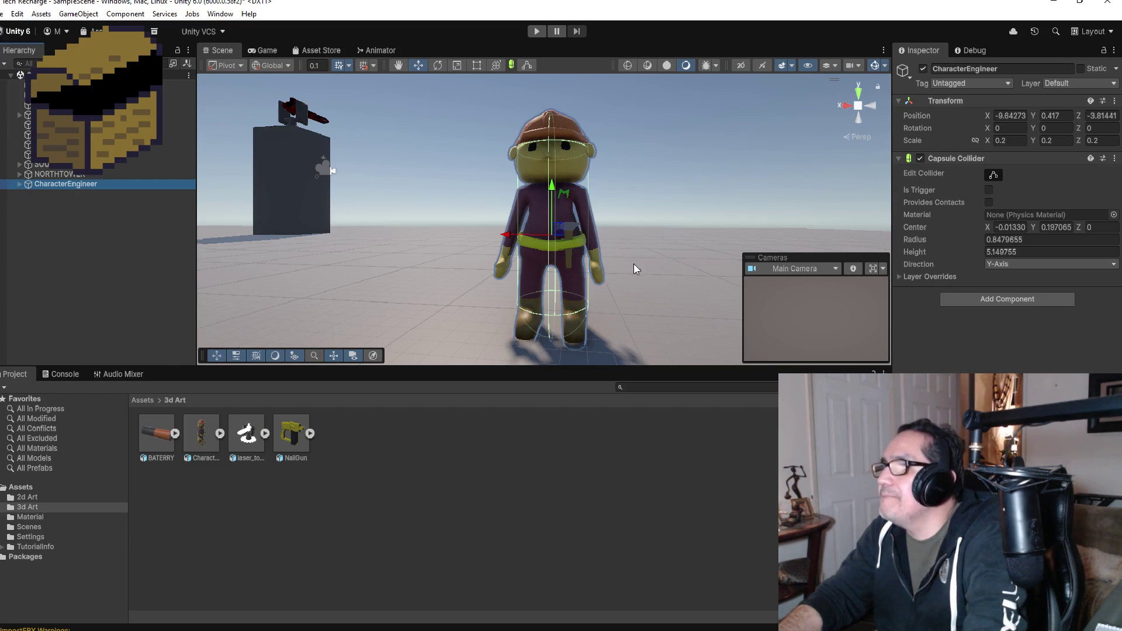
pyautogui.scroll(-1, 634, 264)
pyautogui.click(991, 331)
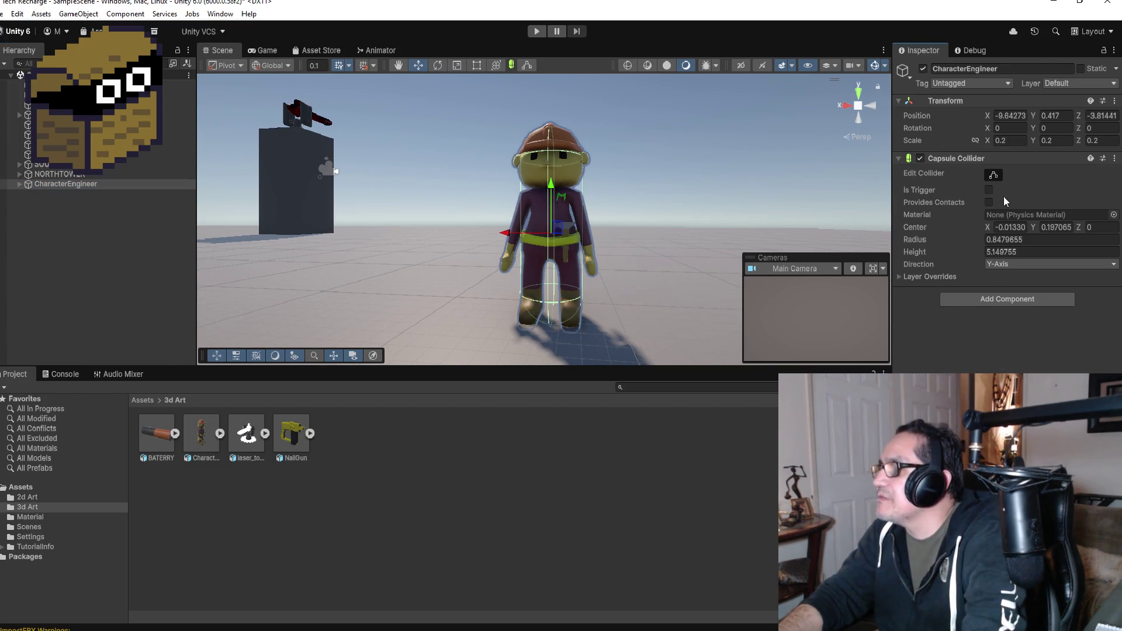
pyautogui.click(988, 299)
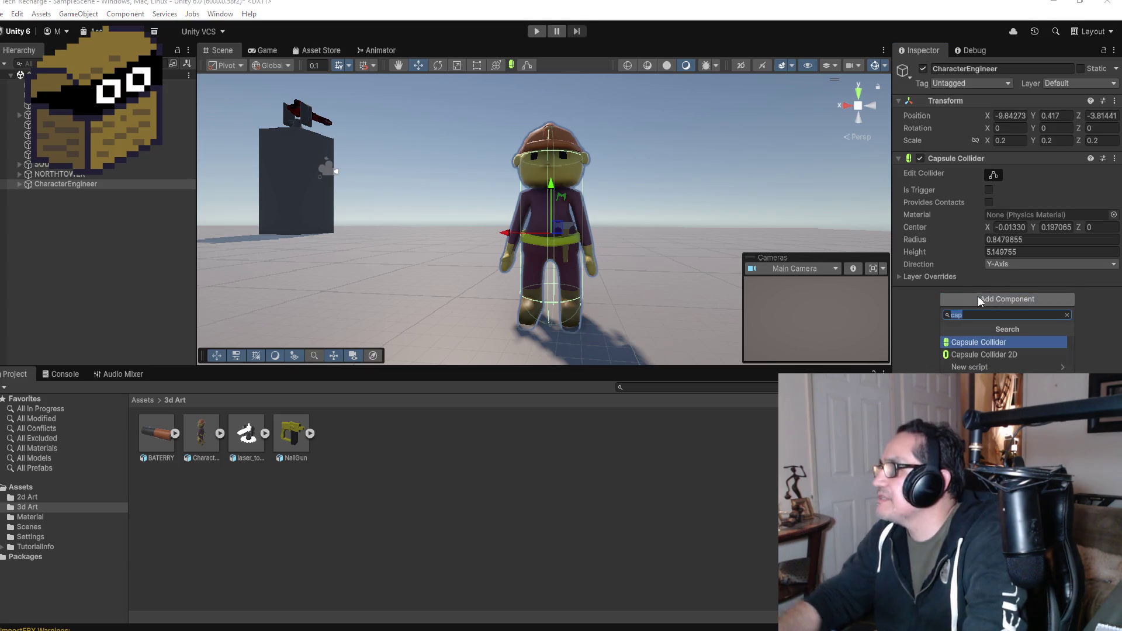
# - Add a Rigidbody component to CharacterEngineer through the 'rig' search
pyautogui.write('rig')
pyautogui.click(973, 342)
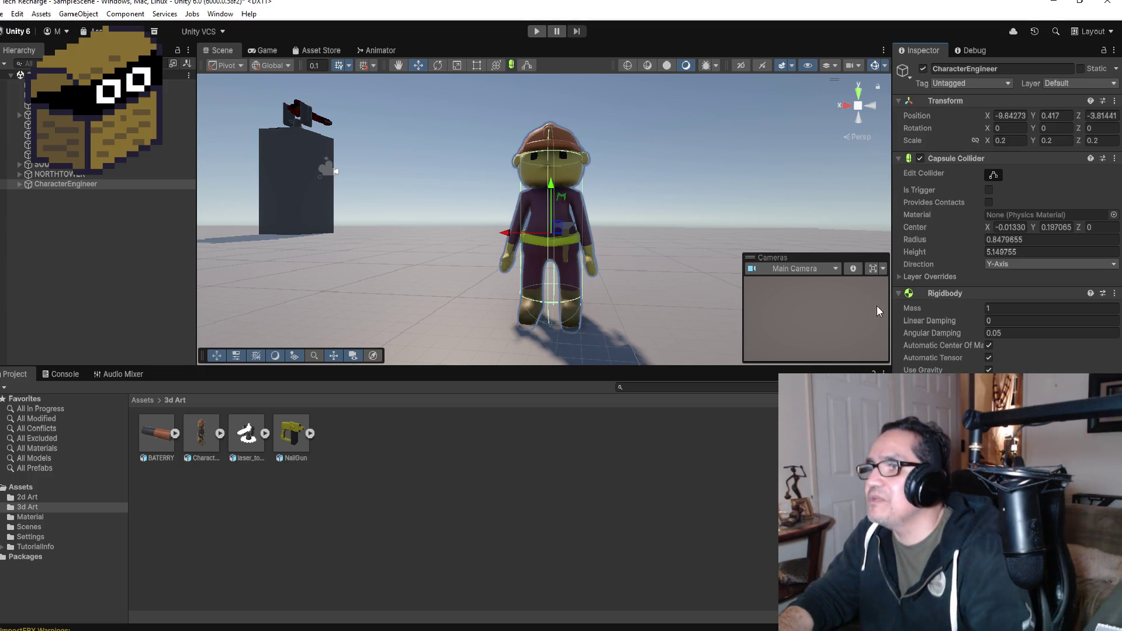
pyautogui.click(94, 184)
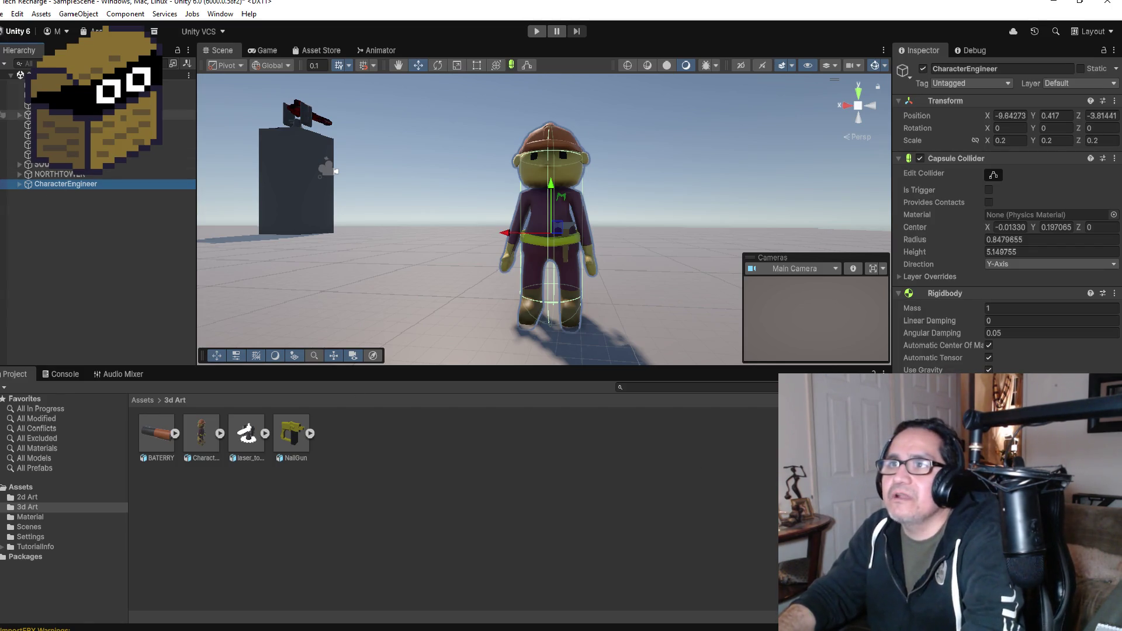
# - Compare TempPlayer's components with CharacterEngineer's in the Inspector
pyautogui.click(179, 115)
pyautogui.scroll(-3, 1003, 222)
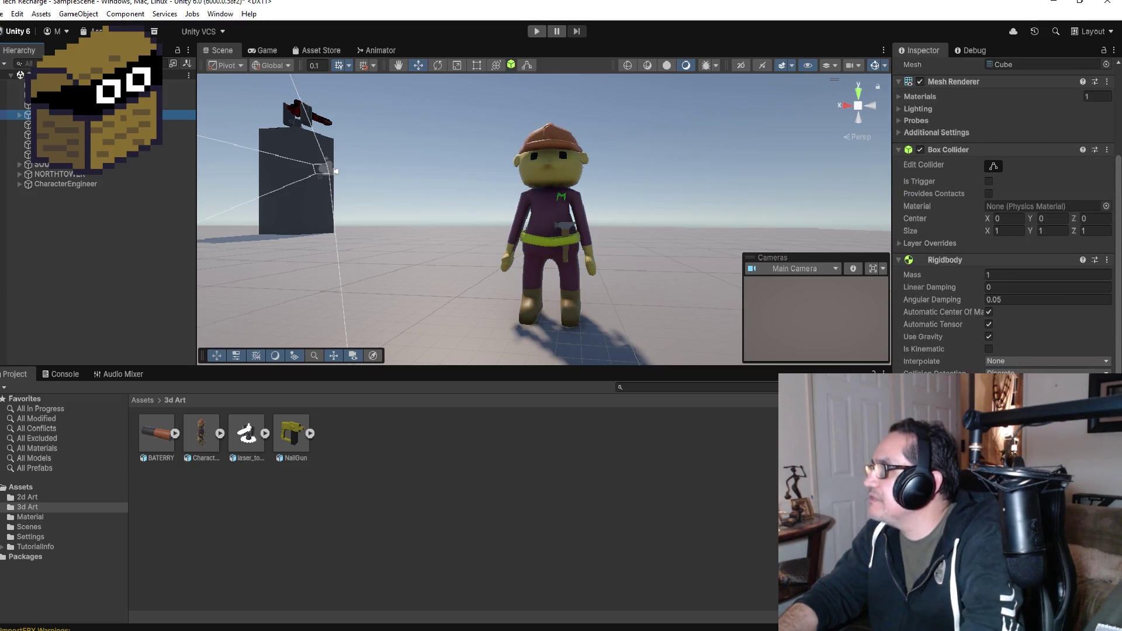
pyautogui.click(58, 184)
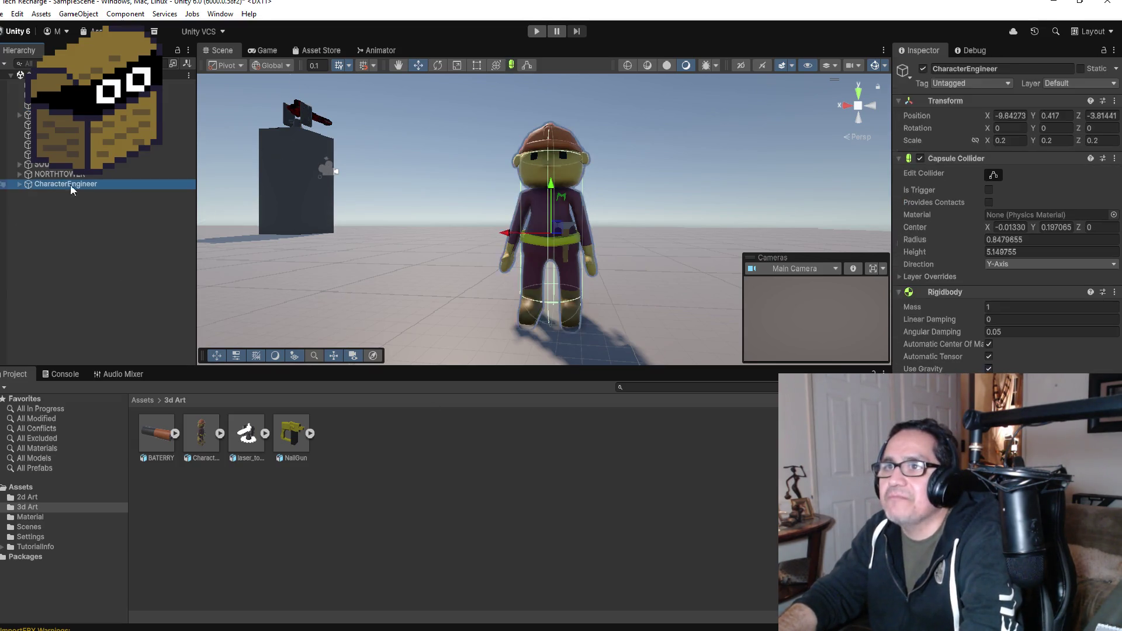
pyautogui.hotkey('alt', 'Tab')
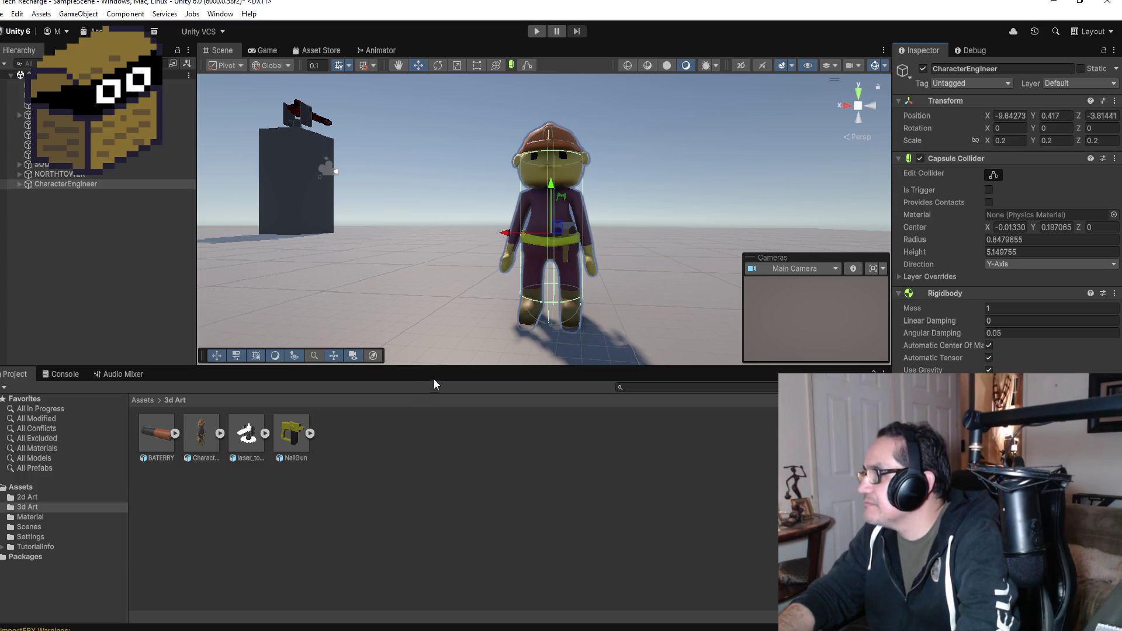
pyautogui.click(175, 105)
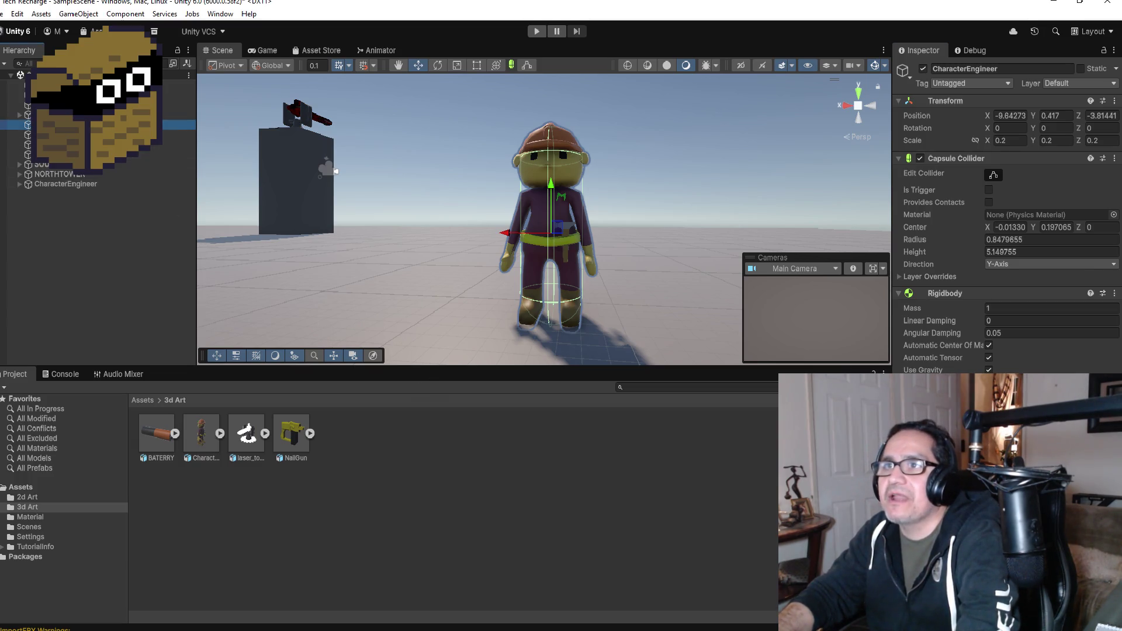
pyautogui.click(336, 171)
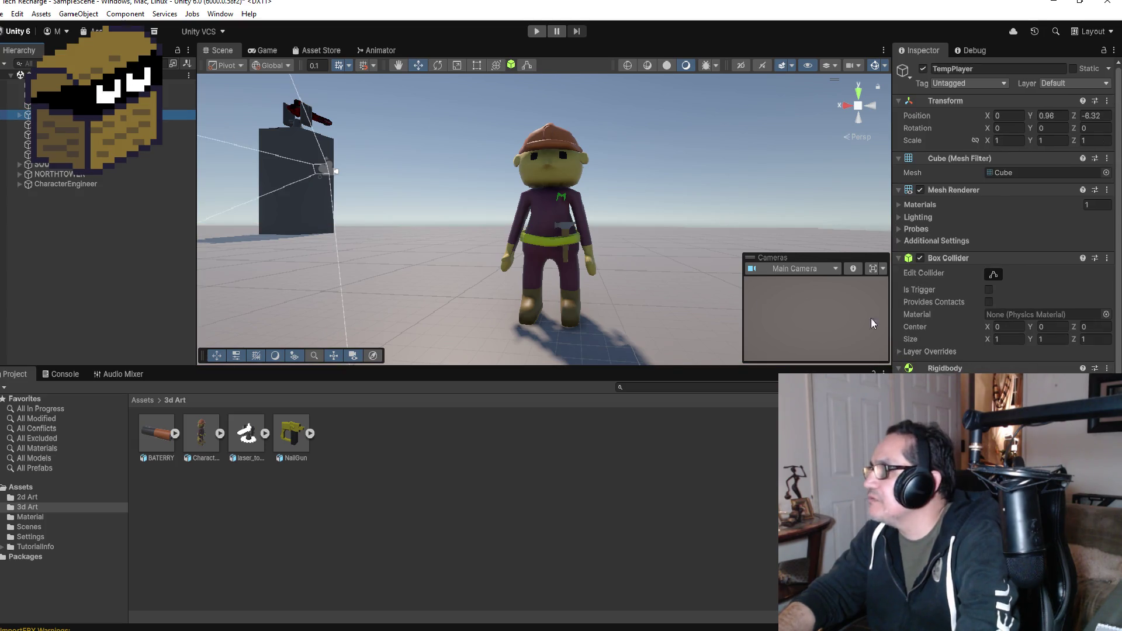
pyautogui.scroll(-3, 1006, 234)
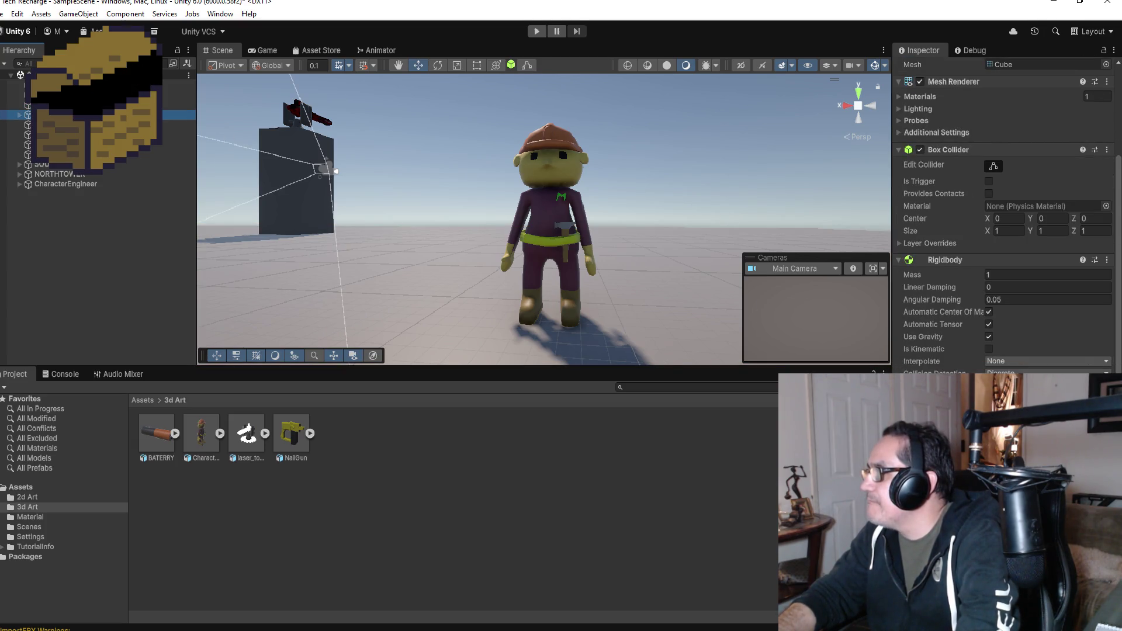
pyautogui.click(89, 183)
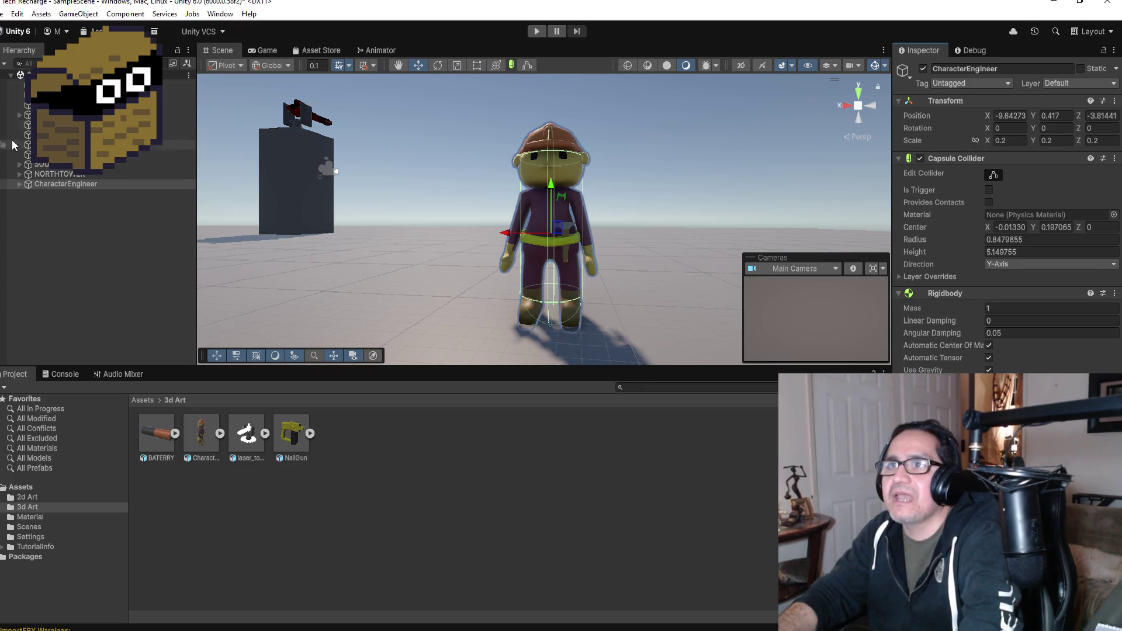
# - Parent the Main Camera under CharacterEngineer and bring up TempPlayer's context menu
pyautogui.click(19, 116)
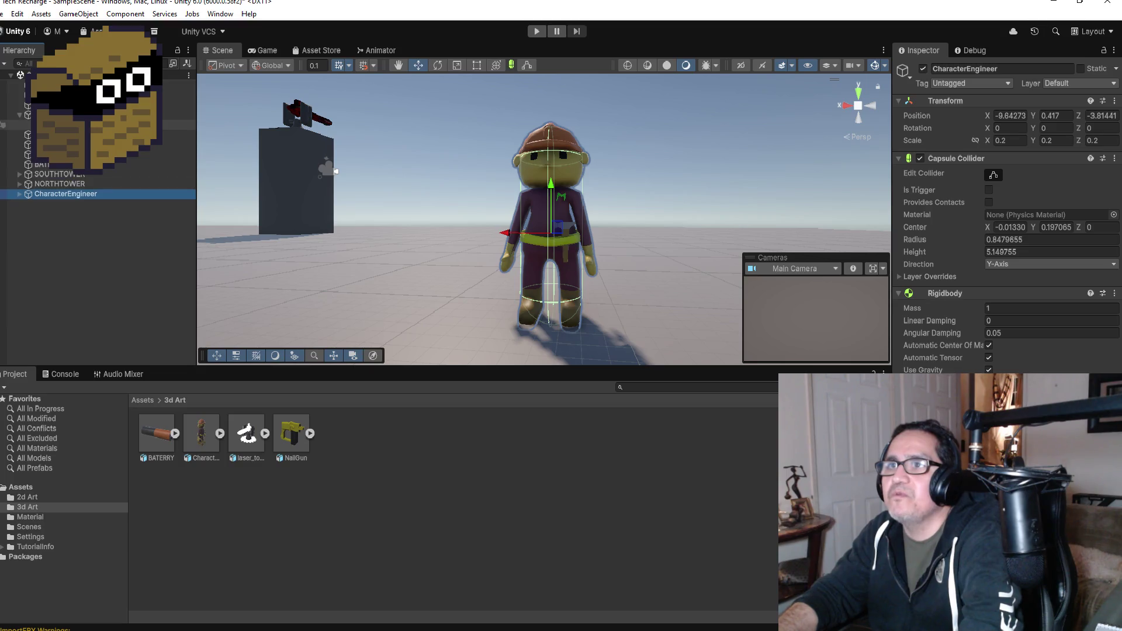
pyautogui.moveTo(41, 124)
pyautogui.mouseDown()
pyautogui.moveTo(61, 194)
pyautogui.moveTo(82, 199)
pyautogui.mouseUp()
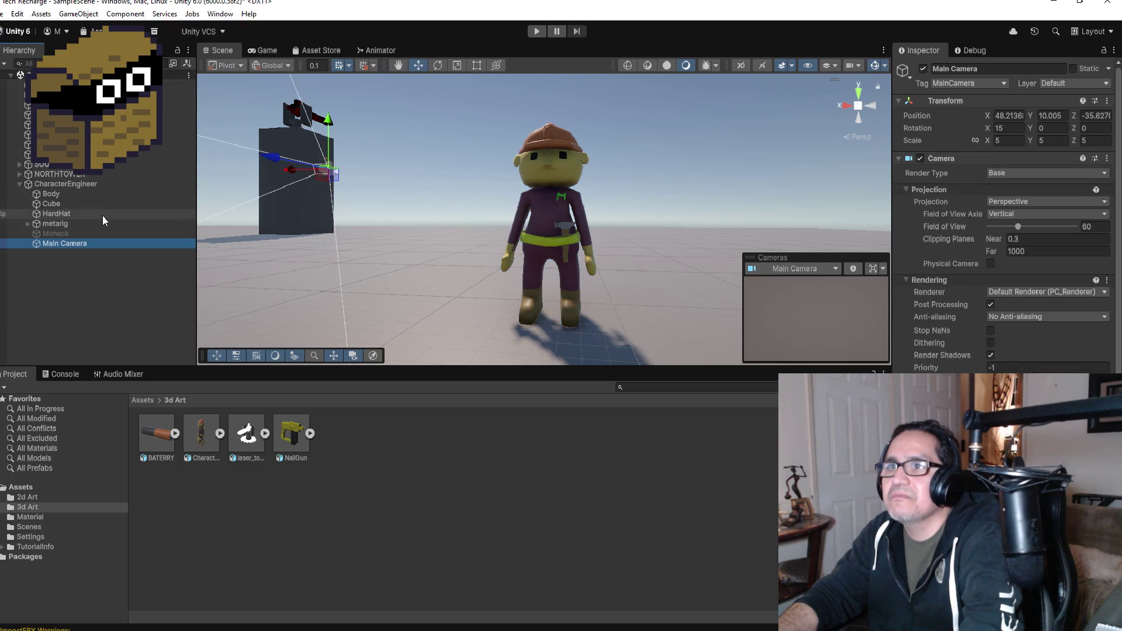
pyautogui.click(20, 183)
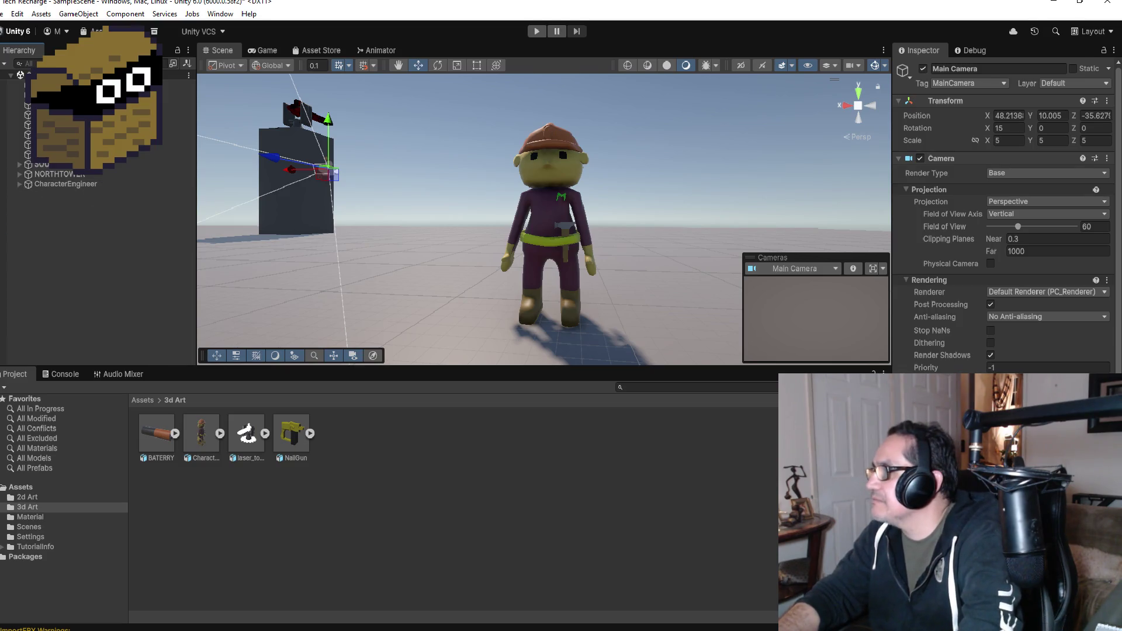
pyautogui.scroll(-3, 1006, 222)
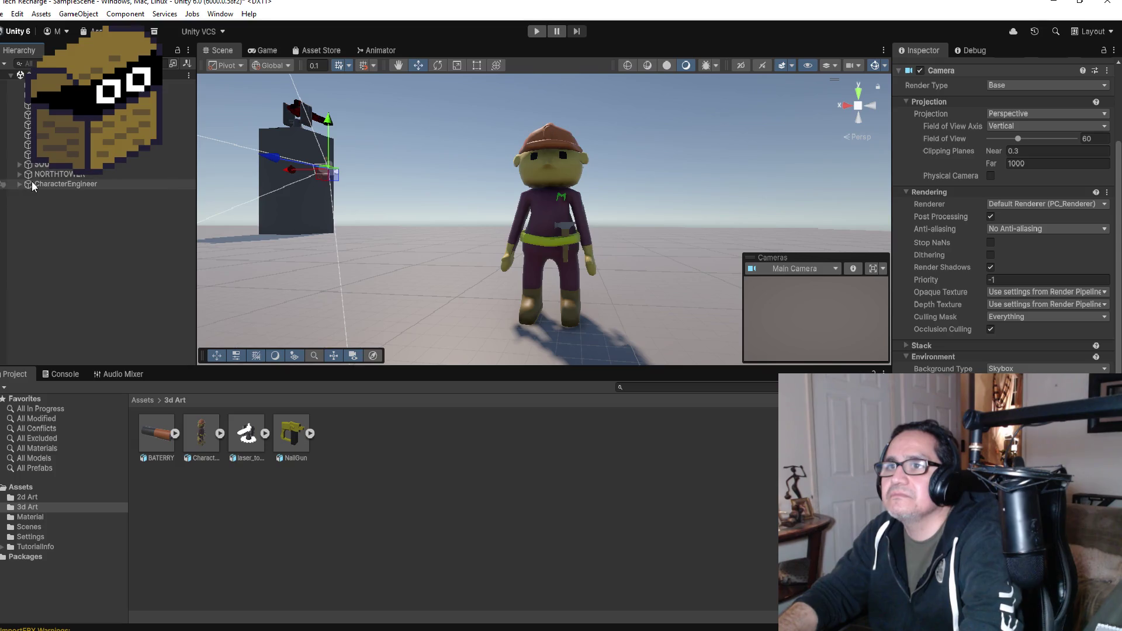
pyautogui.click(35, 184)
pyautogui.click(58, 115)
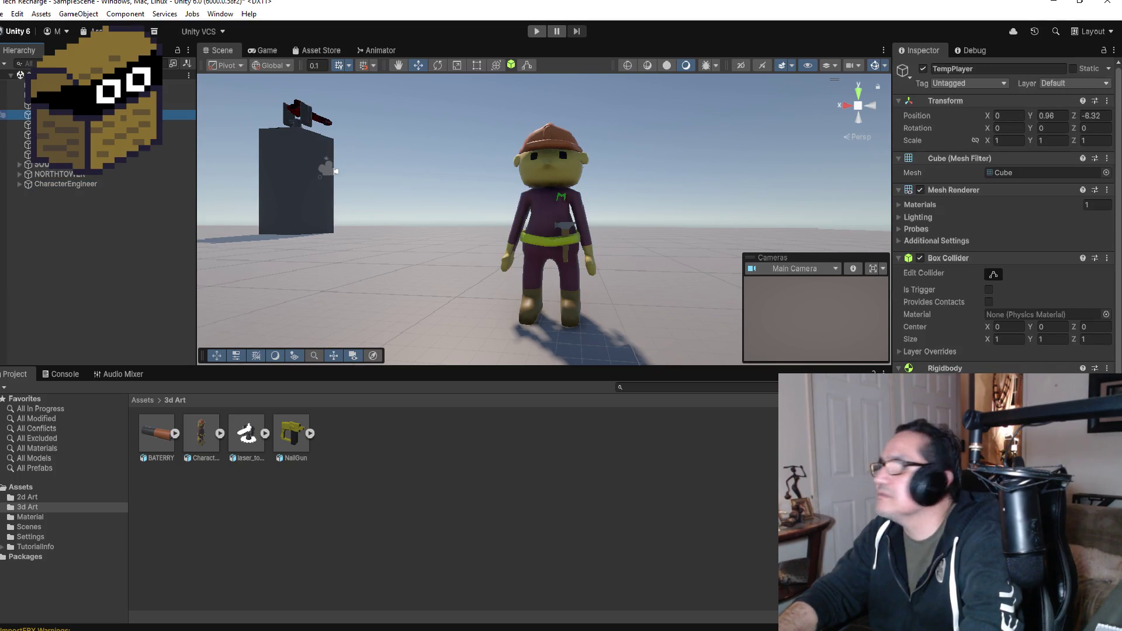
pyautogui.rightClick(55, 116)
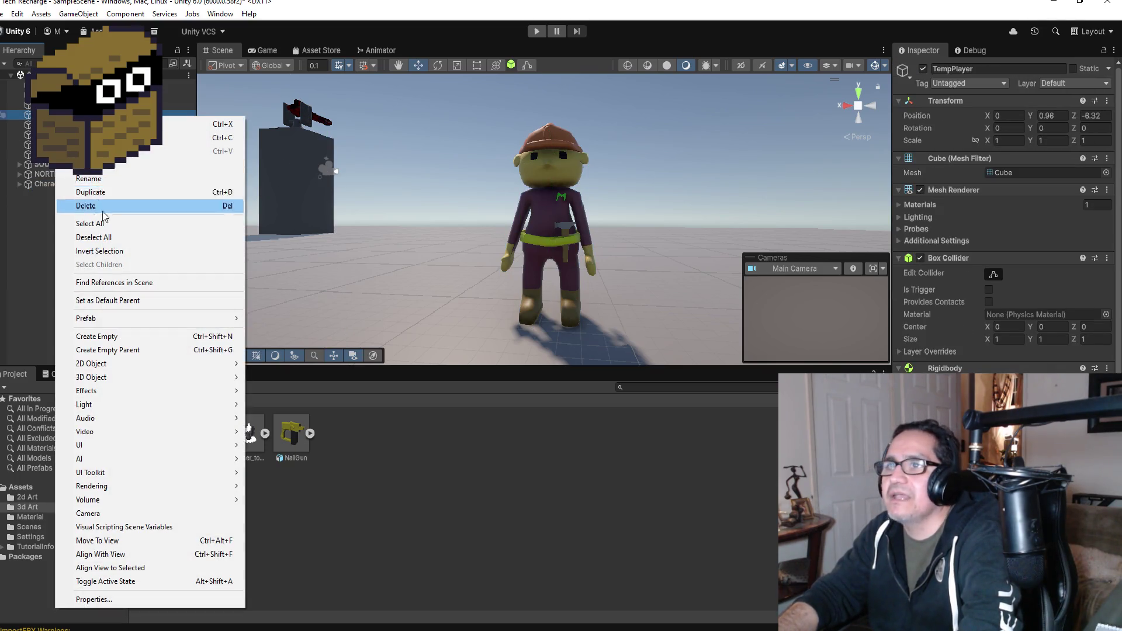
# - Delete TempPlayer and move the Main Camera back to the Hierarchy's top level
pyautogui.click(104, 209)
pyautogui.click(54, 175)
pyautogui.click(19, 174)
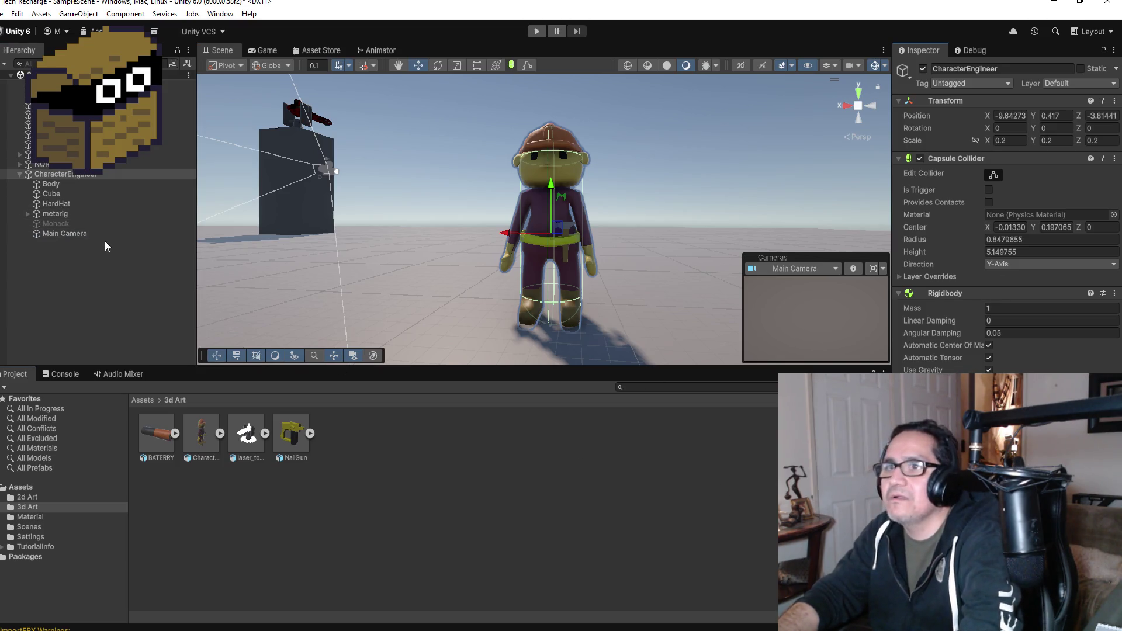
pyautogui.moveTo(56, 233); pyautogui.dragTo(65, 168)
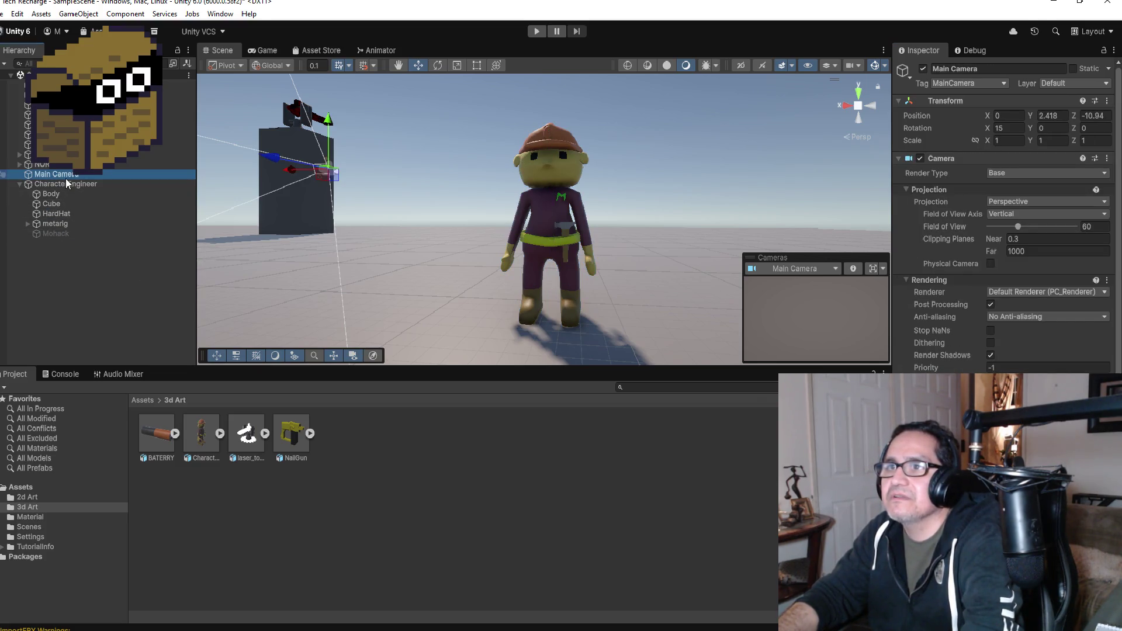
# - Set CharacterEngineer's Position X and Z to 0
pyautogui.click(68, 182)
pyautogui.click(1012, 116)
pyautogui.write('0')
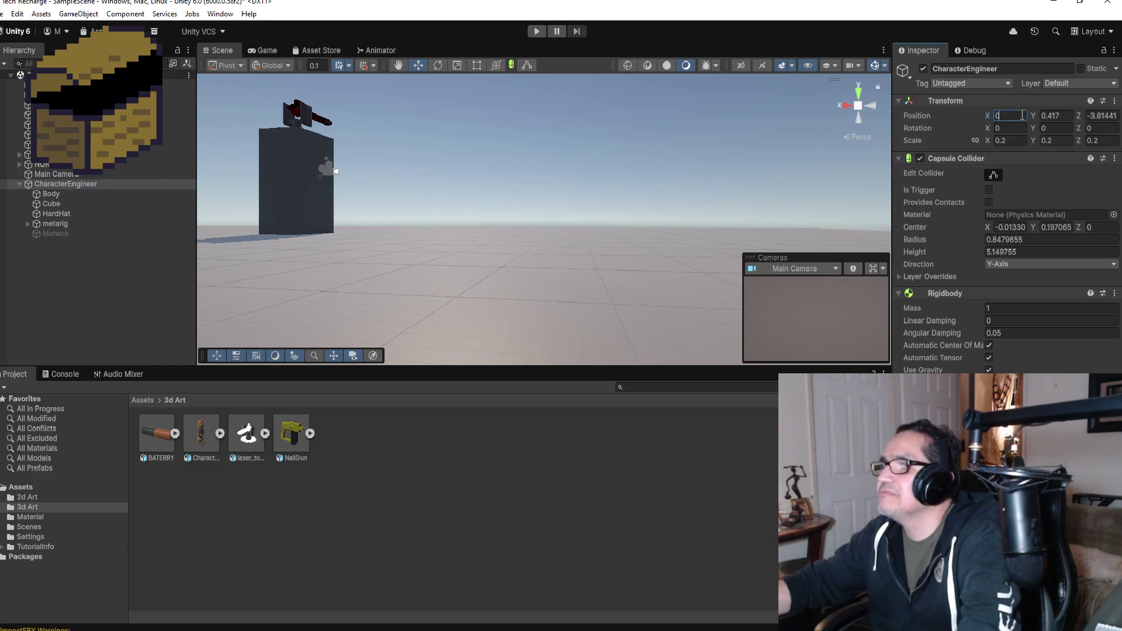
pyautogui.click(1090, 115)
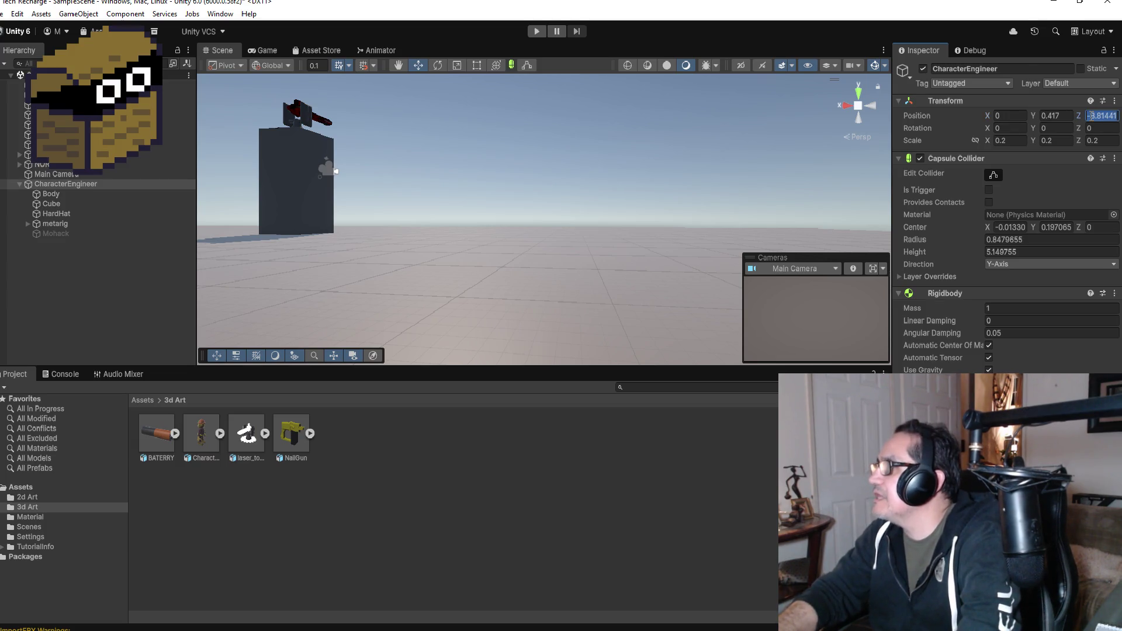
pyautogui.write('0')
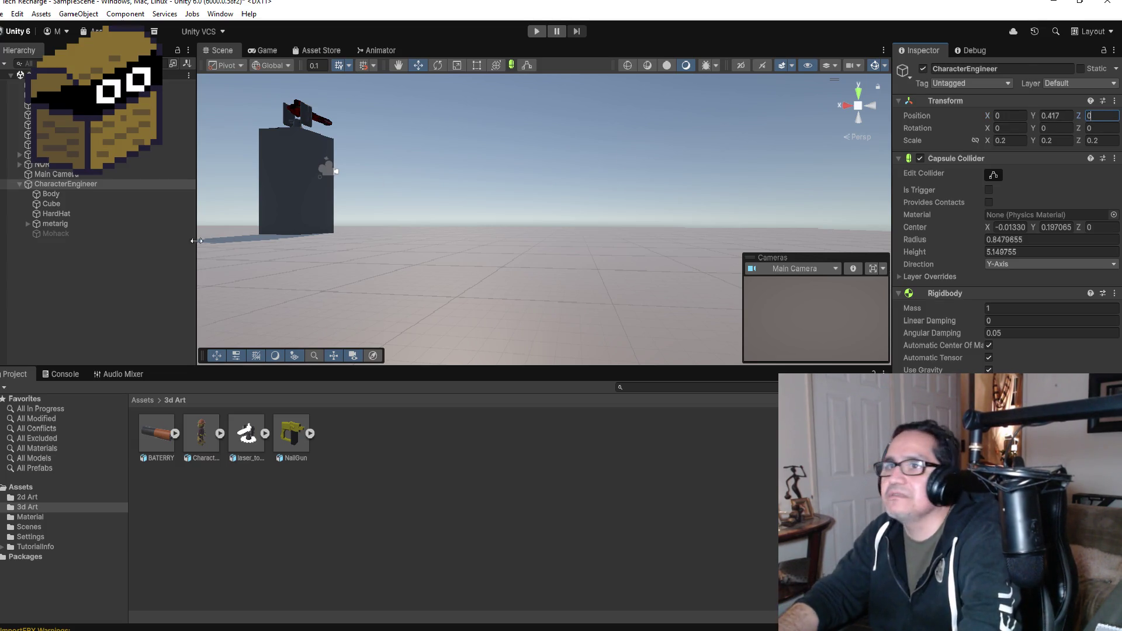
pyautogui.doubleClick(63, 184)
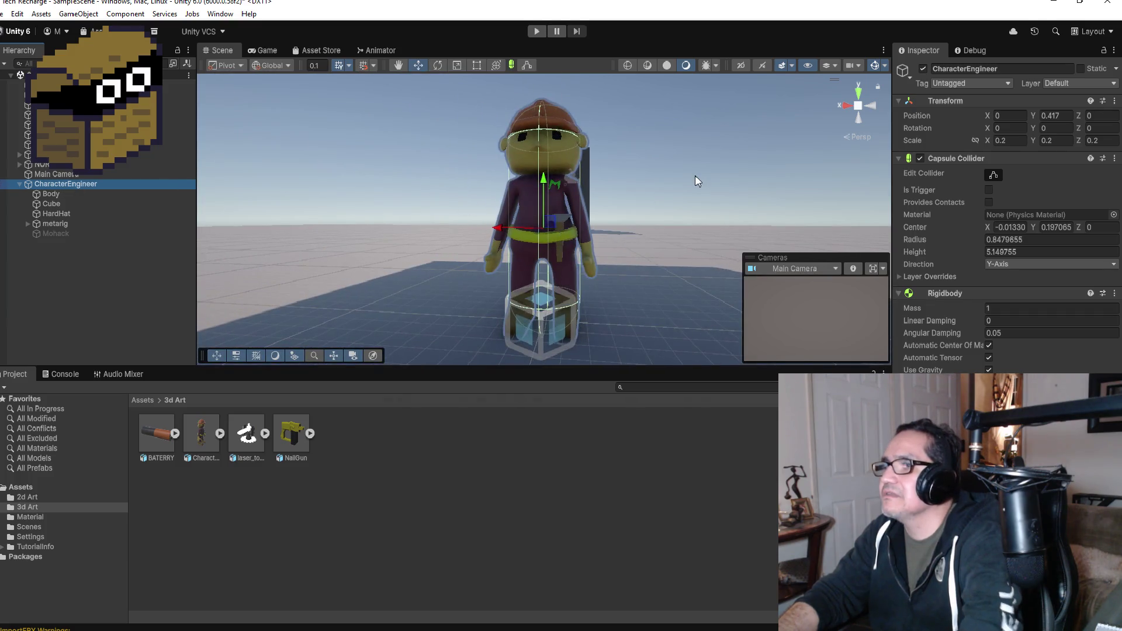
# - Move CharacterEngineer along Z so it stands beside the grey pillar
pyautogui.moveTo(696, 195)
pyautogui.keyDown('alt'); pyautogui.mouseDown()
pyautogui.moveTo(289, 155)
pyautogui.moveTo(432, 188)
pyautogui.mouseUp(); pyautogui.keyUp('alt')
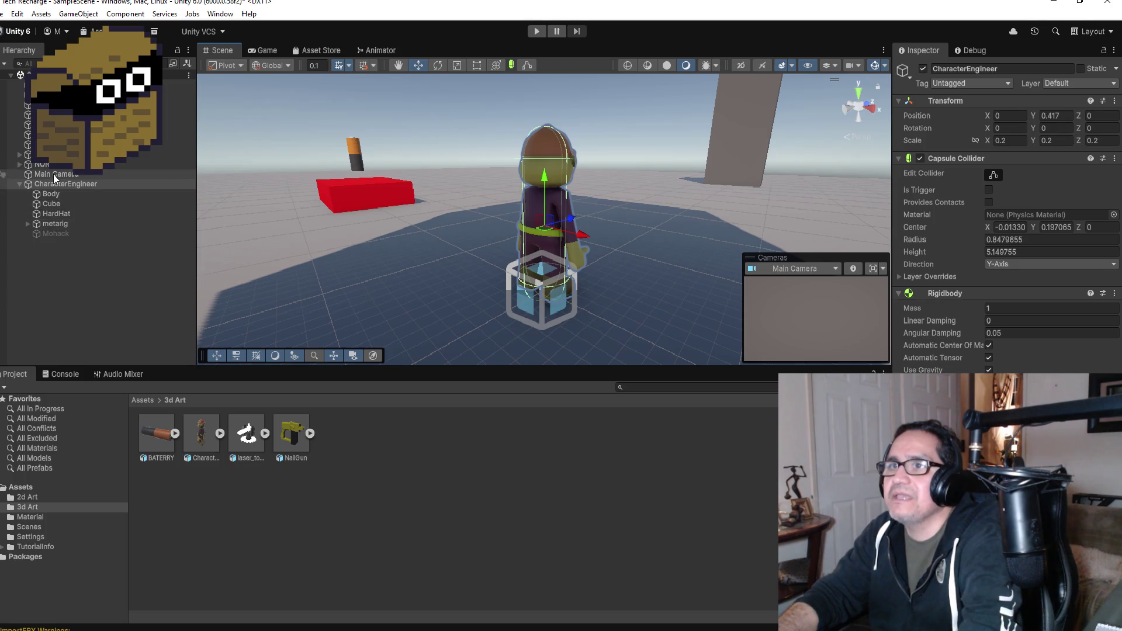
pyautogui.doubleClick(55, 174)
pyautogui.scroll(5, 665, 207)
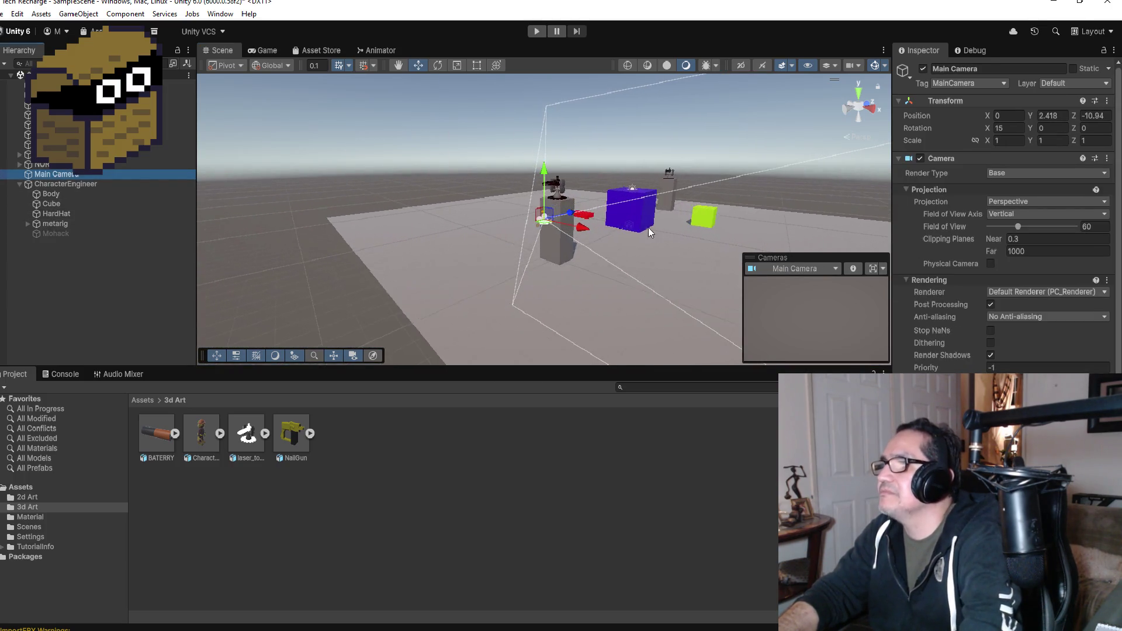
pyautogui.moveTo(658, 241)
pyautogui.keyDown('alt'); pyautogui.mouseDown()
pyautogui.moveTo(854, 265)
pyautogui.moveTo(526, 257)
pyautogui.moveTo(629, 245)
pyautogui.moveTo(478, 248)
pyautogui.mouseUp(); pyautogui.keyUp('alt')
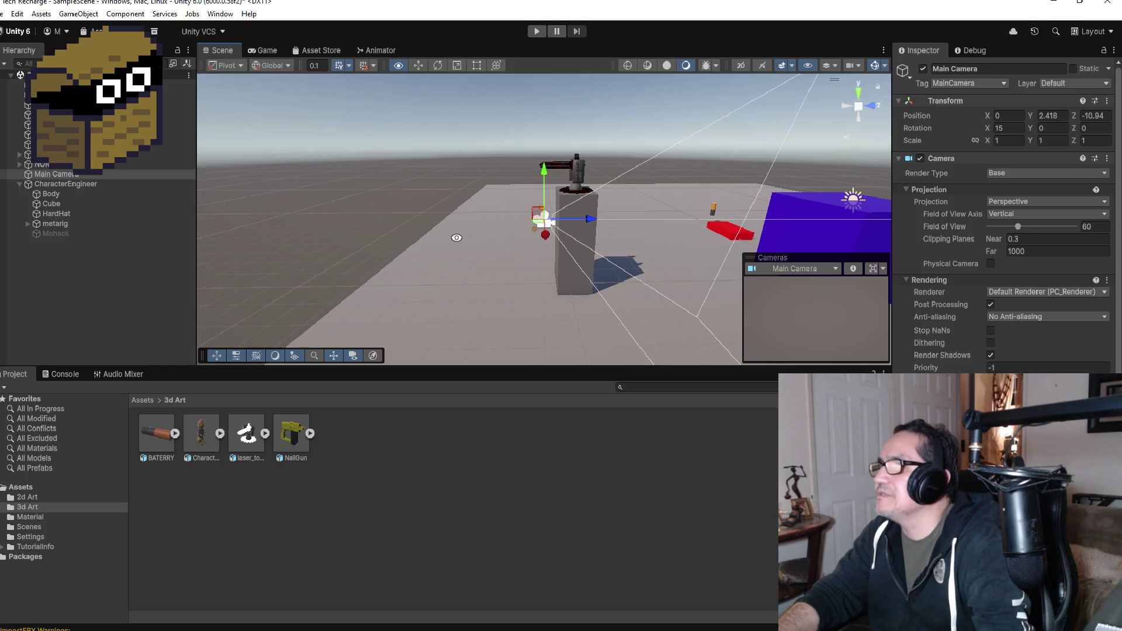
pyautogui.doubleClick(53, 183)
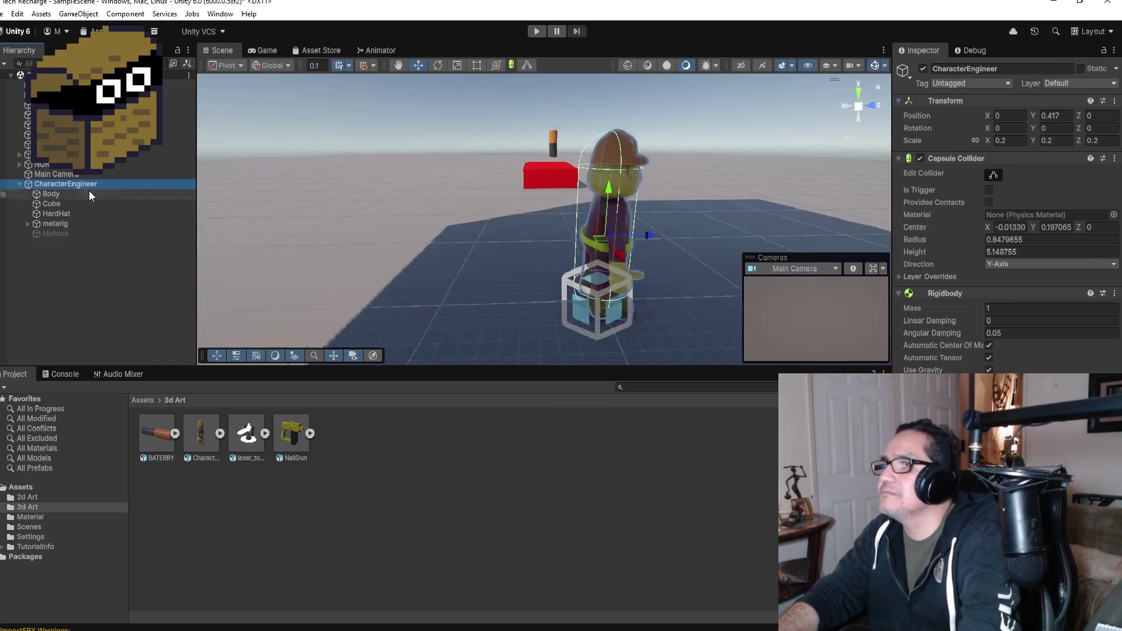
pyautogui.scroll(-6, 579, 217)
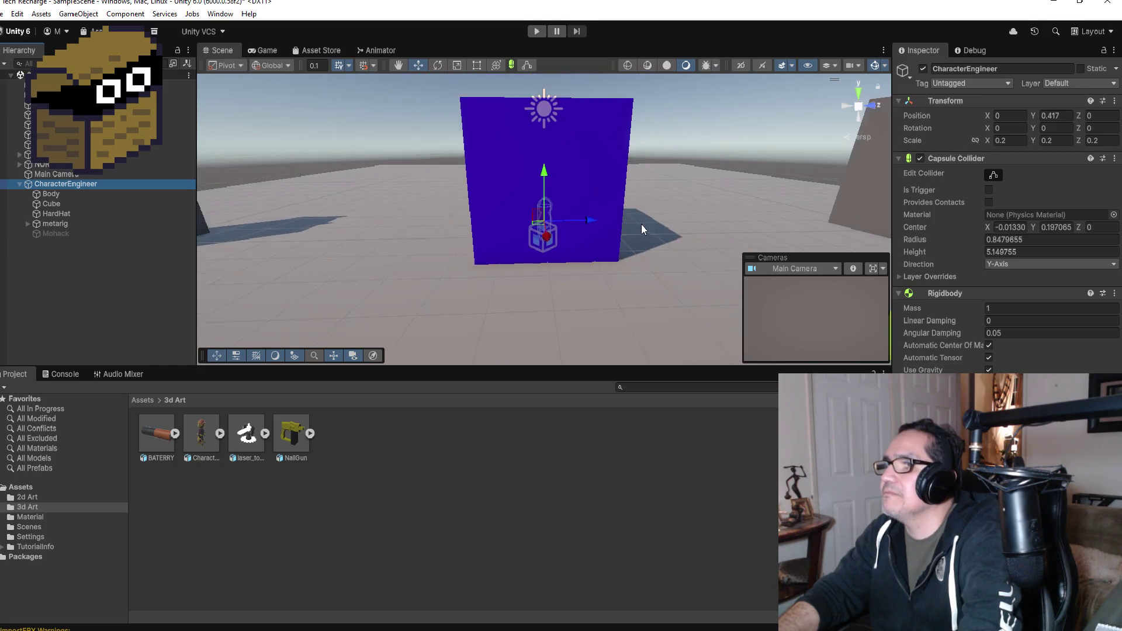
pyautogui.moveTo(590, 221); pyautogui.dragTo(460, 221)
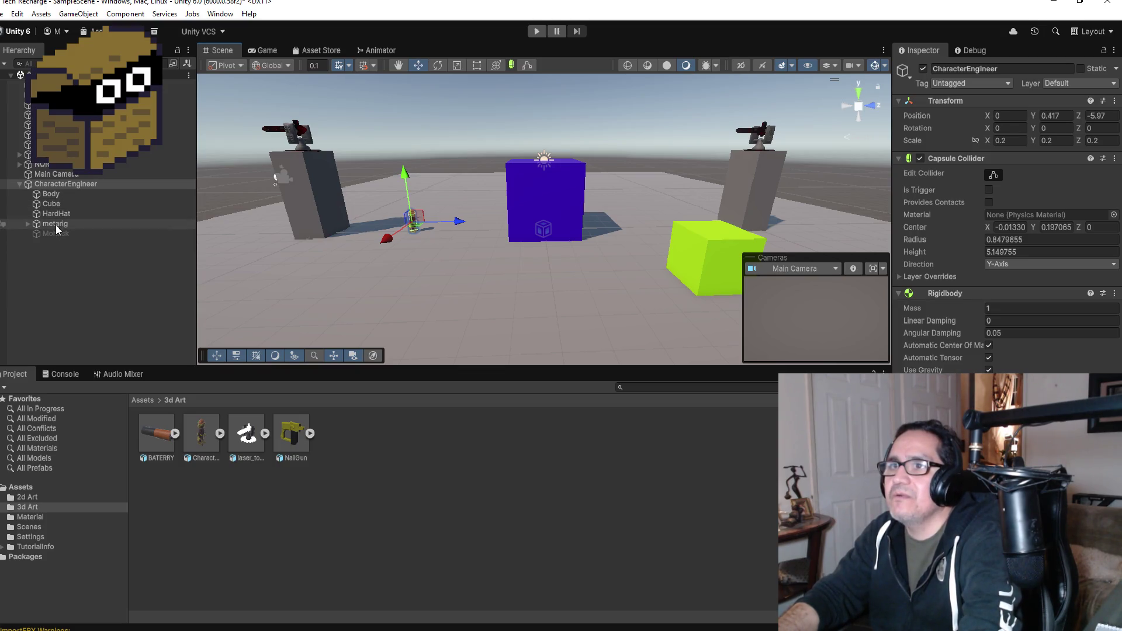
# - Position the Main Camera behind and above the character, around 0, 1.66, -8.15
pyautogui.click(166, 175)
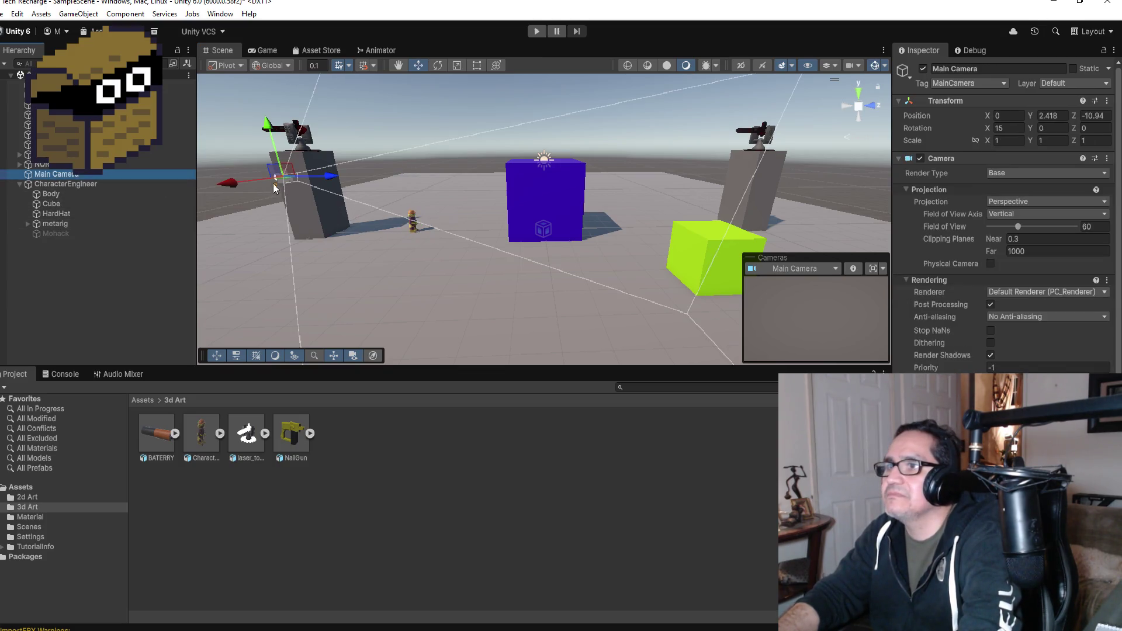
pyautogui.moveTo(327, 174); pyautogui.dragTo(384, 176)
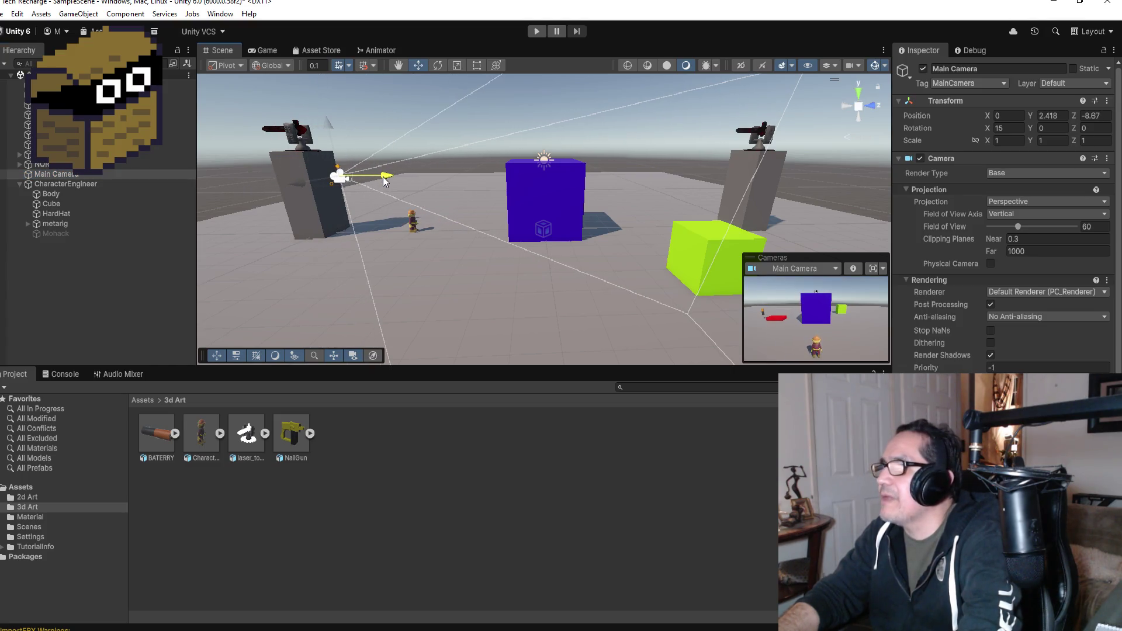
pyautogui.moveTo(331, 125); pyautogui.dragTo(341, 146)
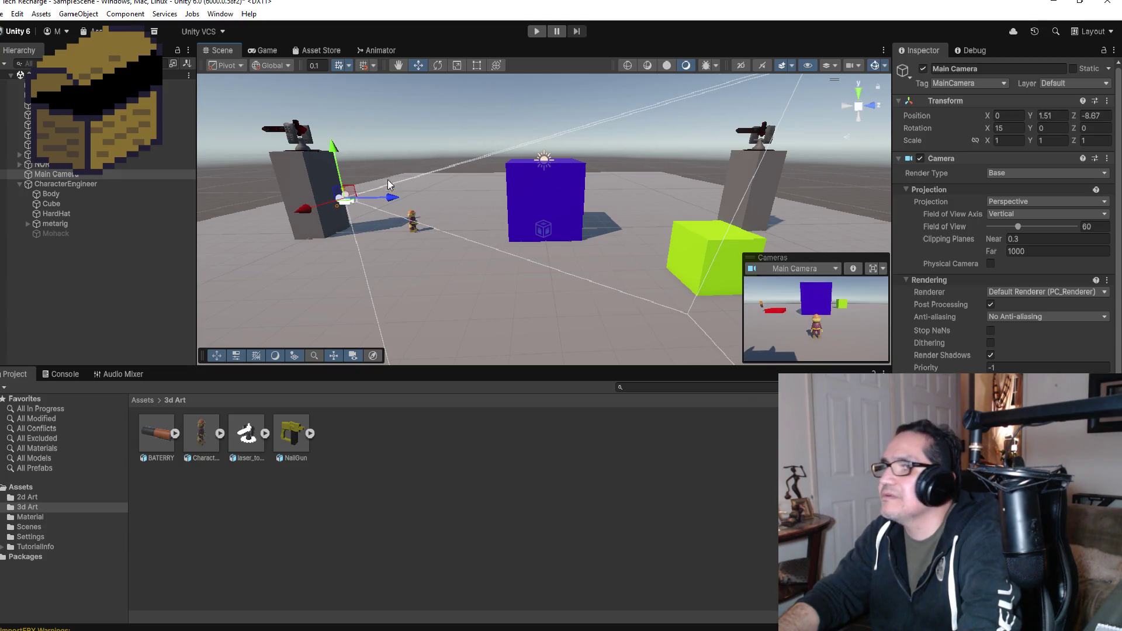
pyautogui.moveTo(386, 200); pyautogui.dragTo(402, 201)
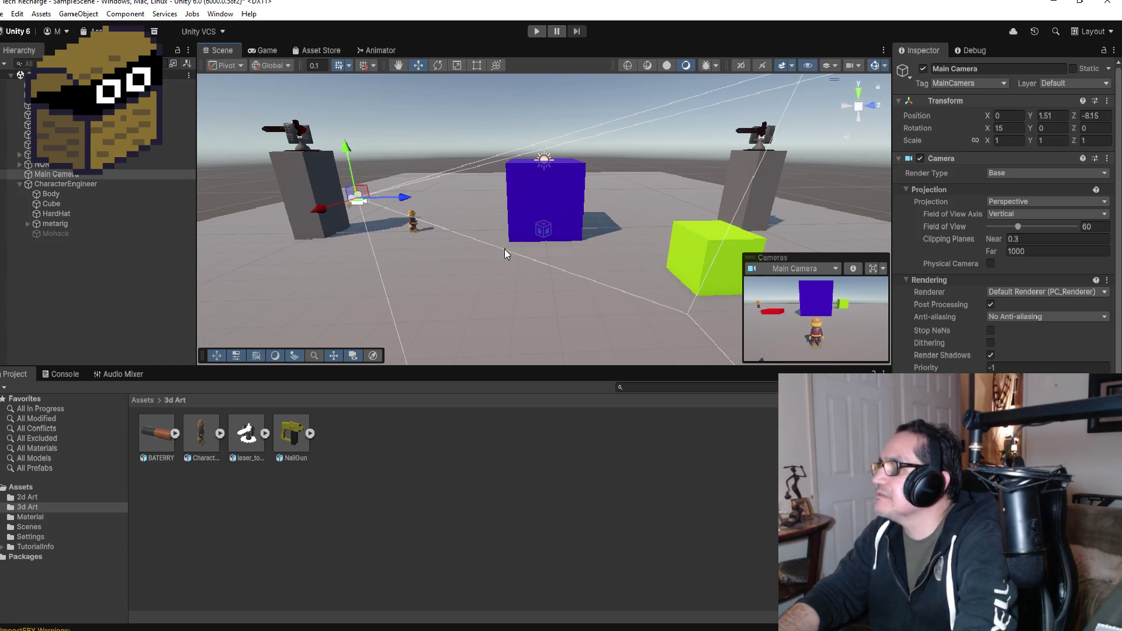
pyautogui.moveTo(352, 153); pyautogui.dragTo(350, 144)
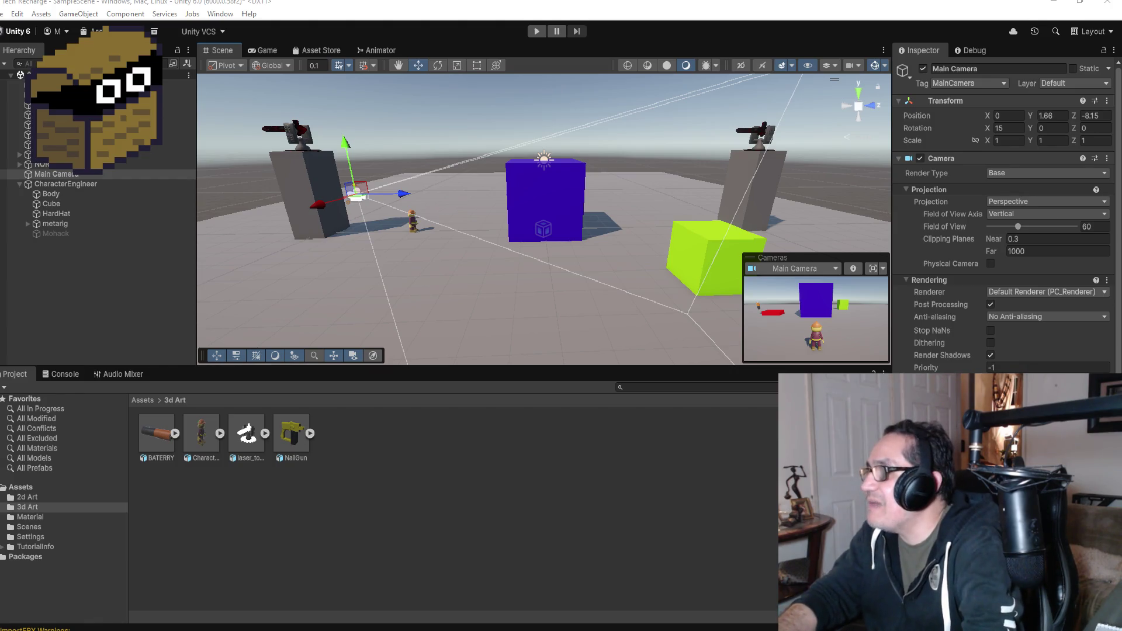
# - Parent the Main Camera to CharacterEngineer, play-test with Ctrl+P, then stop Play mode
pyautogui.moveTo(63, 177); pyautogui.dragTo(74, 185)
pyautogui.hotkey('ctrl', 'p')
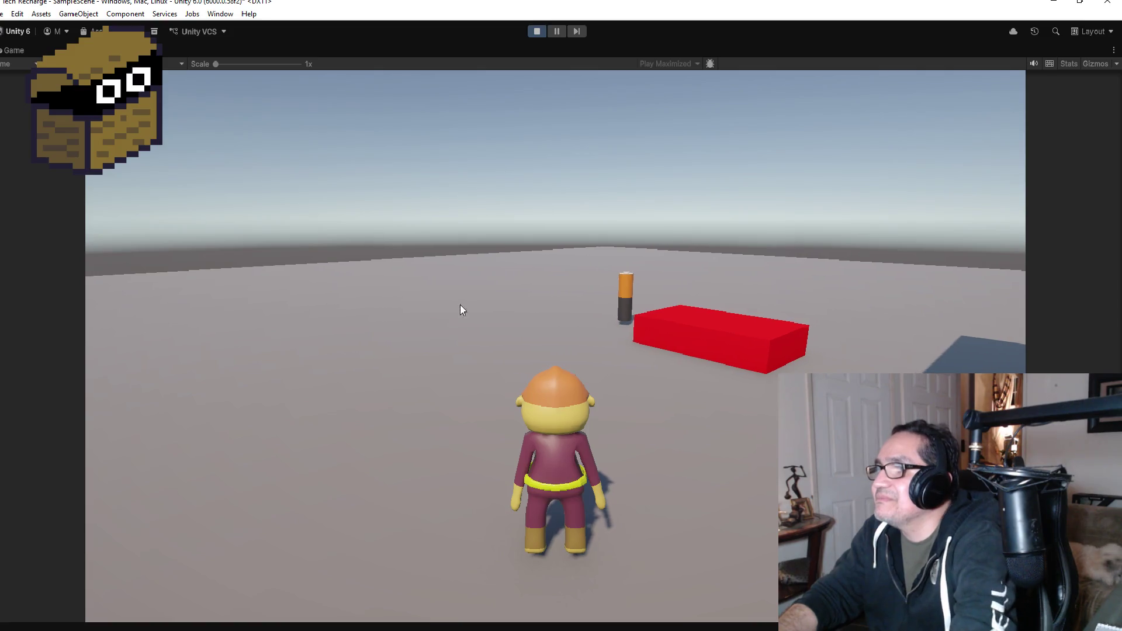
pyautogui.click(536, 30)
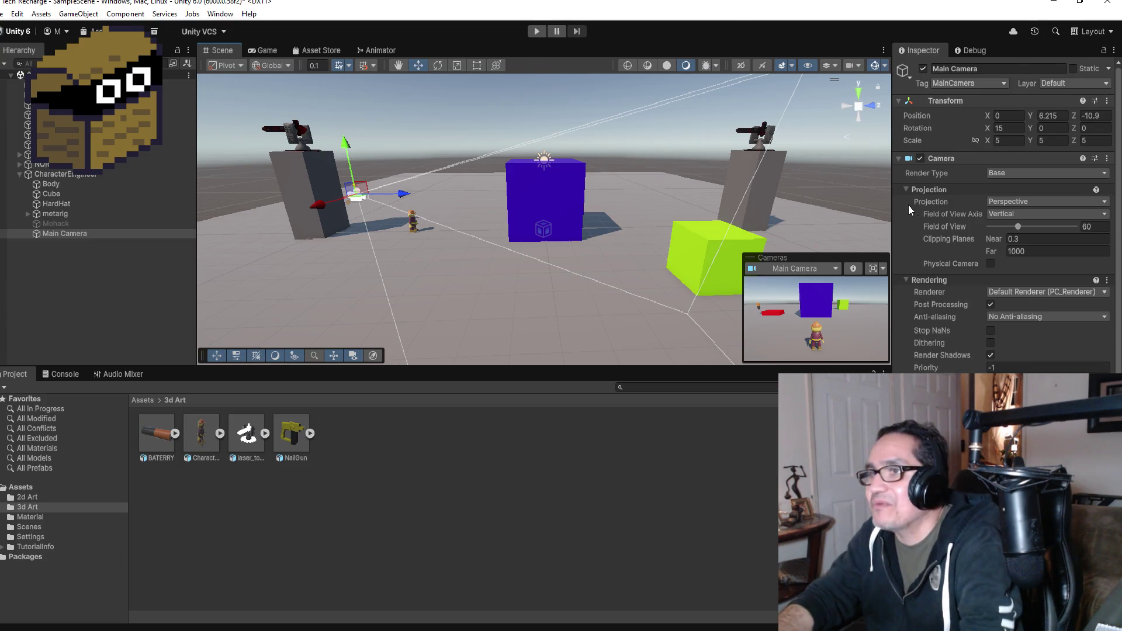
pyautogui.scroll(-3, 1006, 263)
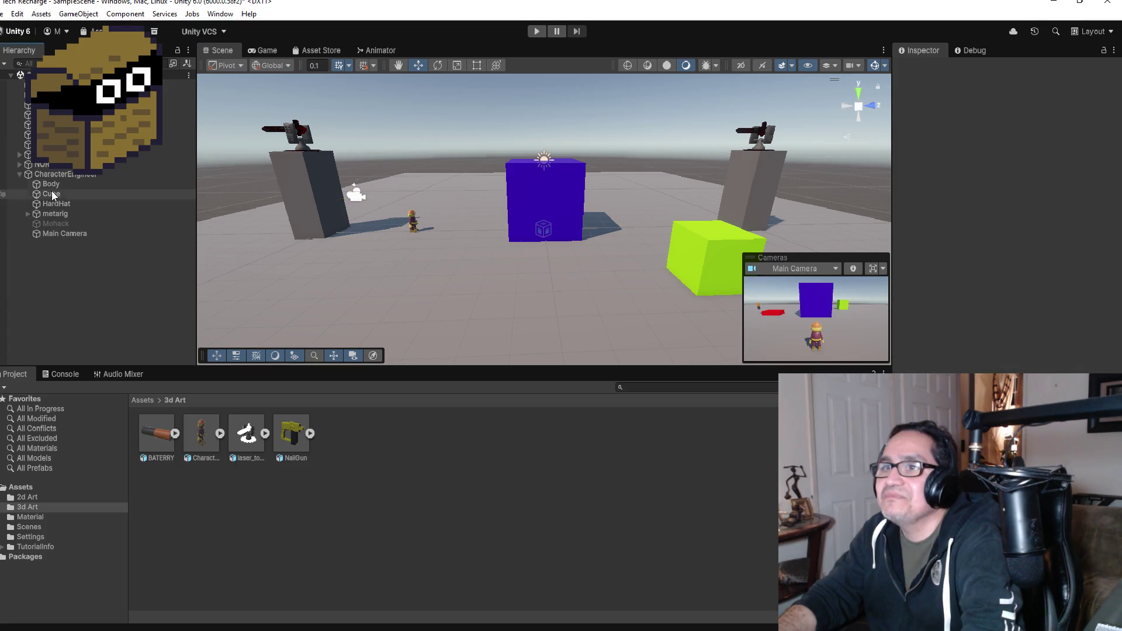
pyautogui.click(30, 174)
pyautogui.click(19, 174)
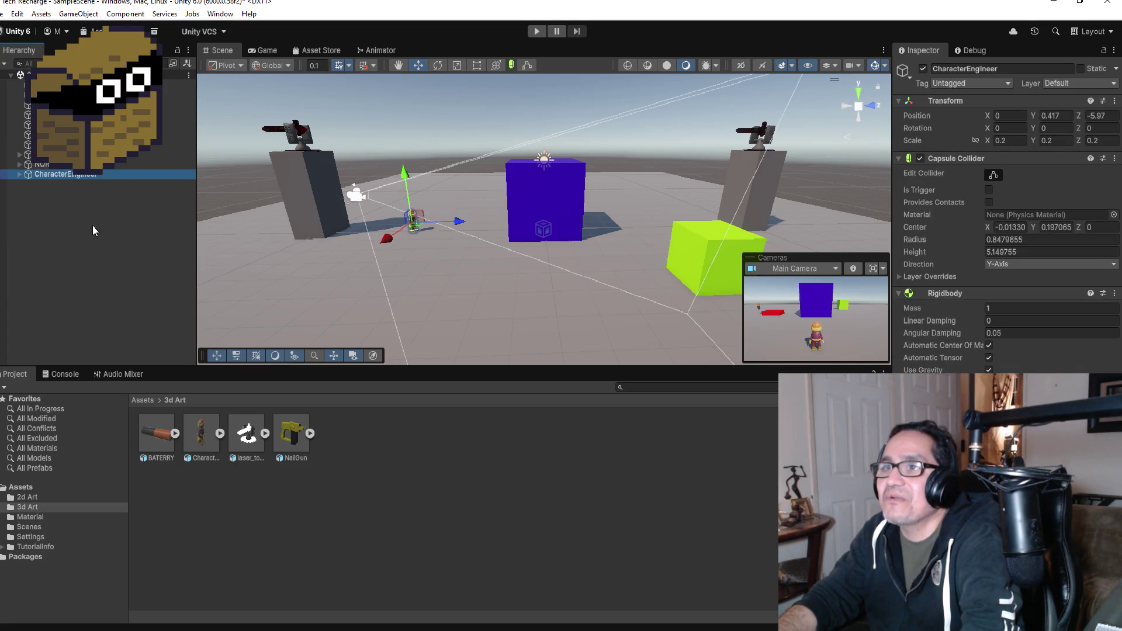
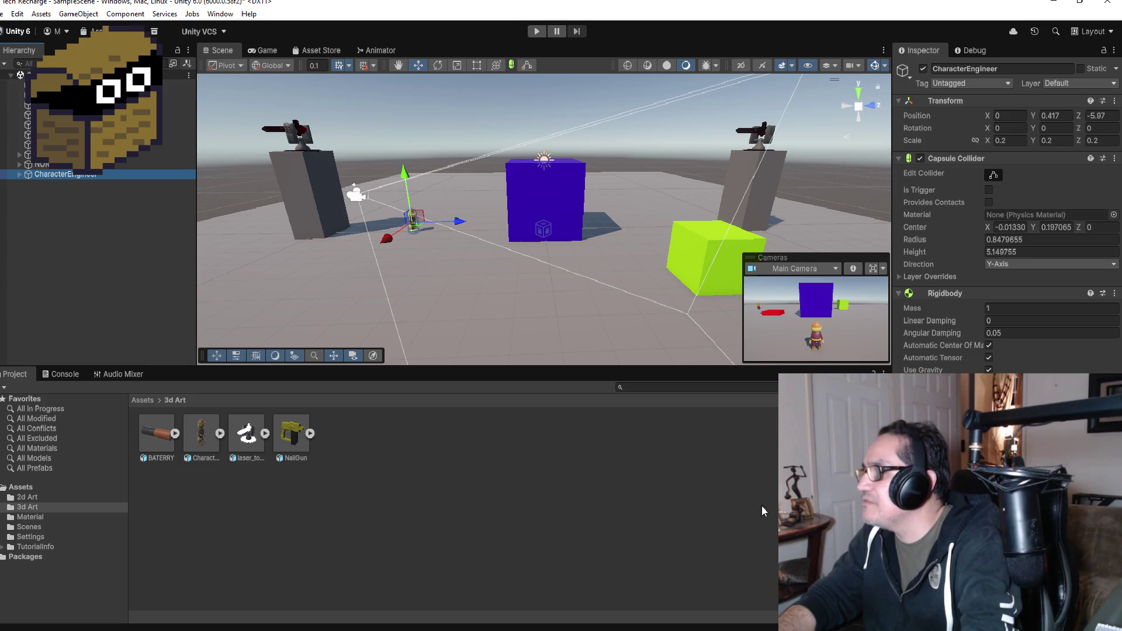
# - Drag CharacterEngineer higher in the Hierarchy and rename it PLAYER
pyautogui.click(50, 168)
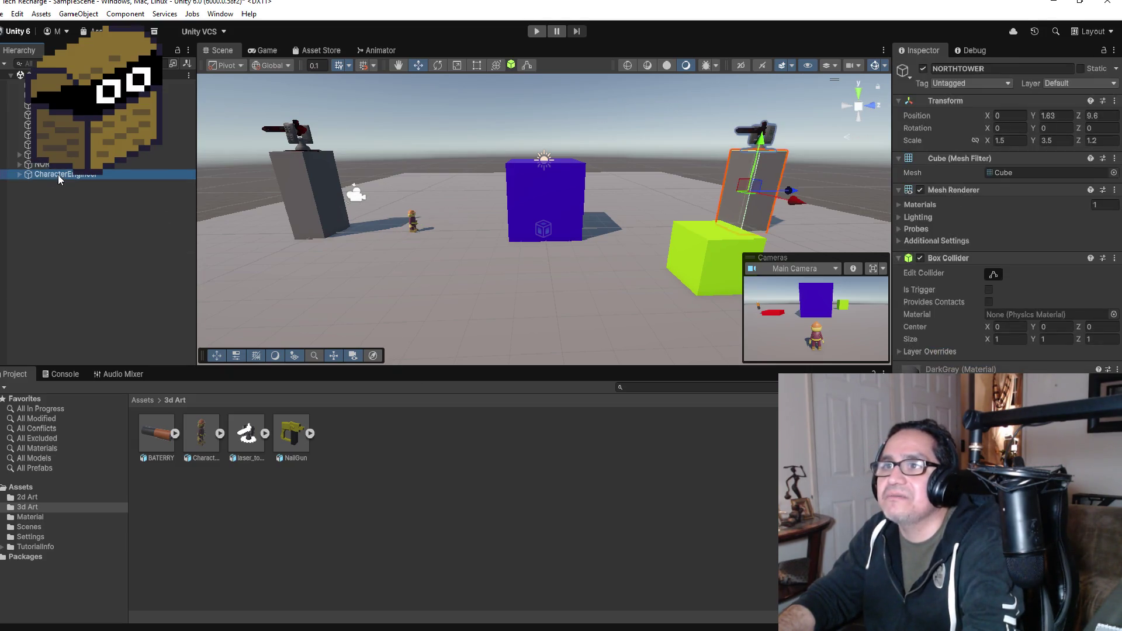
pyautogui.click(58, 174)
pyautogui.moveTo(58, 174); pyautogui.dragTo(59, 103)
pyautogui.click(1012, 69)
pyautogui.write('Pl')
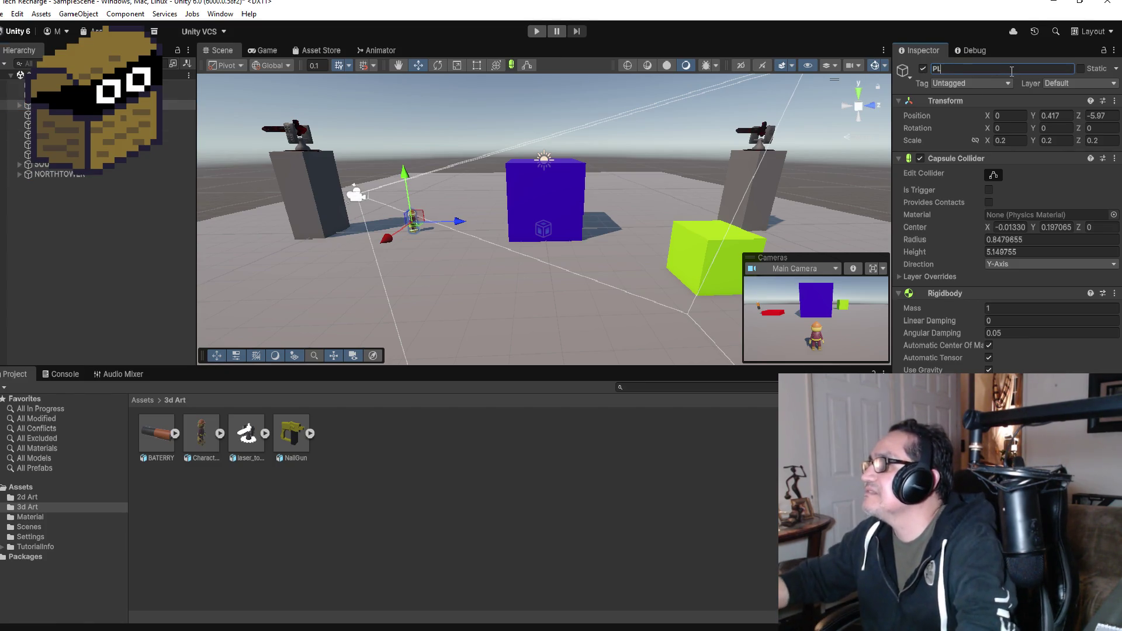
pyautogui.write('PL')
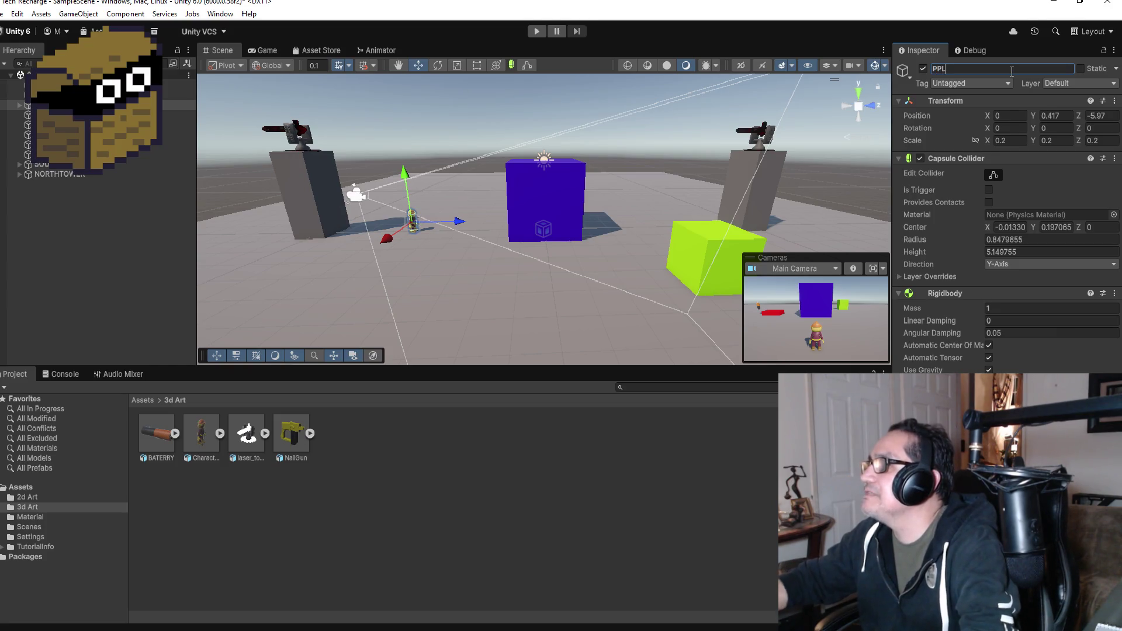
pyautogui.write('ER')
pyautogui.press('Return')
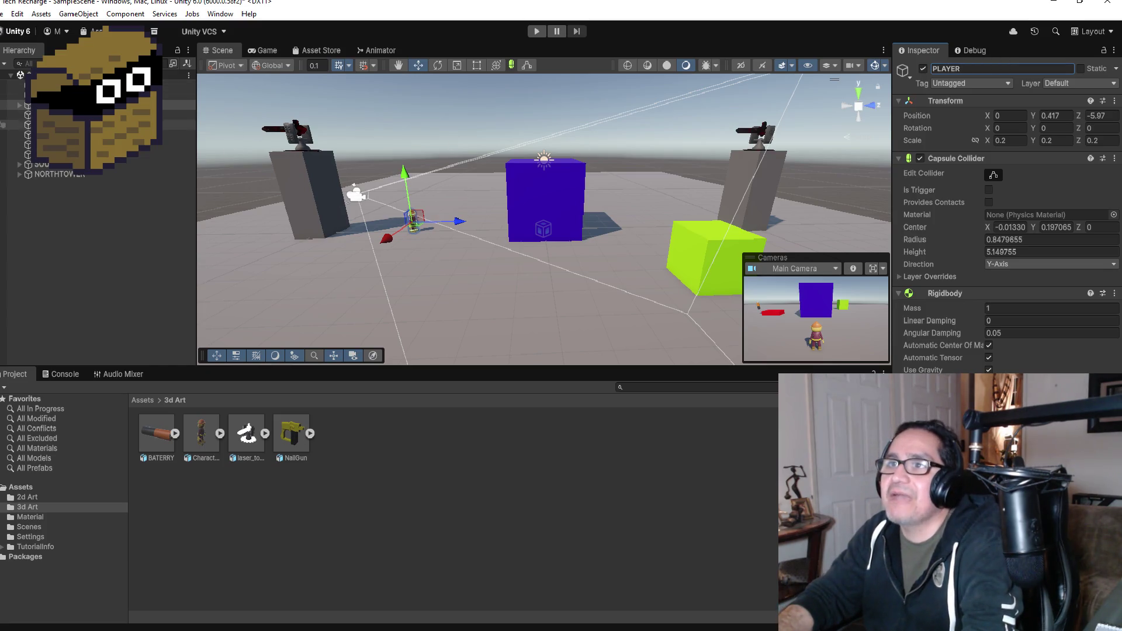
# - Look over NORTHTOWER and Global Volume, then reselect PLAYER in the Hierarchy
pyautogui.click(3, 148)
pyautogui.click(59, 176)
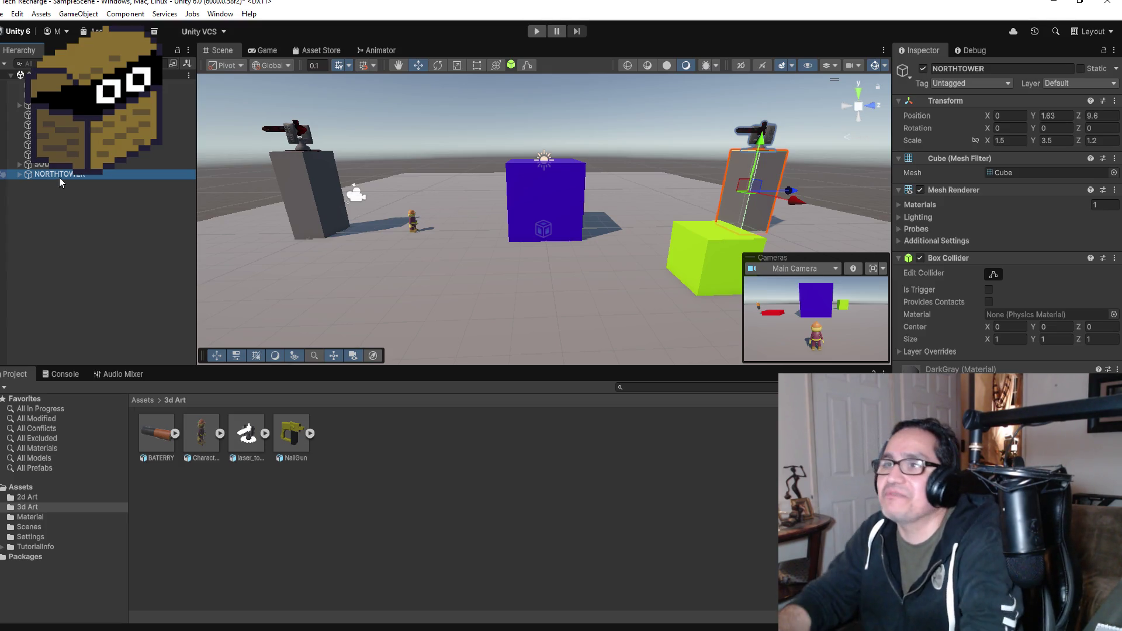
pyautogui.click(59, 94)
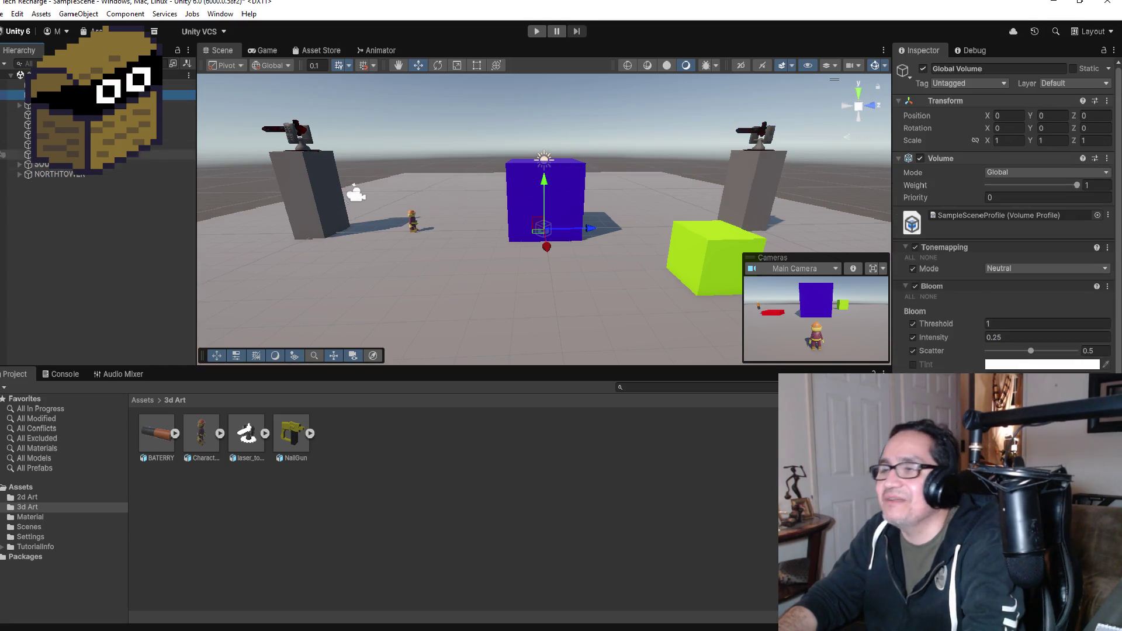
pyautogui.click(58, 105)
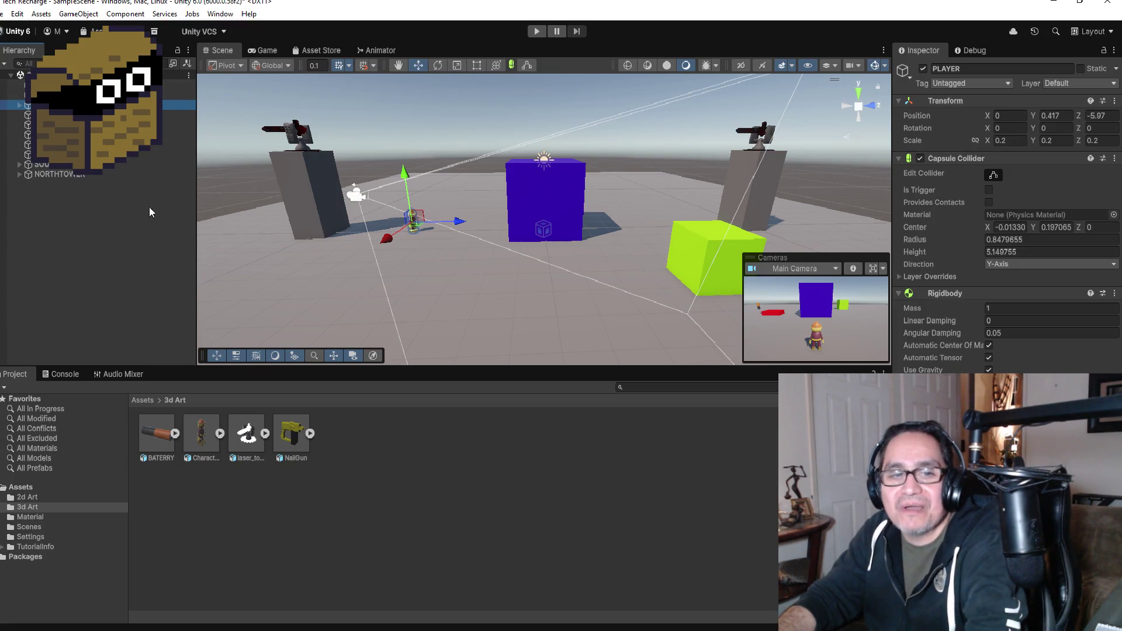
pyautogui.scroll(-6, 258, 229)
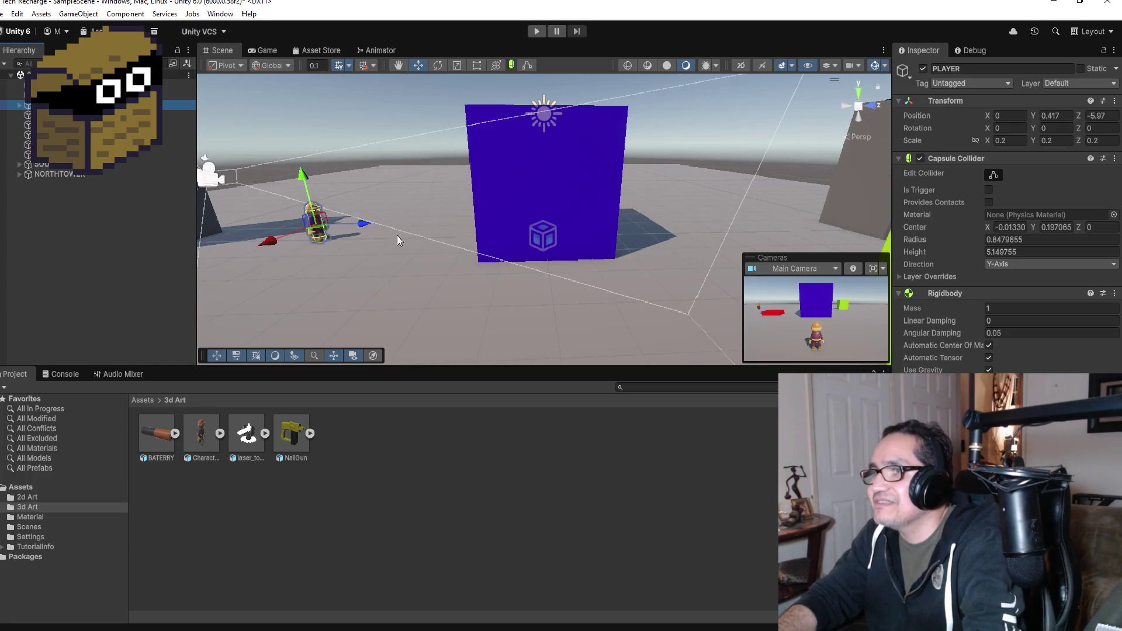
pyautogui.press('f')
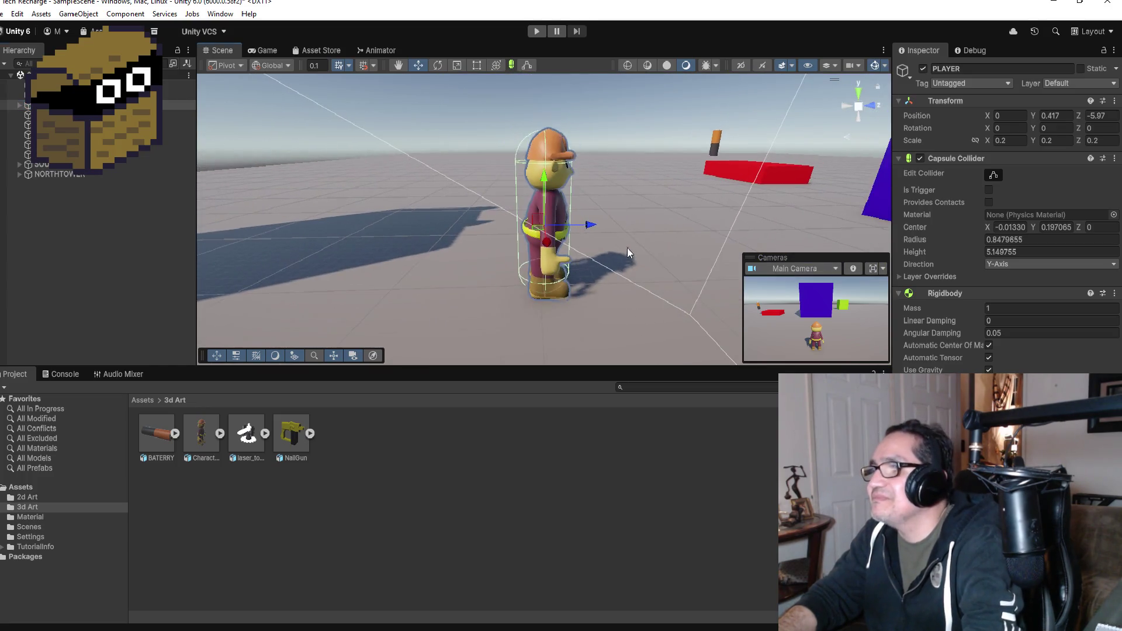
pyautogui.scroll(-5, 627, 251)
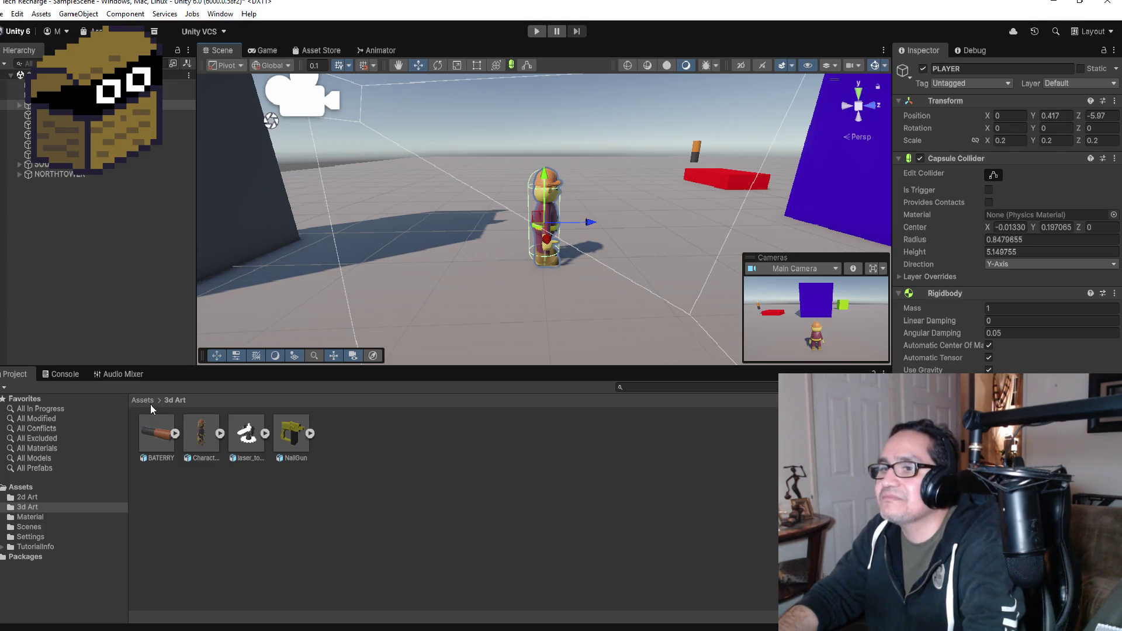
pyautogui.click(220, 433)
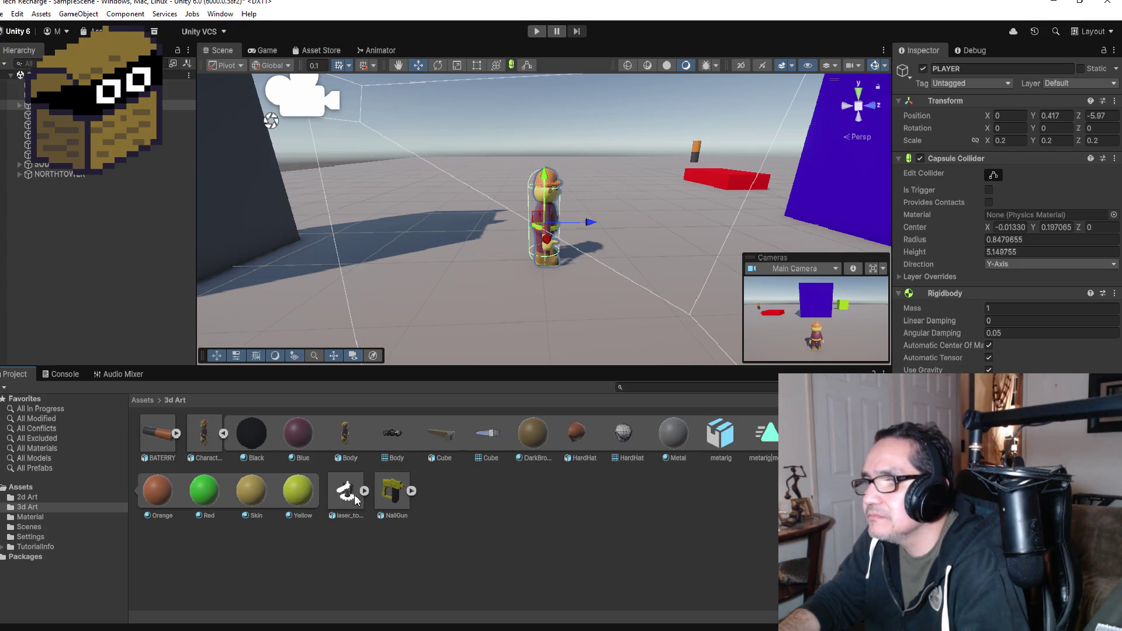
pyautogui.click(222, 433)
pyautogui.click(95, 221)
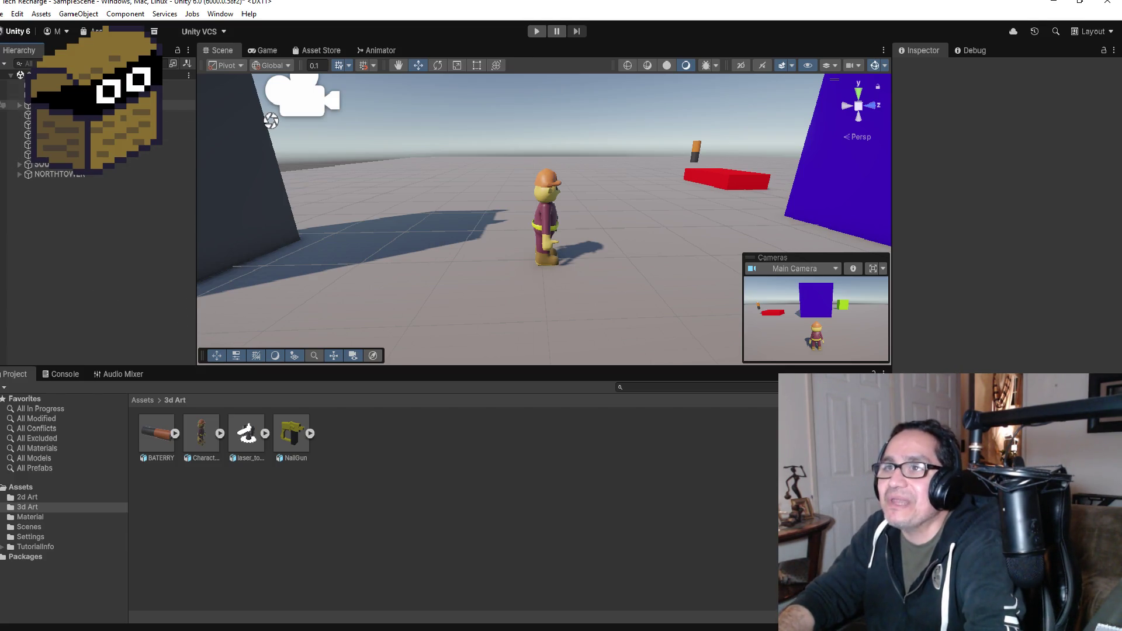
pyautogui.click(99, 105)
# - Frame PLAYER, open Window > Animation > Animation and start creating a new clip
pyautogui.press('f')
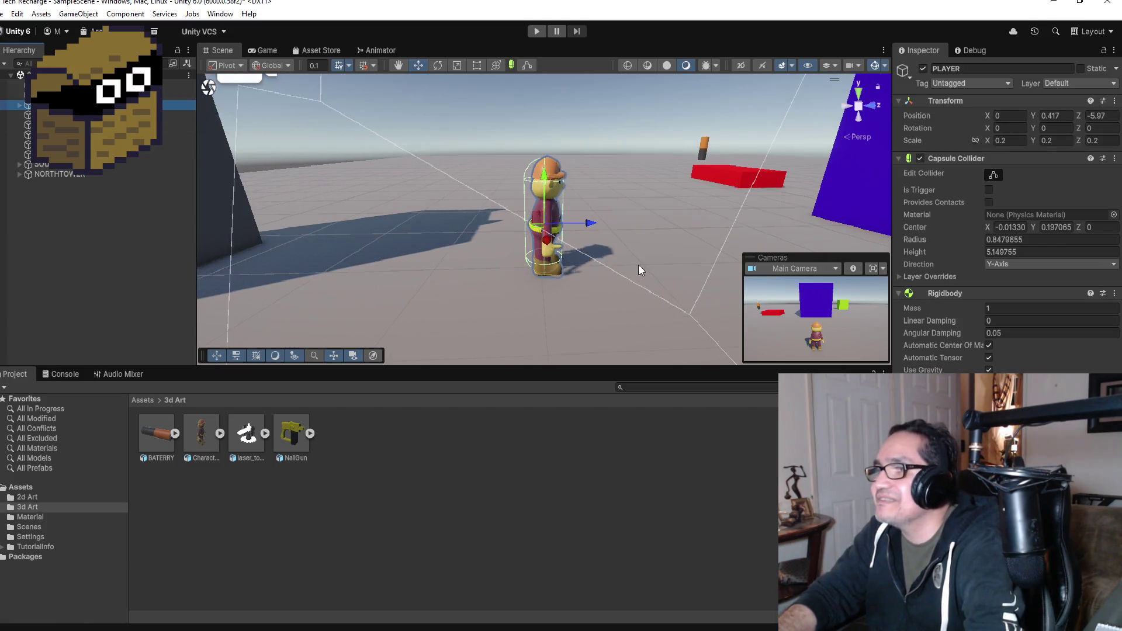
pyautogui.click(220, 13)
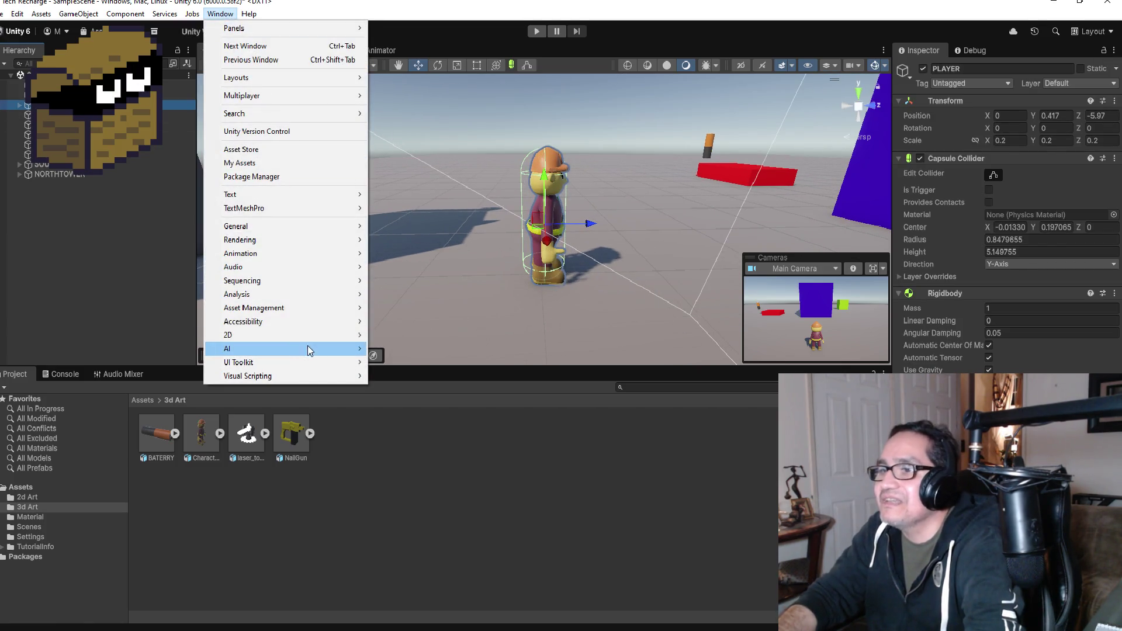
pyautogui.moveTo(295, 325)
pyautogui.moveTo(286, 254)
pyautogui.click(398, 253)
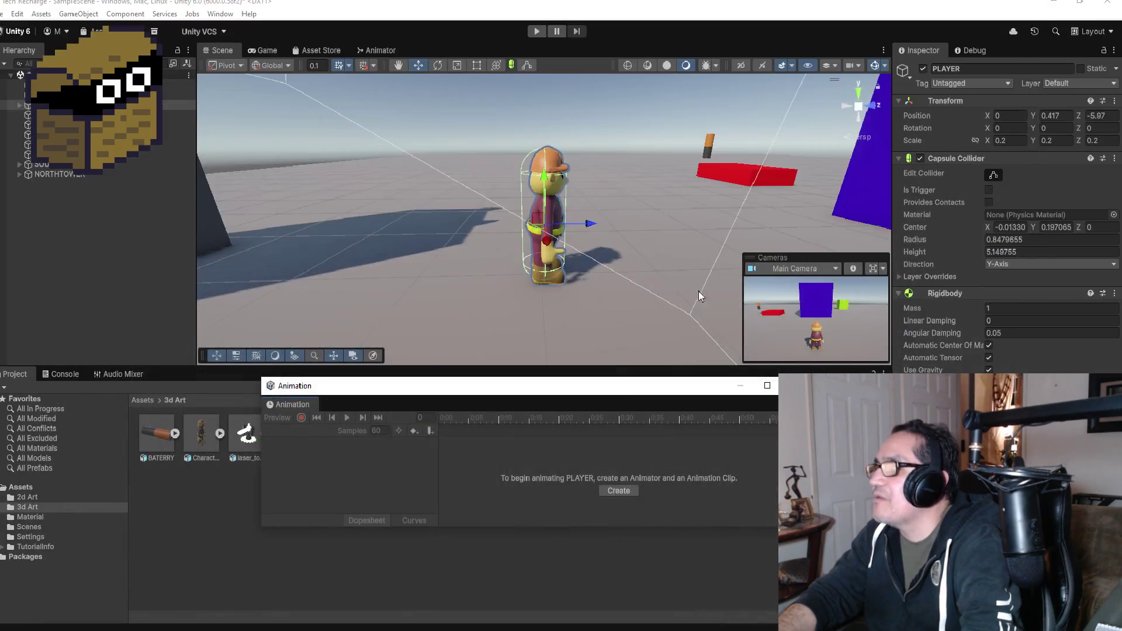
pyautogui.click(610, 491)
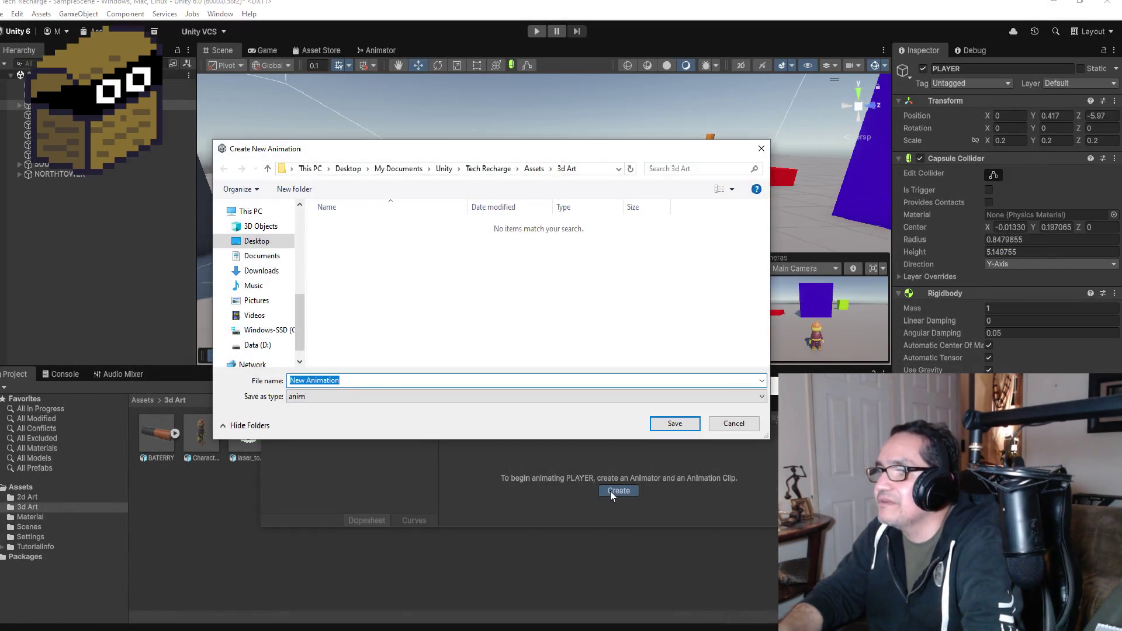
# - Create an Assets/Animation folder and save the new clip in it as Player_Idle
pyautogui.click(534, 168)
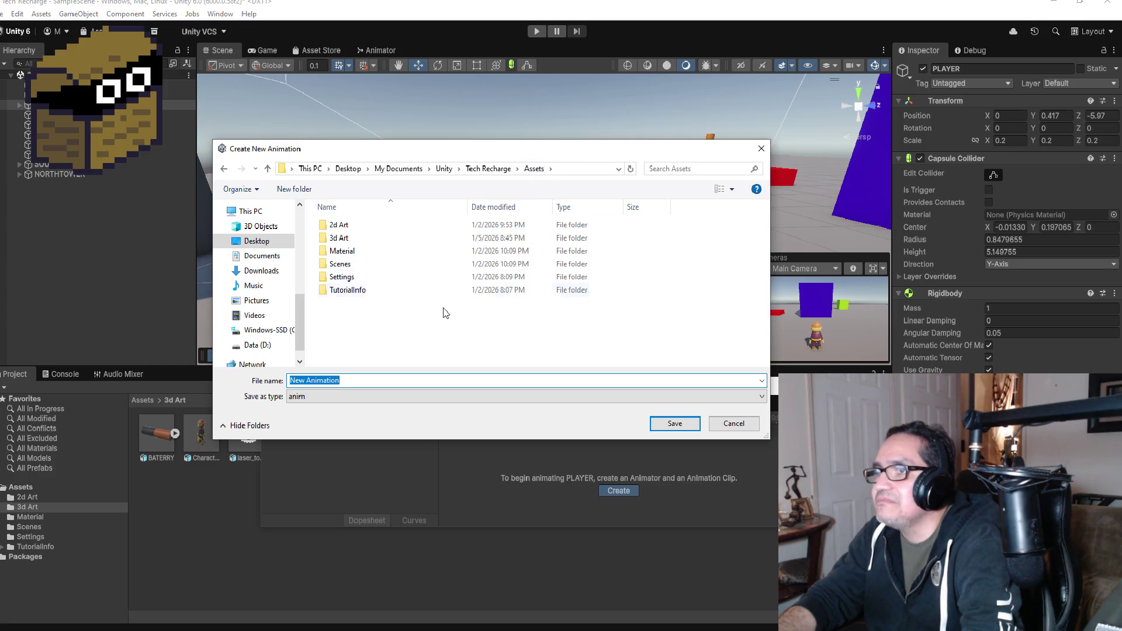
pyautogui.rightClick(351, 311)
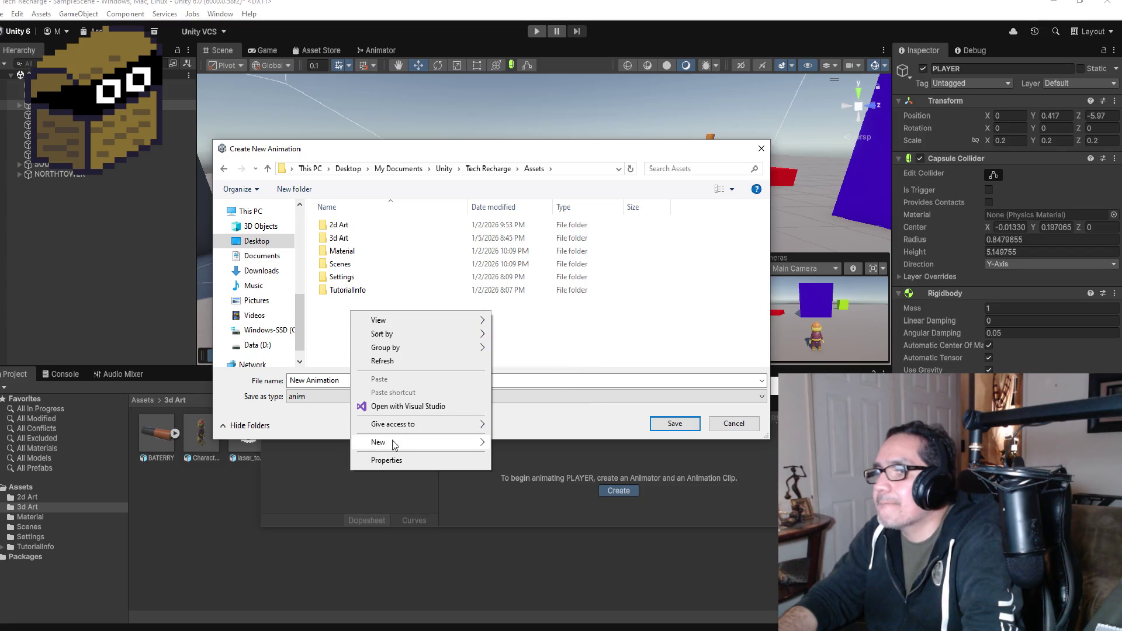
pyautogui.moveTo(448, 452)
pyautogui.click(529, 447)
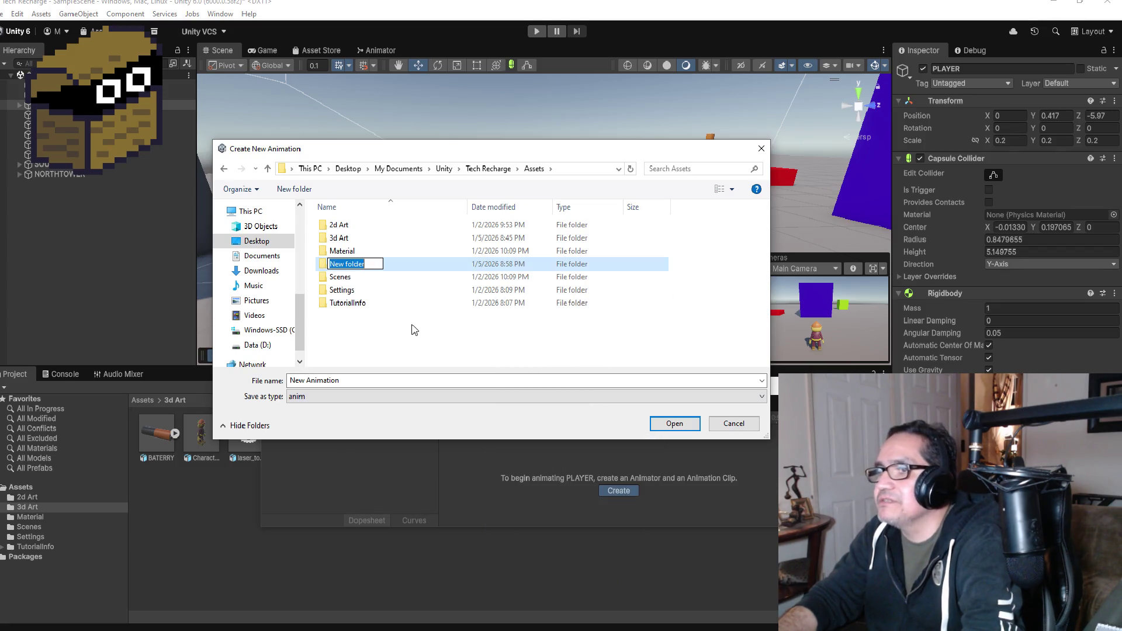
pyautogui.write('Animation')
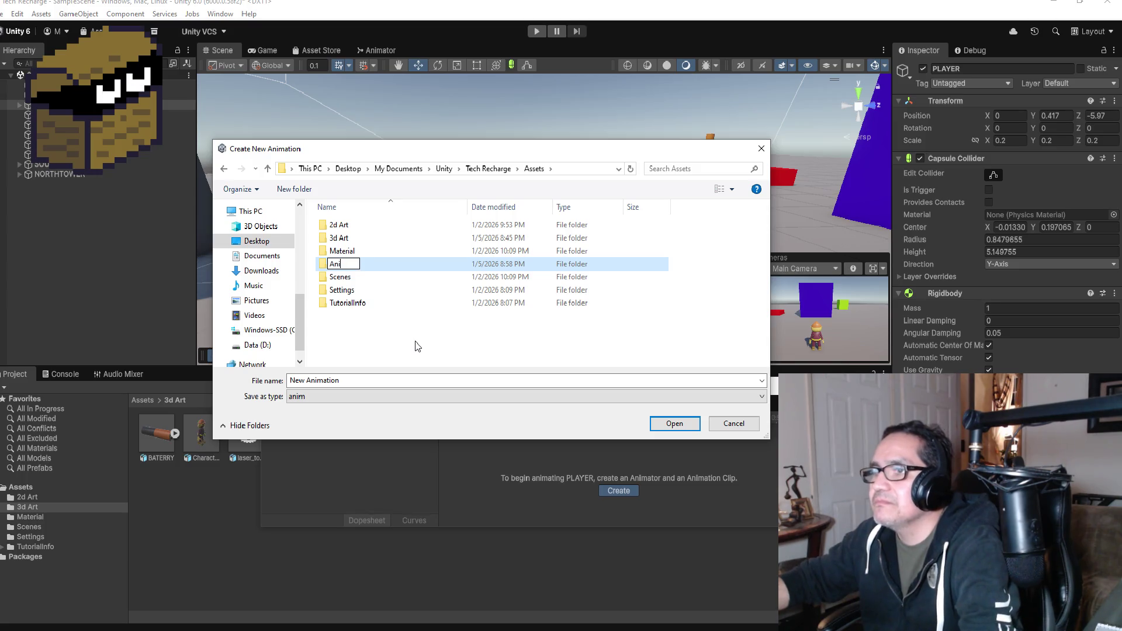
pyautogui.press('Return')
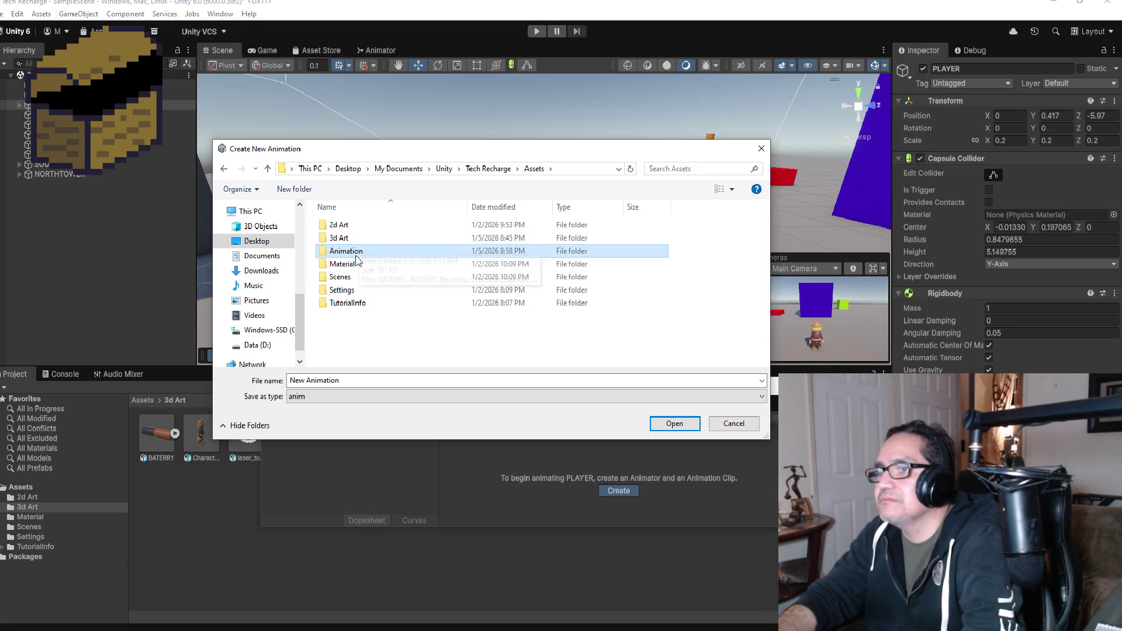
pyautogui.doubleClick(357, 252)
pyautogui.click(356, 385)
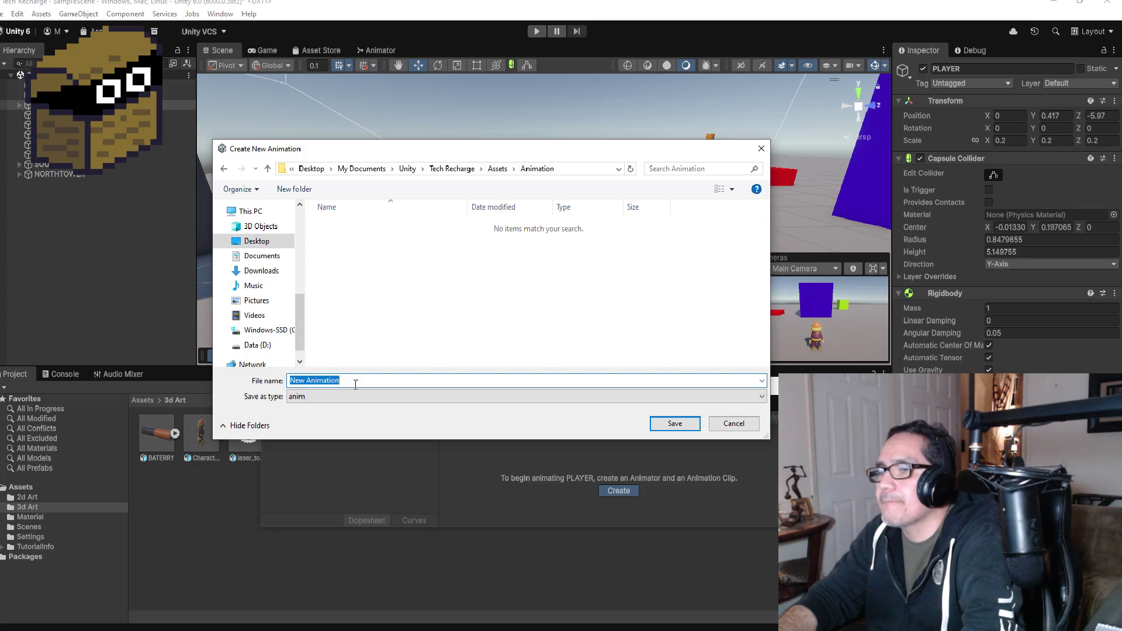
pyautogui.write('Player_I')
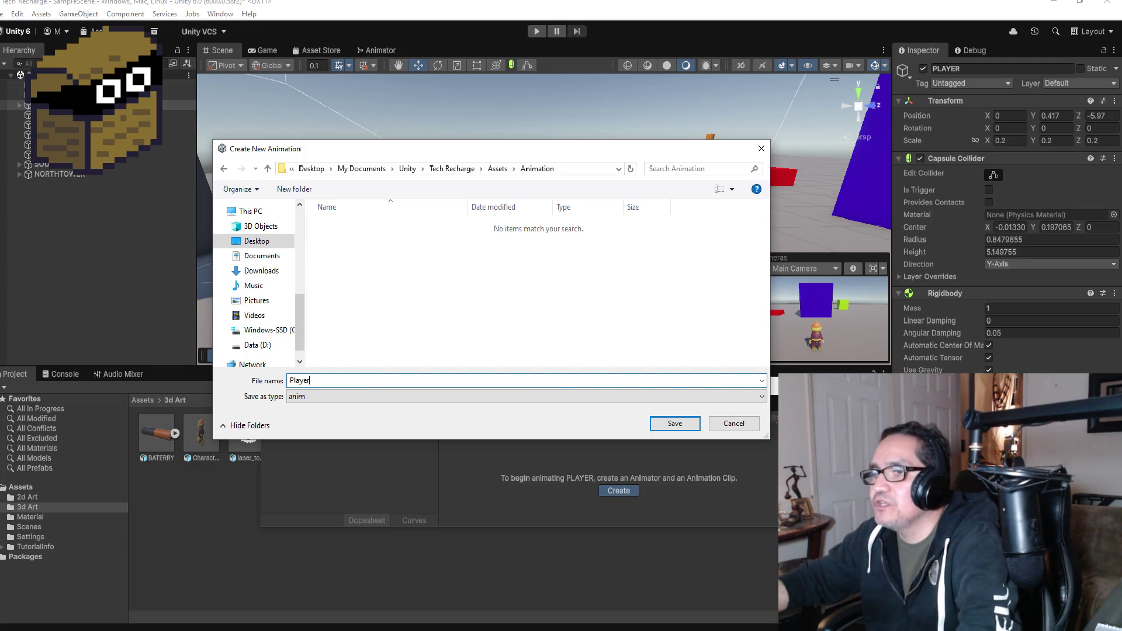
pyautogui.write('dle')
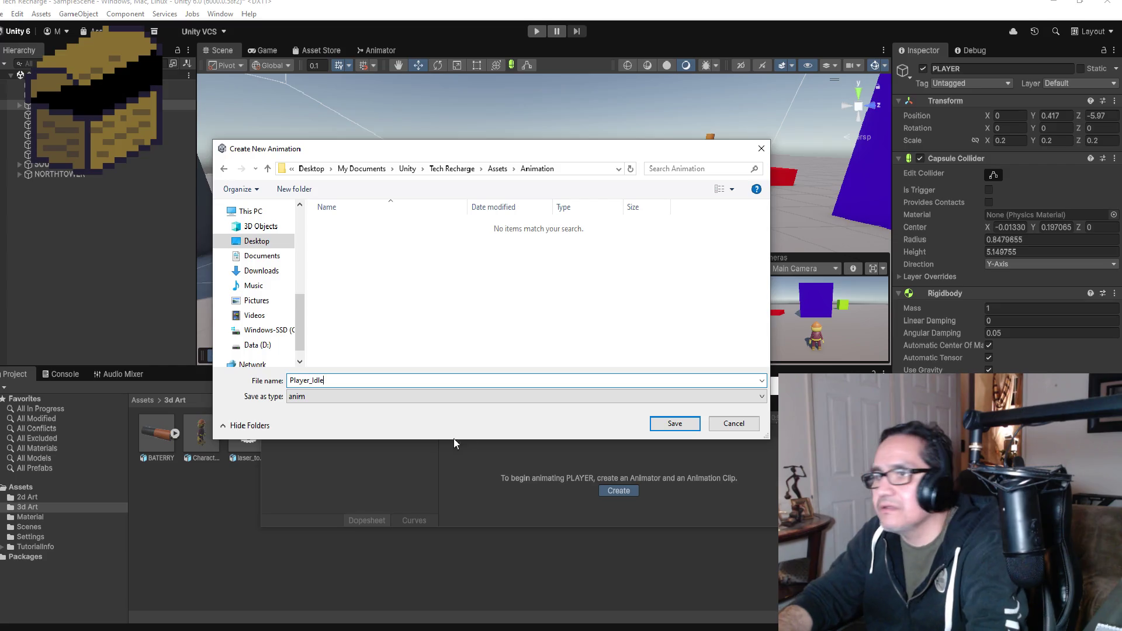
pyautogui.click(664, 426)
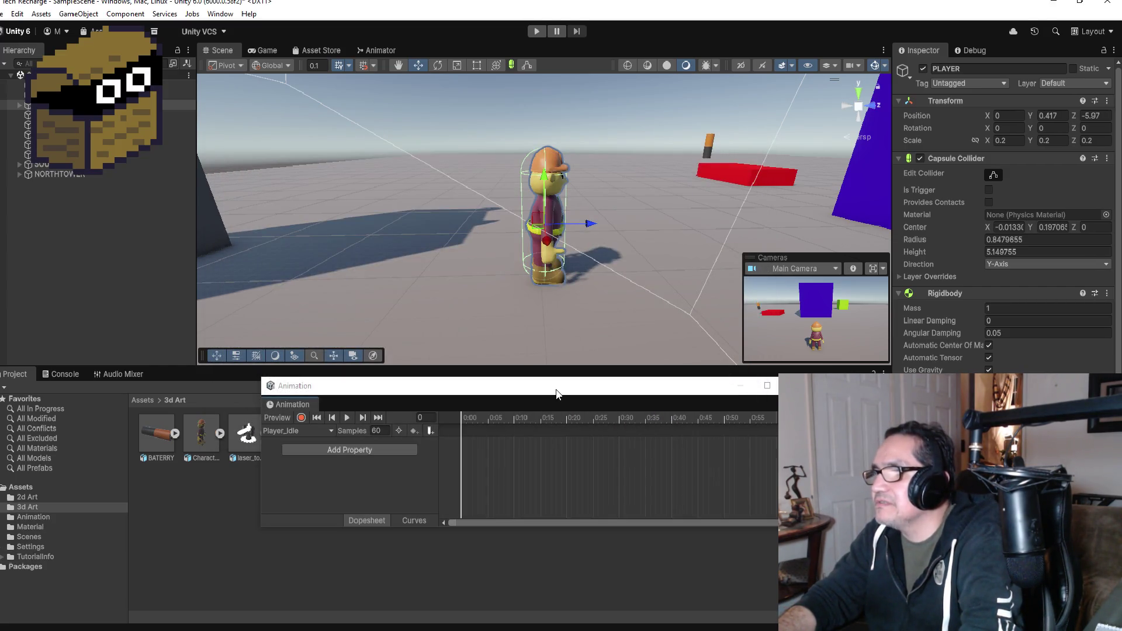
pyautogui.moveTo(557, 393); pyautogui.dragTo(556, 370)
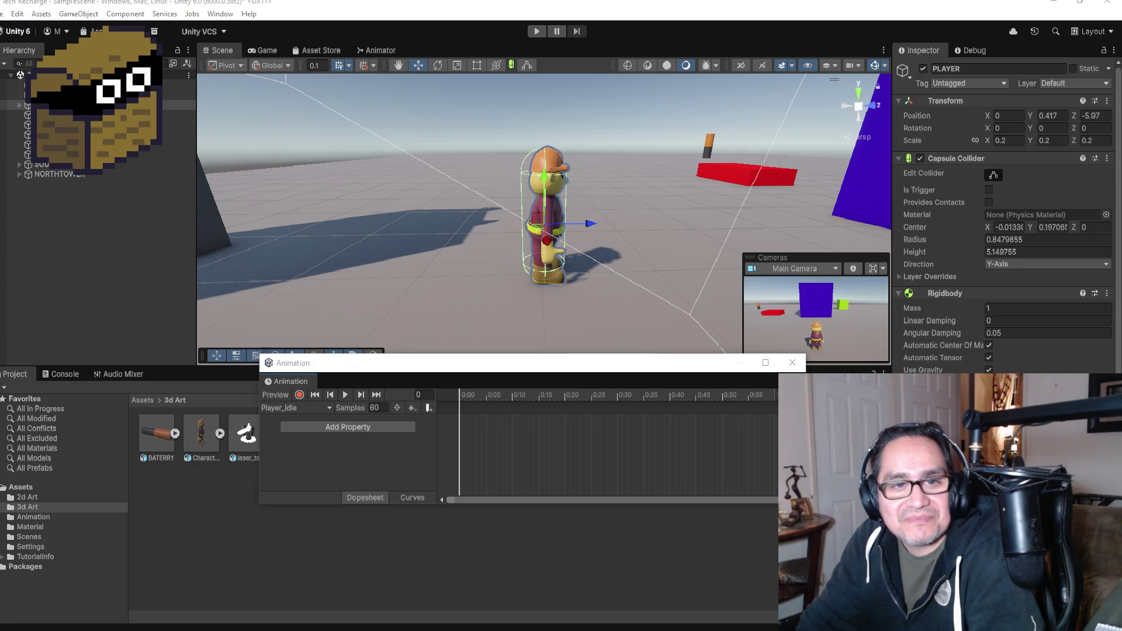
pyautogui.click(542, 229)
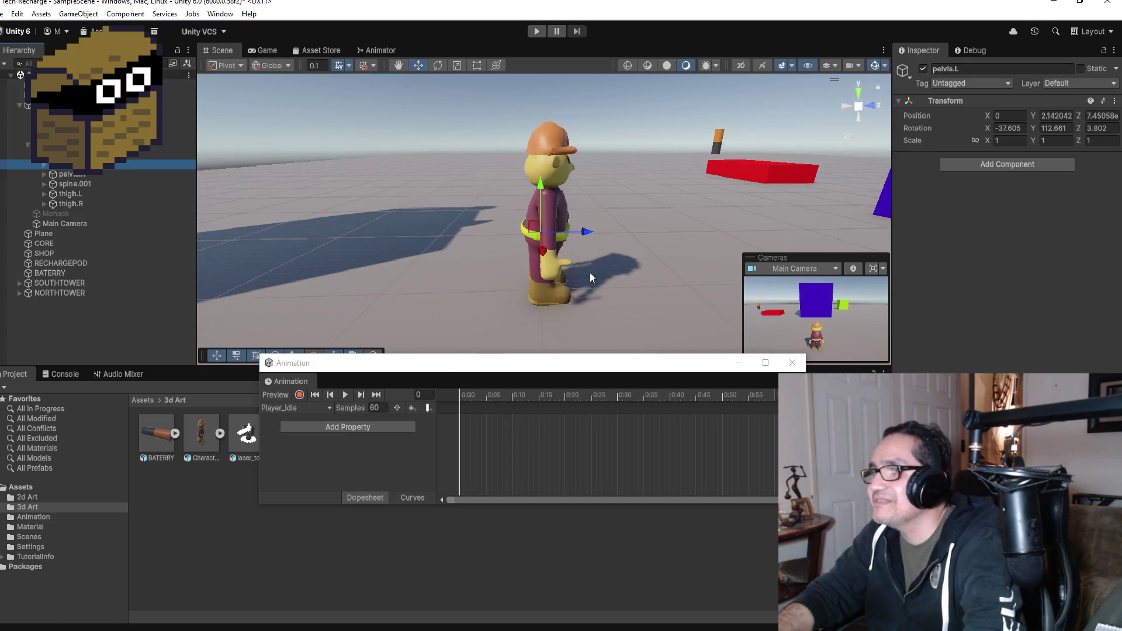
# - Add the metarig Transform Rotation property to the Player_Idle clip
pyautogui.scroll(4, 589, 272)
pyautogui.moveTo(670, 255)
pyautogui.mouseDown()
pyautogui.moveTo(564, 243)
pyautogui.moveTo(589, 239)
pyautogui.mouseUp()
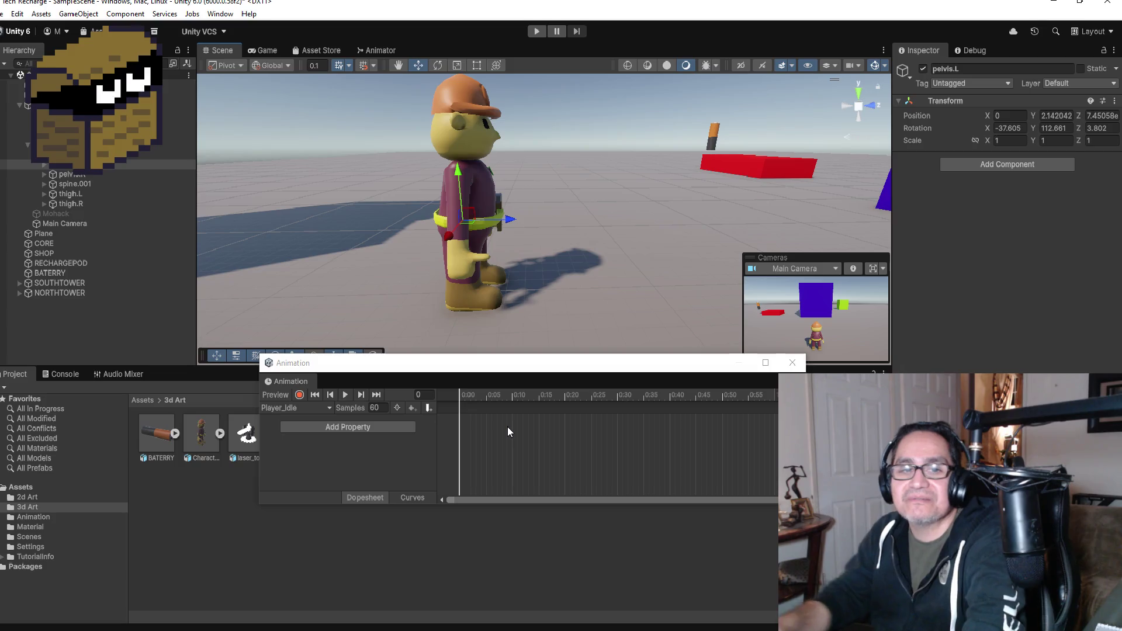
pyautogui.rightClick(462, 410)
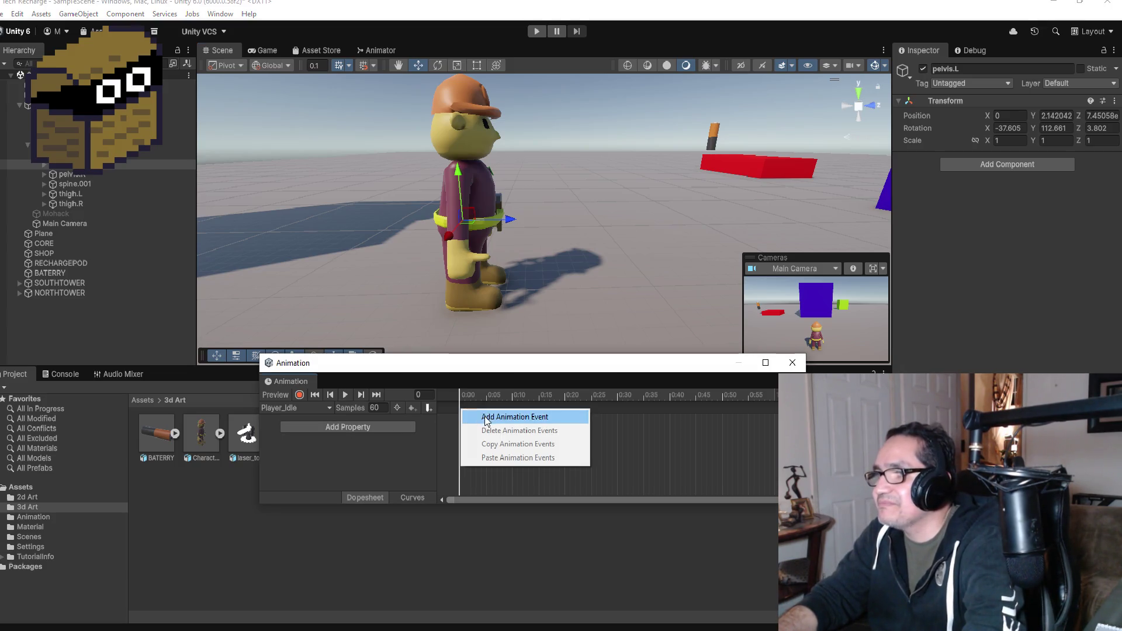
pyautogui.click(507, 512)
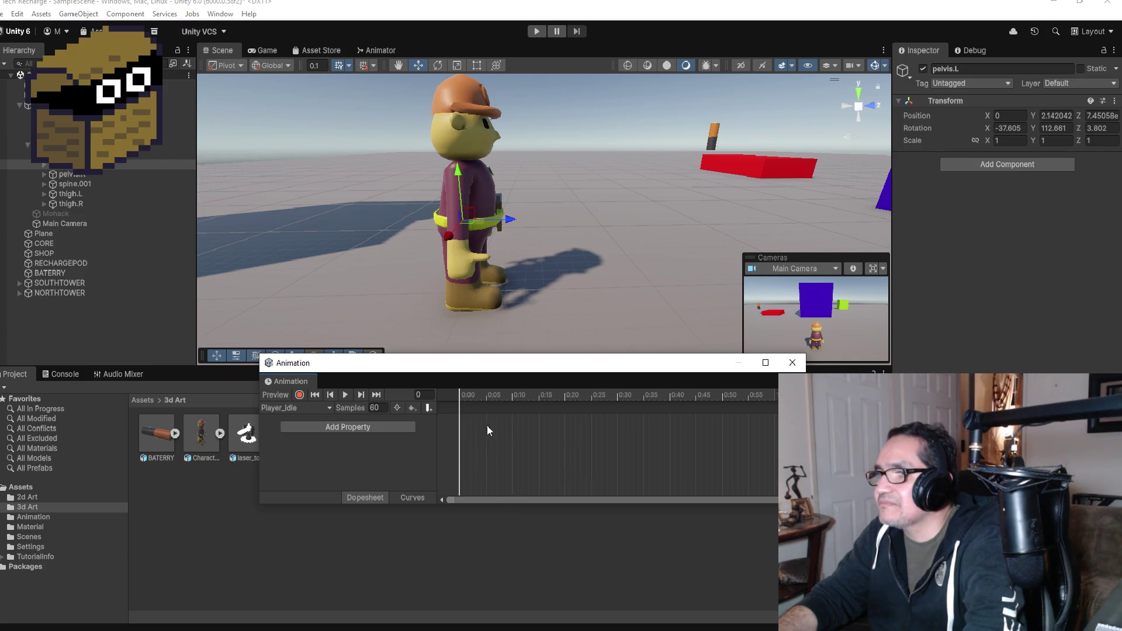
pyautogui.click(384, 425)
pyautogui.click(422, 426)
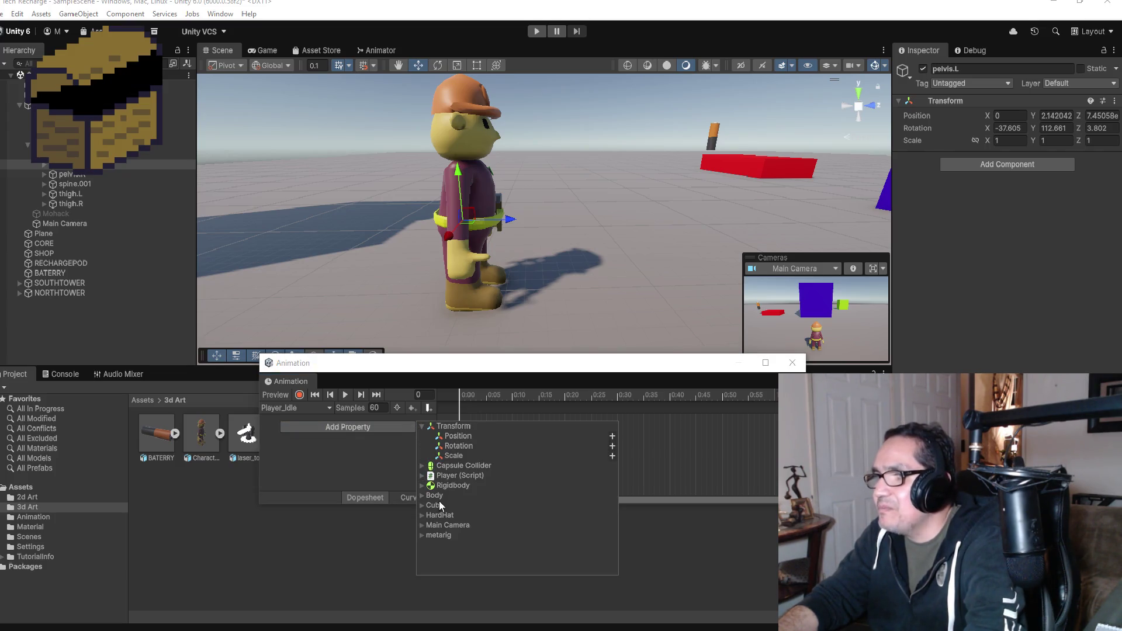
pyautogui.click(422, 495)
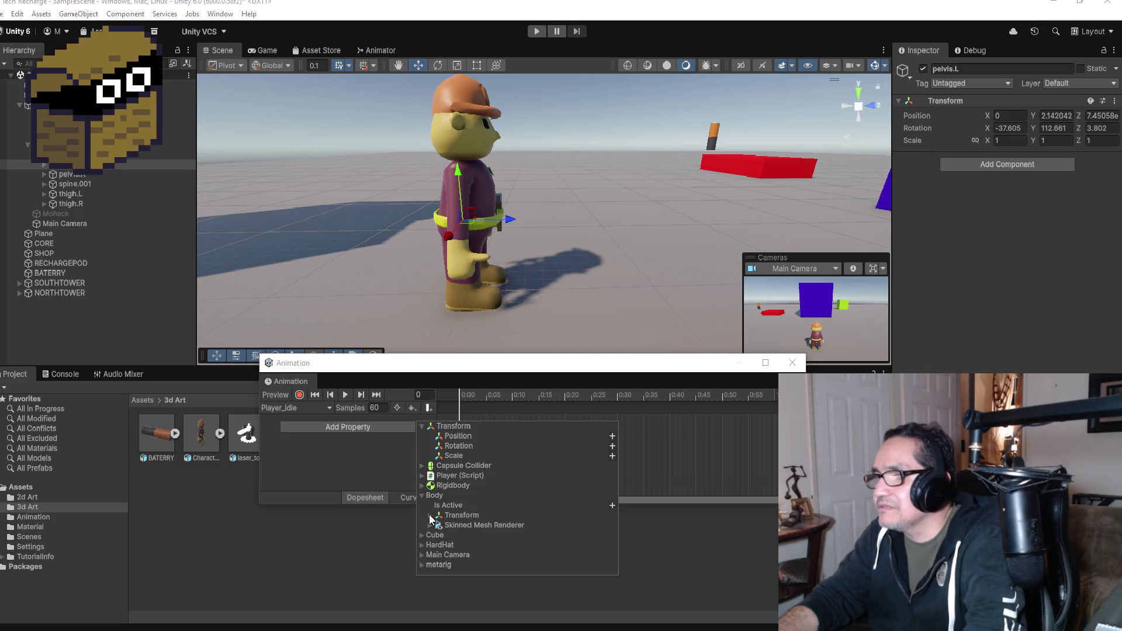
pyautogui.click(422, 495)
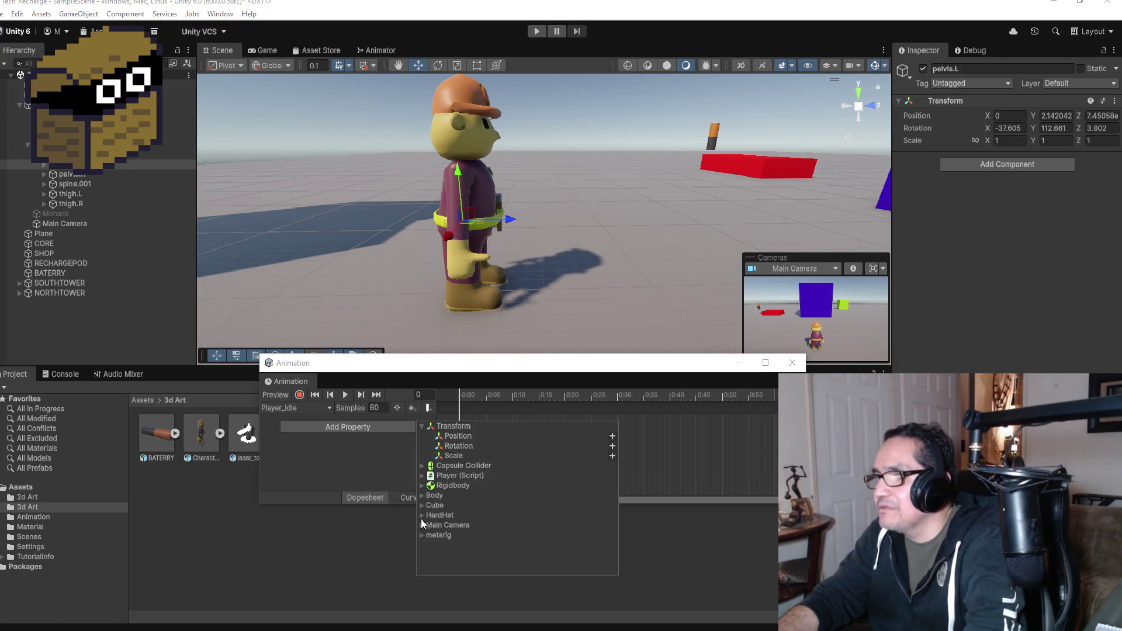
pyautogui.click(420, 535)
pyautogui.click(431, 554)
pyautogui.scroll(-1, 514, 543)
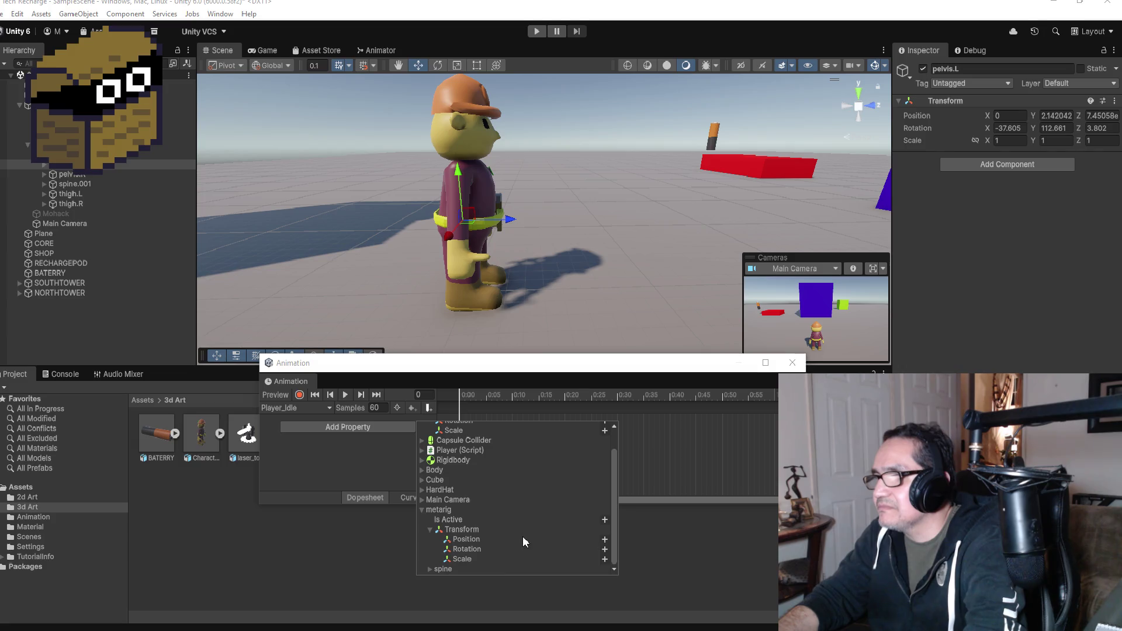
pyautogui.click(604, 550)
# - Pull the end keyframes in to frame 15, jump there, and toggle Record on and off
pyautogui.moveTo(775, 424)
pyautogui.mouseDown()
pyautogui.moveTo(509, 422)
pyautogui.moveTo(538, 422)
pyautogui.mouseUp()
pyautogui.click(377, 394)
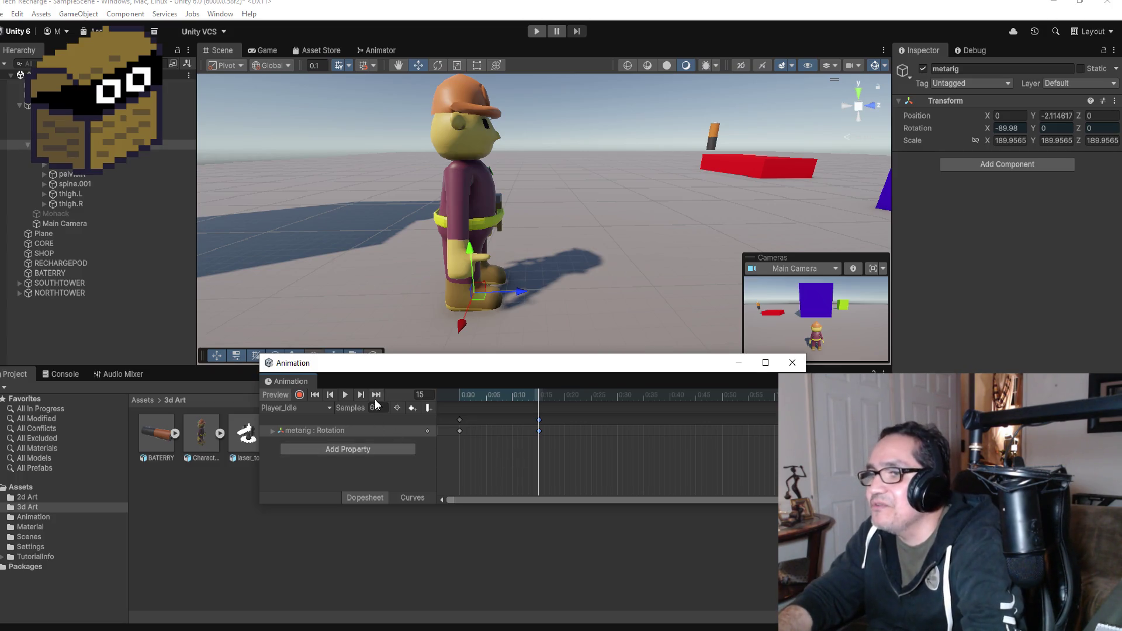
pyautogui.click(298, 396)
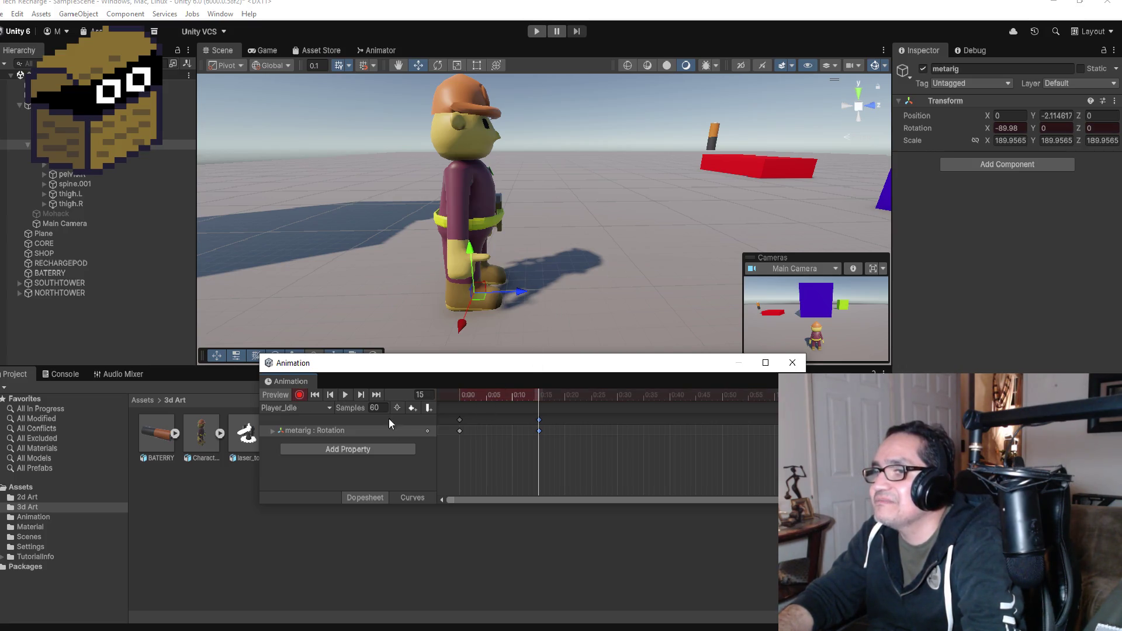
pyautogui.click(300, 396)
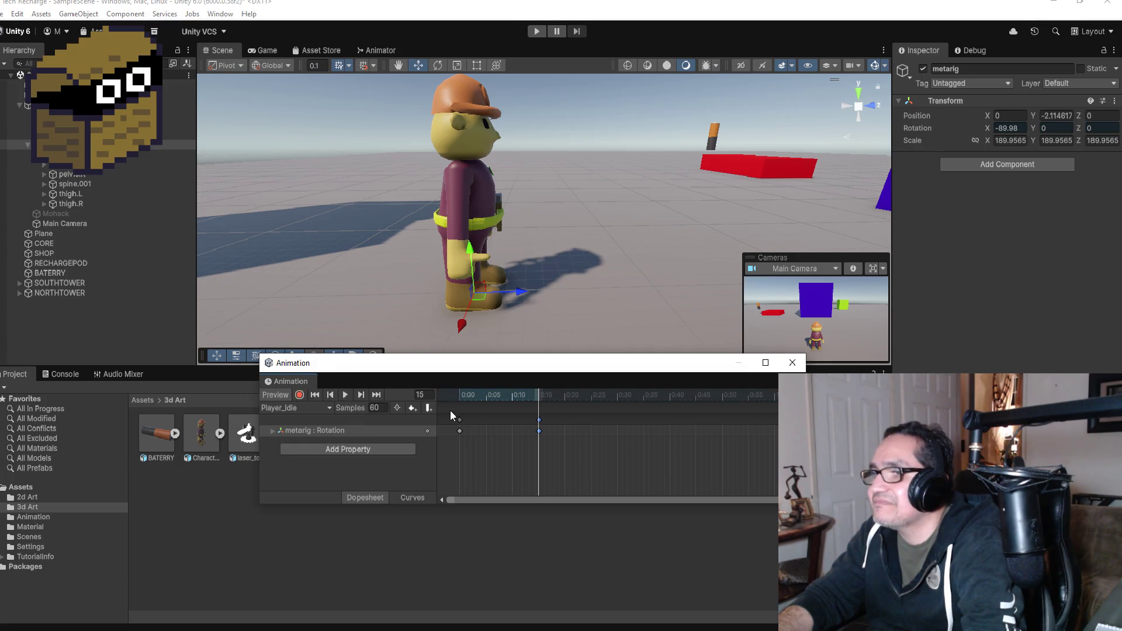
# - Delete the frame-15 keys and resume recording at frame 0
pyautogui.rightClick(540, 431)
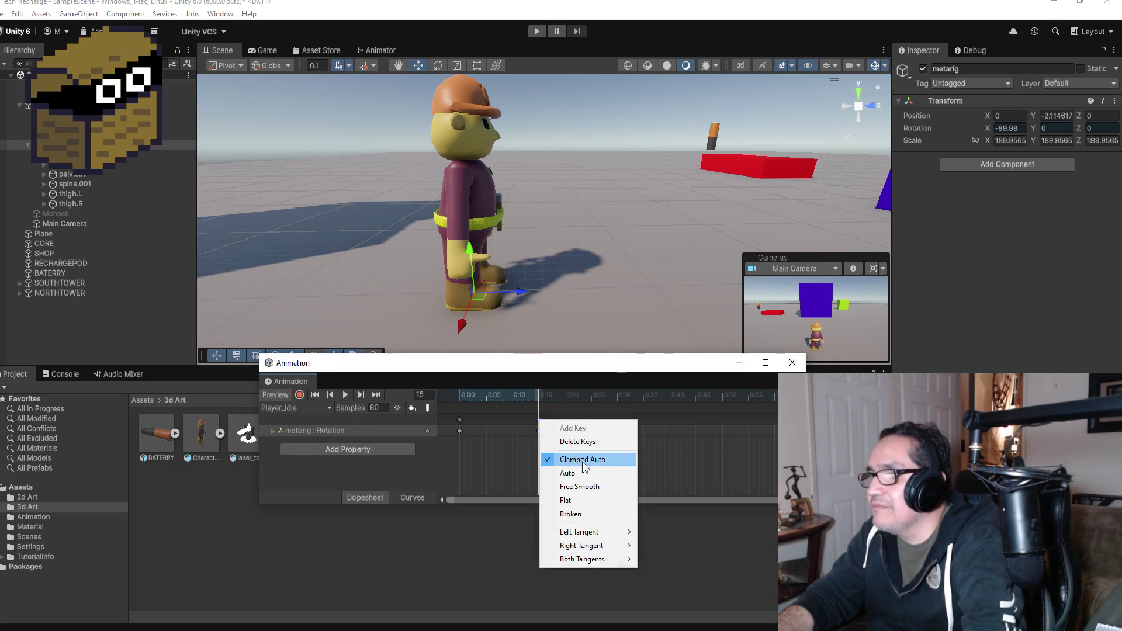
pyautogui.click(583, 443)
pyautogui.click(315, 396)
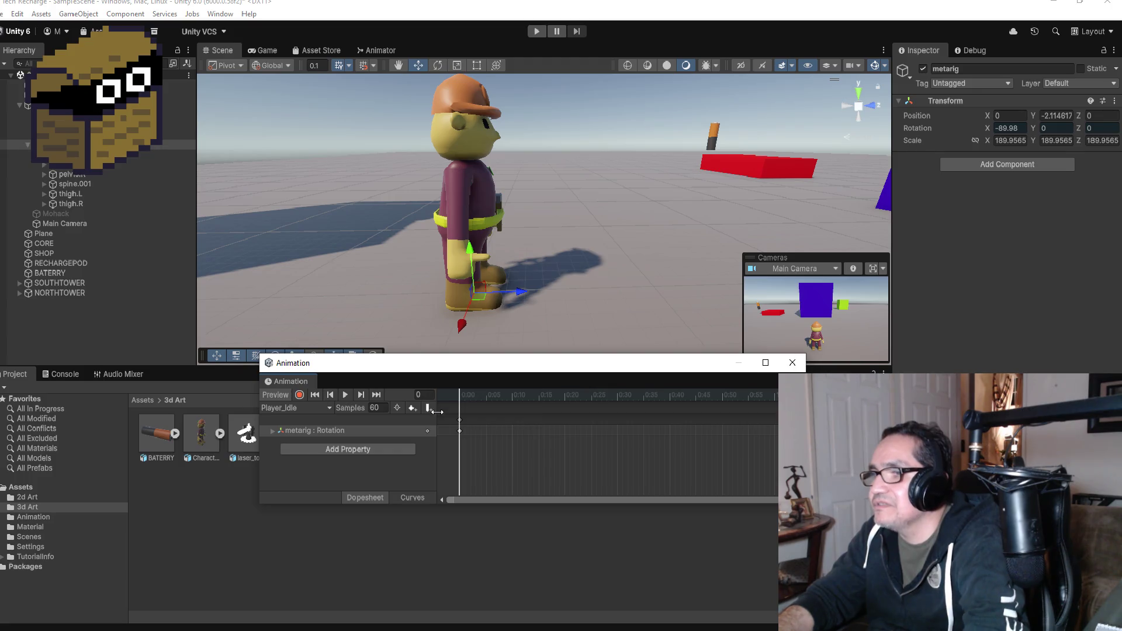
pyautogui.click(299, 396)
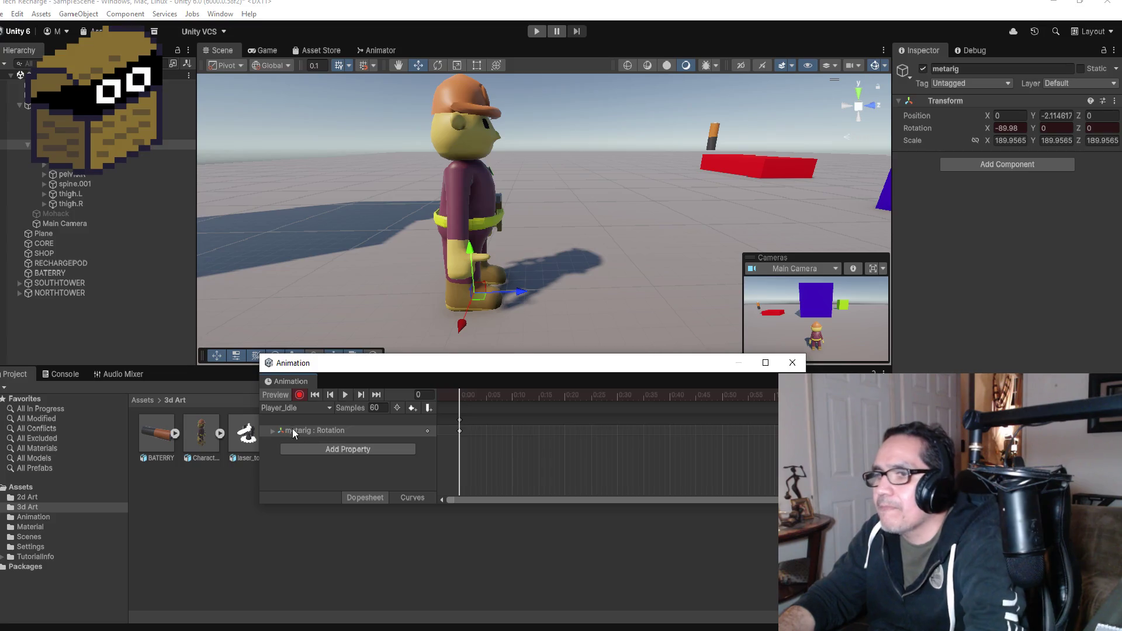
# - Expand spine.001, spine.002 and spine.003 to reveal the shoulder bones
pyautogui.click(44, 183)
pyautogui.click(54, 194)
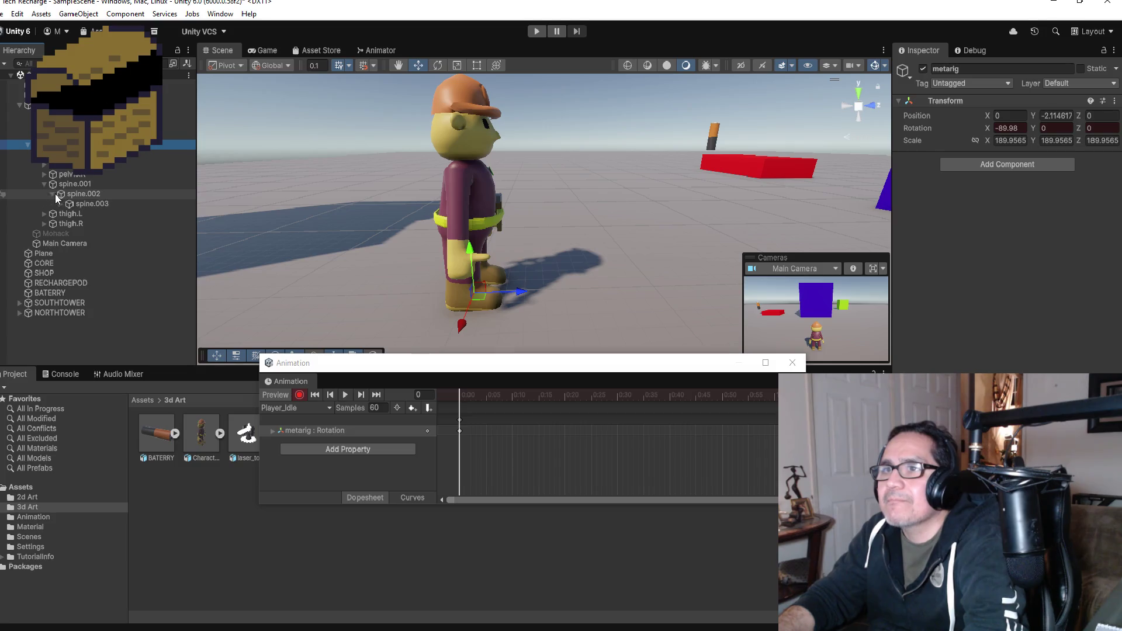
pyautogui.click(61, 202)
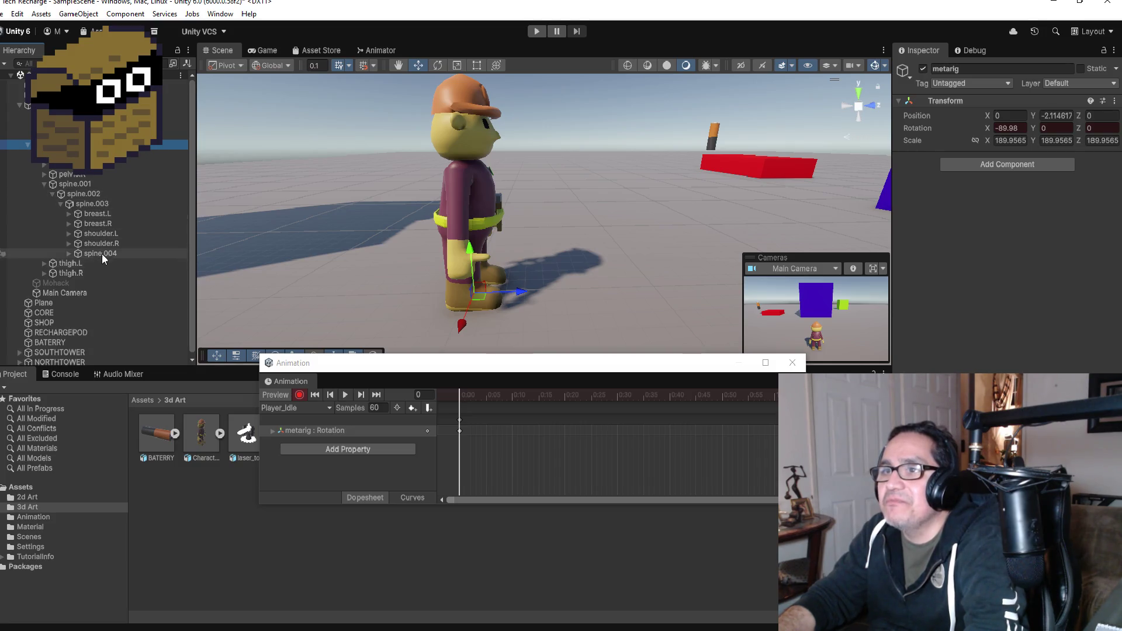
# - Rotate upper_arm.R to X 36.313, Y 94.133, Z -68.368, then close the Animation window
pyautogui.click(70, 243)
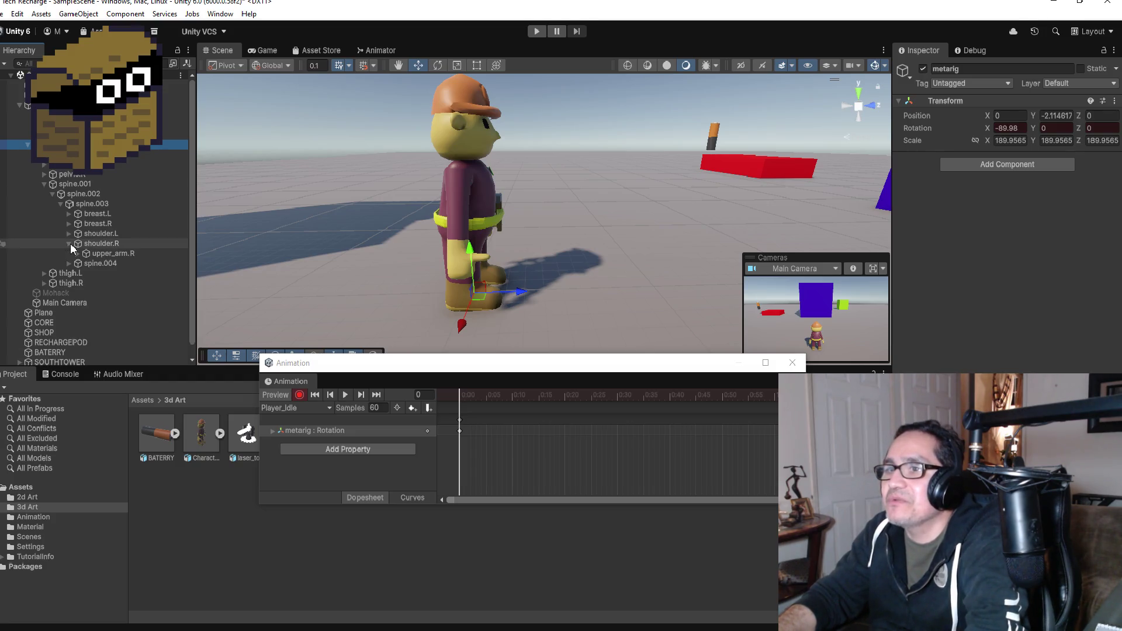
pyautogui.click(85, 253)
pyautogui.press('e')
pyautogui.moveTo(497, 147); pyautogui.dragTo(444, 44)
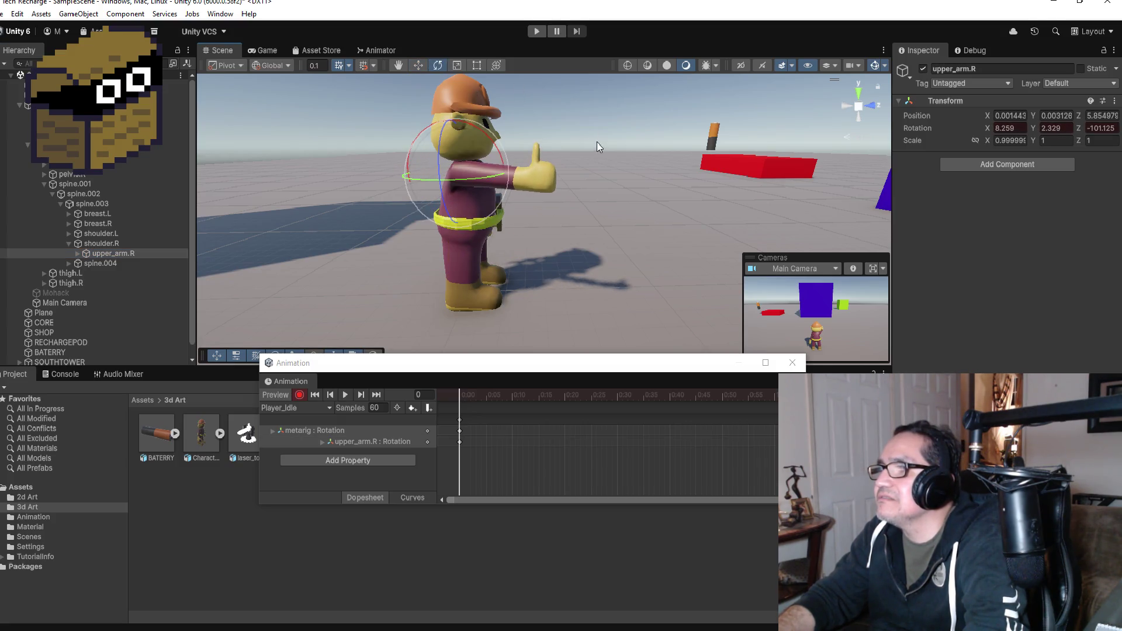
pyautogui.moveTo(500, 150)
pyautogui.mouseDown()
pyautogui.moveTo(613, 188)
pyautogui.moveTo(634, 182)
pyautogui.moveTo(579, 184)
pyautogui.moveTo(682, 179)
pyautogui.moveTo(480, 200)
pyautogui.mouseUp()
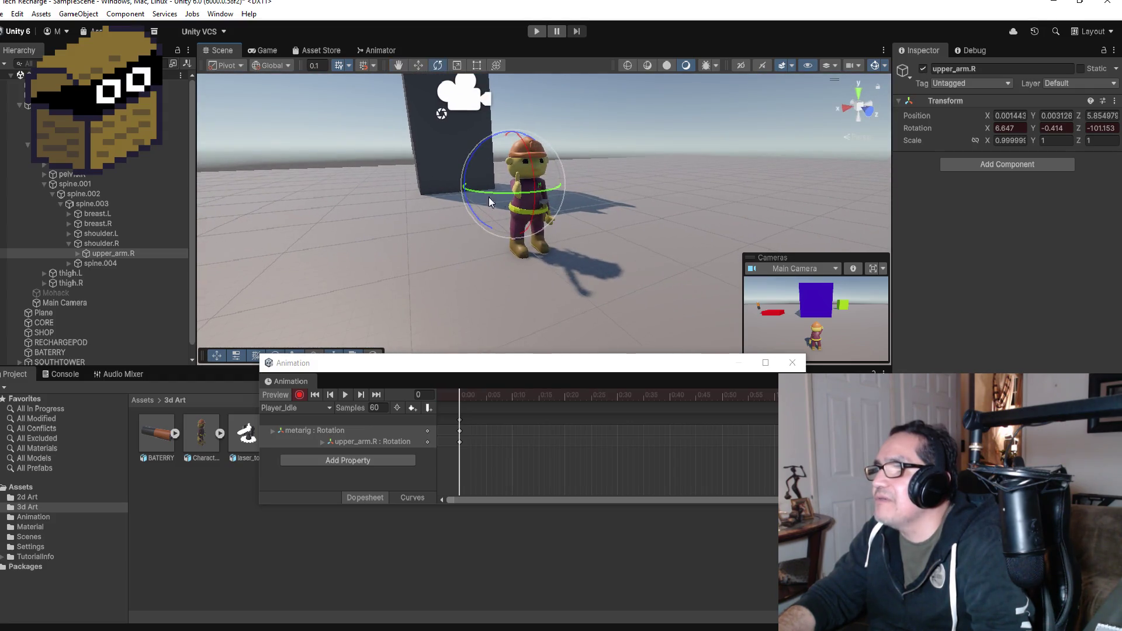
pyautogui.moveTo(614, 197)
pyautogui.mouseDown()
pyautogui.moveTo(537, 191)
pyautogui.moveTo(547, 192)
pyautogui.moveTo(327, 246)
pyautogui.mouseUp()
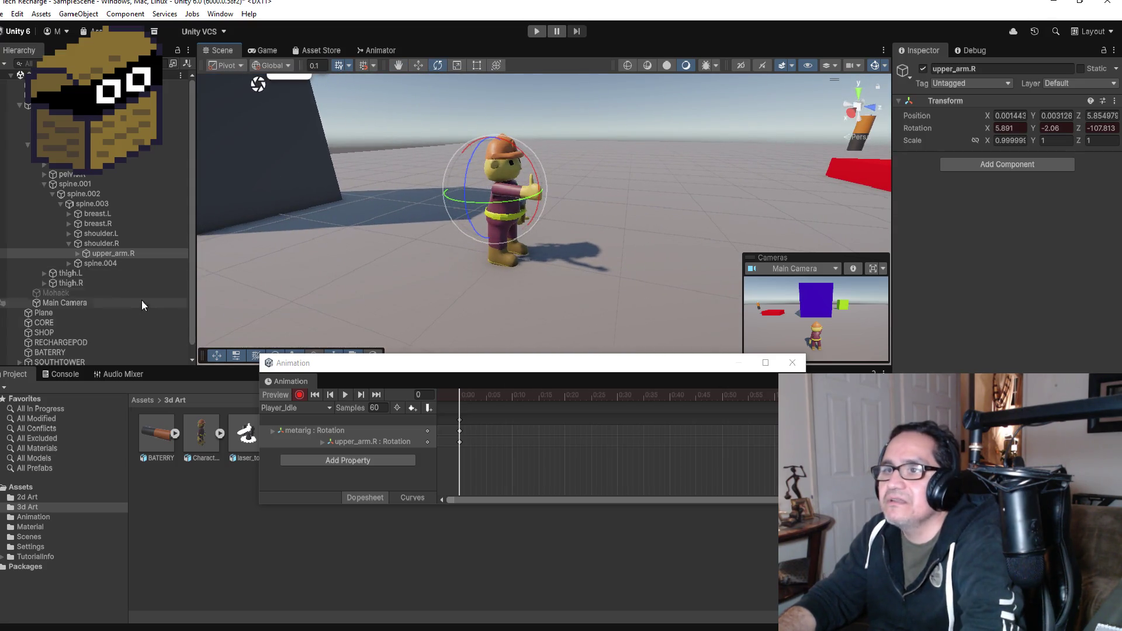
pyautogui.click(793, 363)
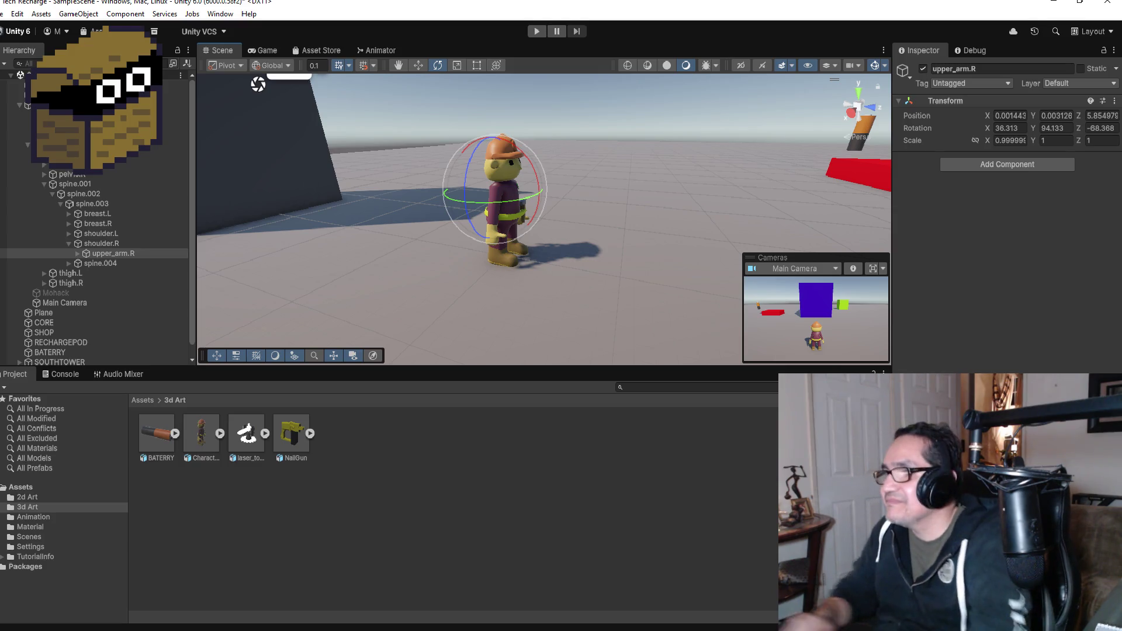
# - Drag the NailGun model into the scene, frame it, and try a 0.1 scale
pyautogui.click(298, 444)
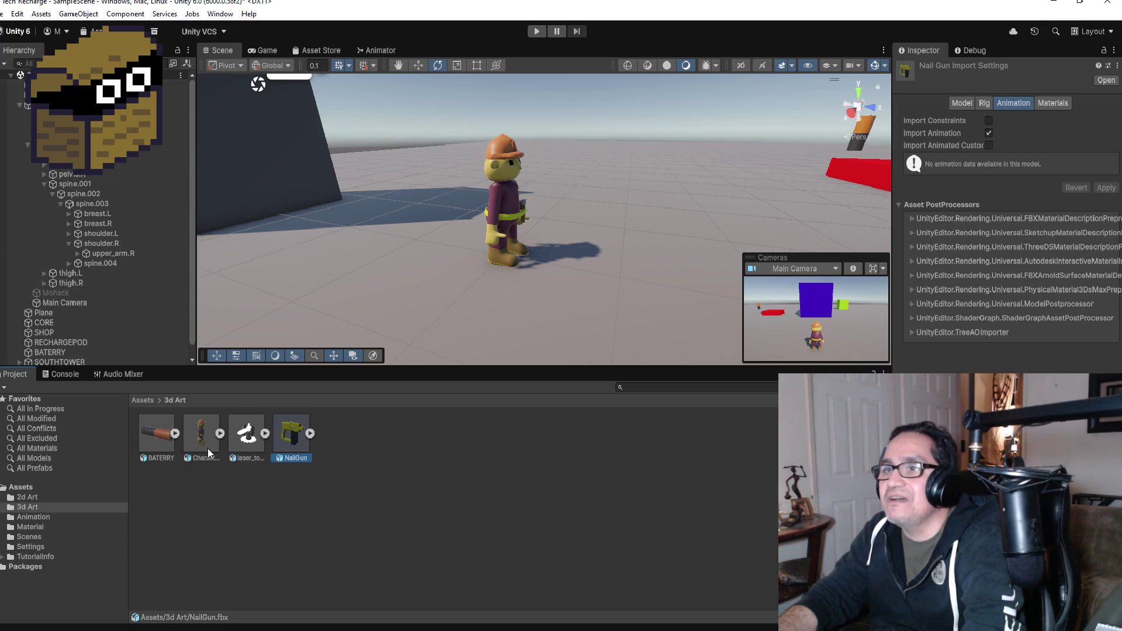
pyautogui.moveTo(298, 451)
pyautogui.mouseDown()
pyautogui.moveTo(631, 209)
pyautogui.moveTo(735, 207)
pyautogui.mouseUp()
pyautogui.press('f')
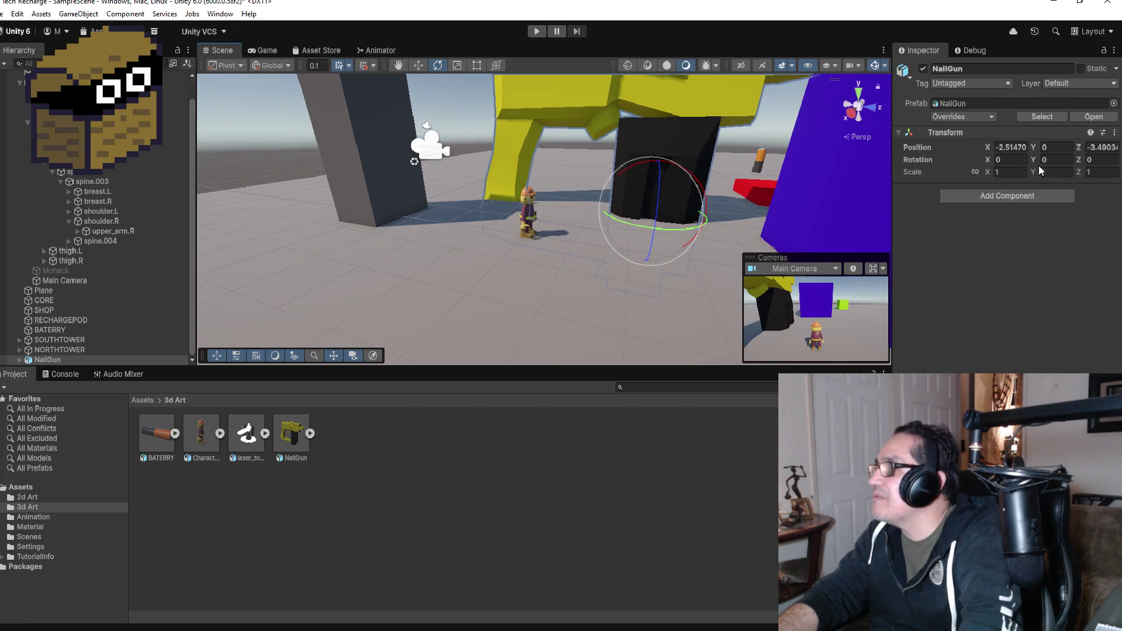
pyautogui.write('0.1')
pyautogui.press('Tab')
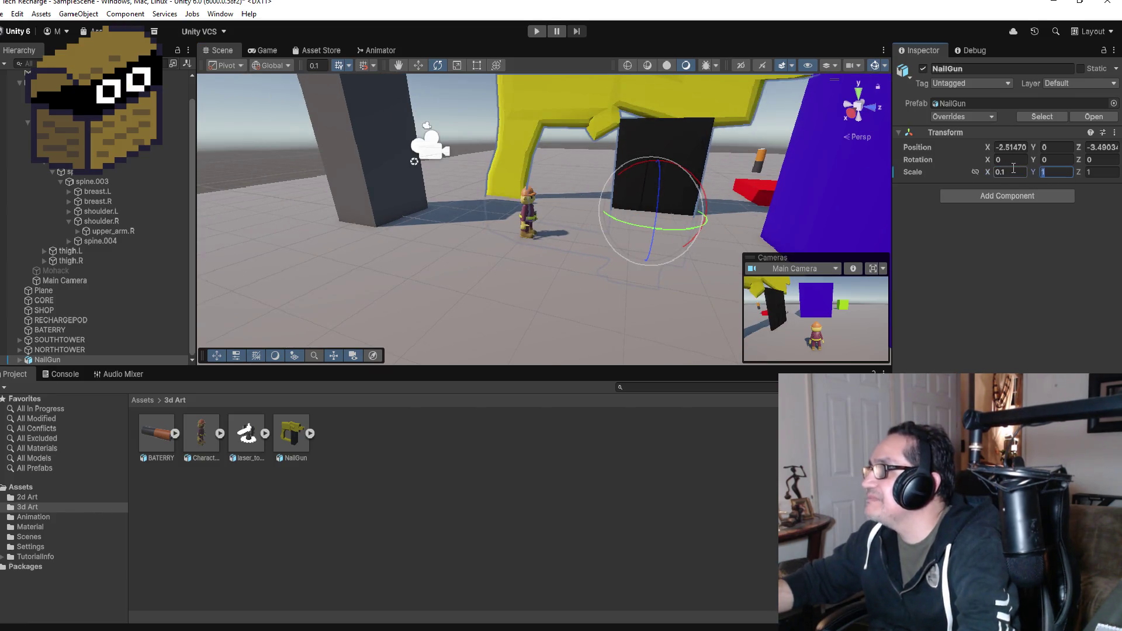
pyautogui.press('Tab')
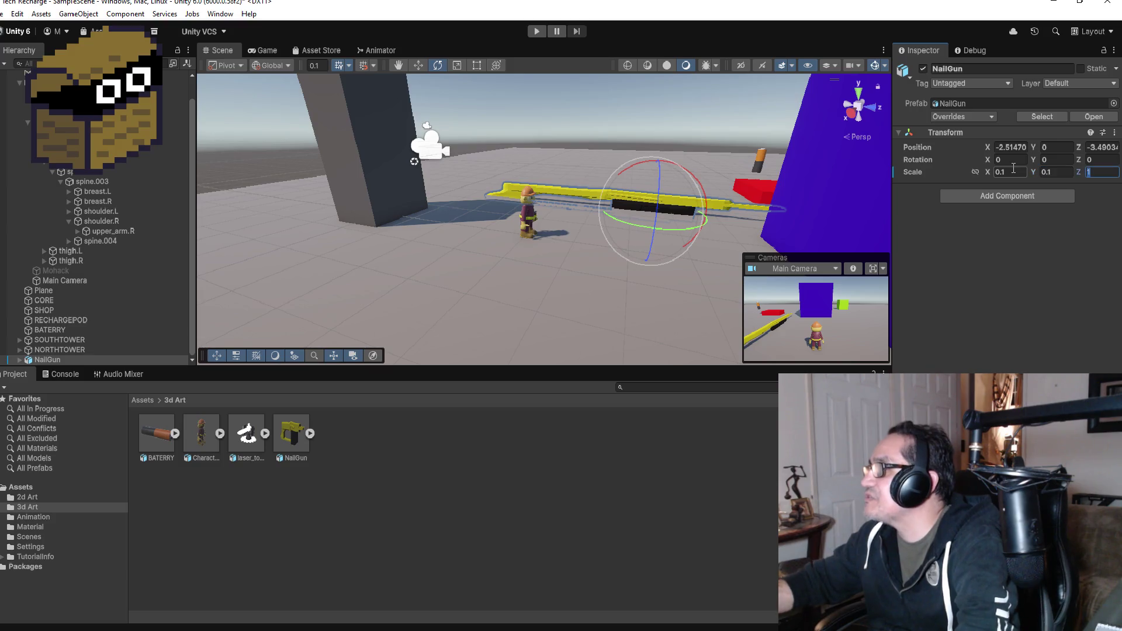
pyautogui.write('.1')
# - Set the NailGun's X, Y and Z scale to 0.05 and slide it toward PLAYER
pyautogui.click(1024, 172)
pyautogui.press('BackSpace')
pyautogui.write('5')
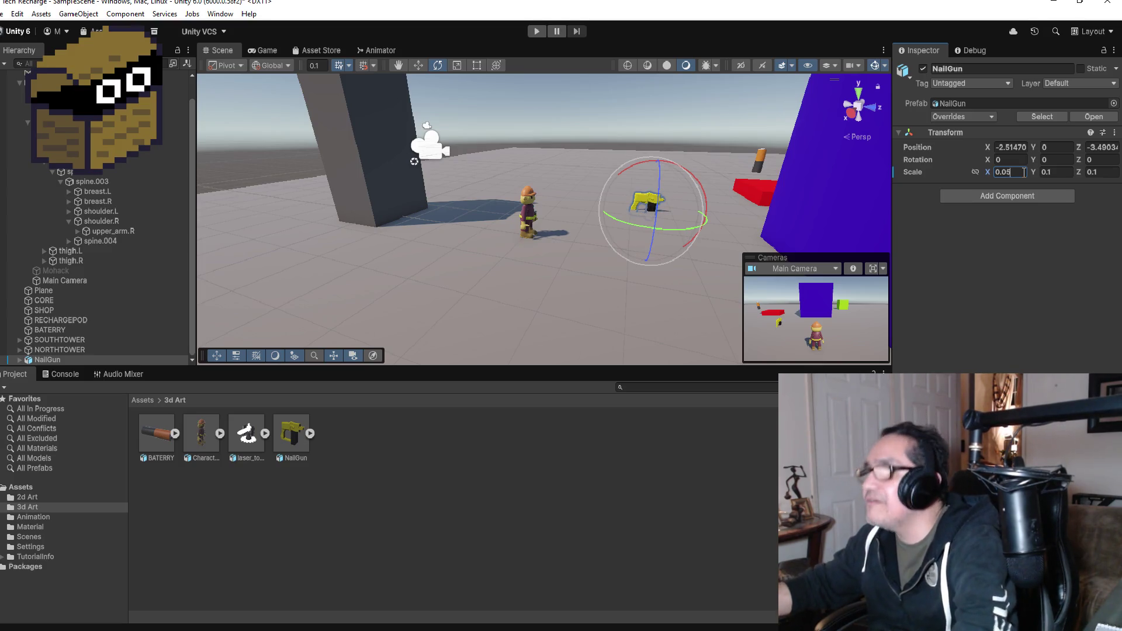
pyautogui.press('Tab')
pyautogui.press('BackSpace')
pyautogui.write('05')
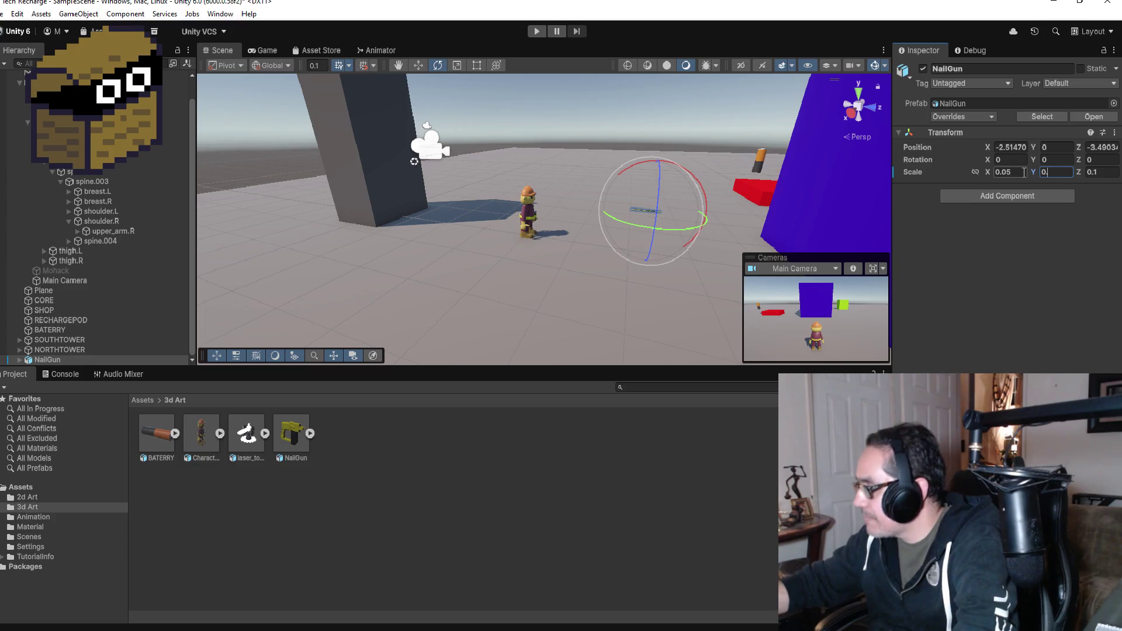
pyautogui.press('Tab')
pyautogui.press('BackSpace')
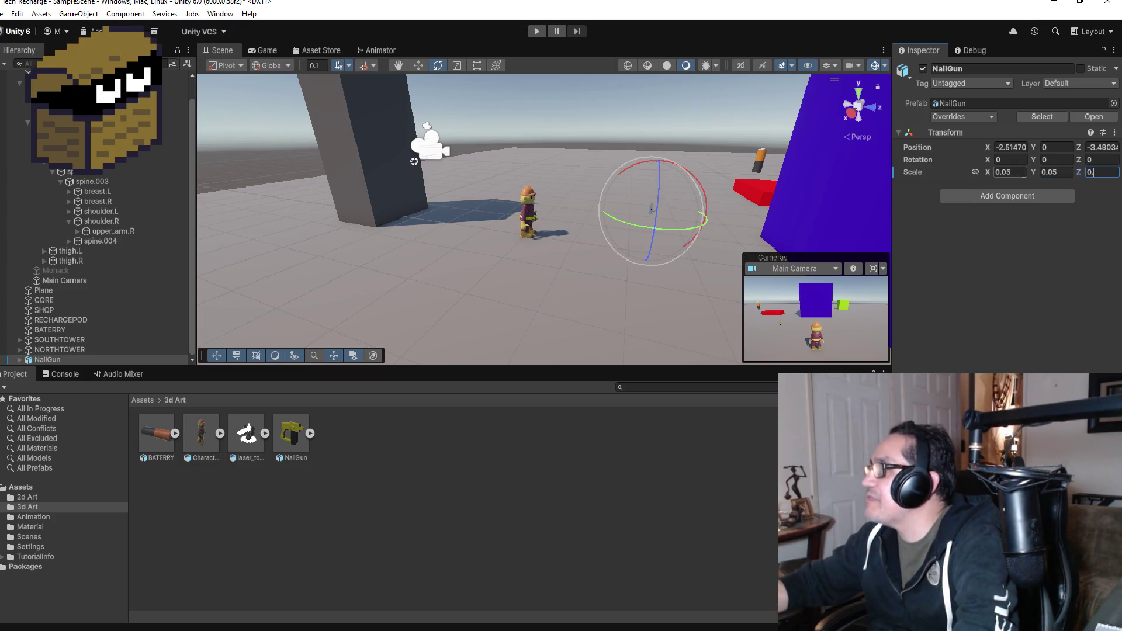
pyautogui.write('05')
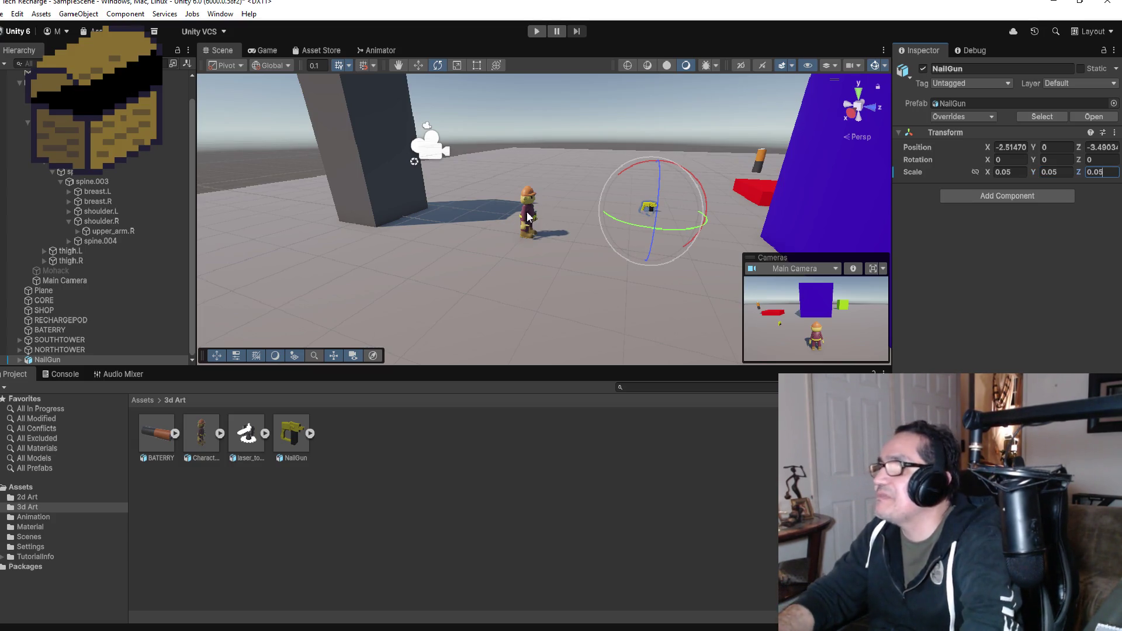
pyautogui.click(419, 66)
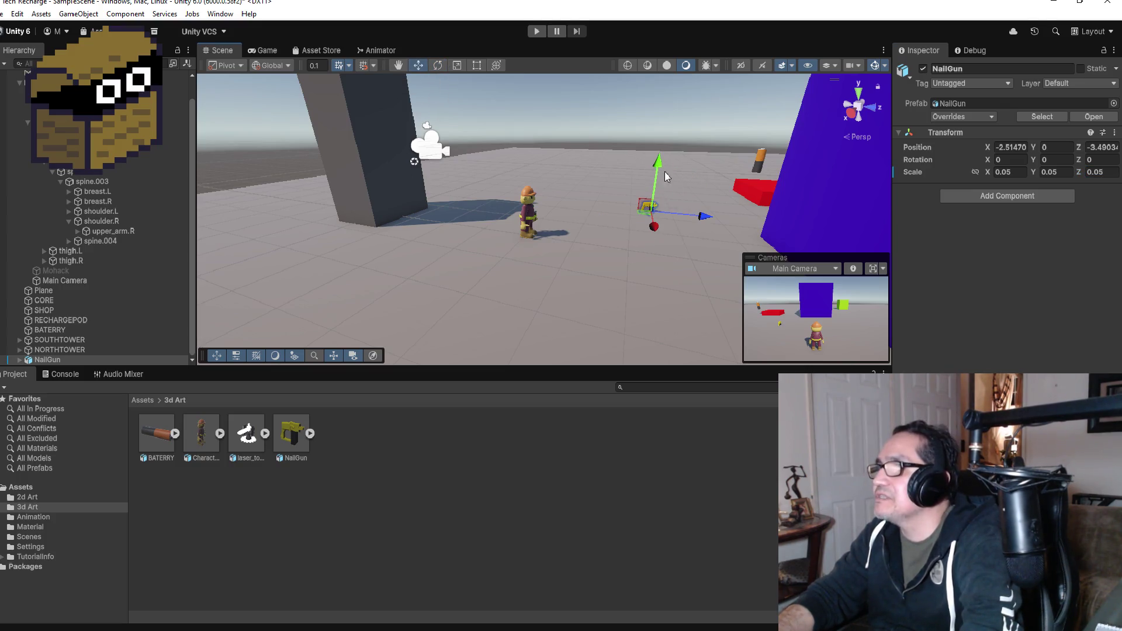
pyautogui.moveTo(705, 217)
pyautogui.mouseDown()
pyautogui.moveTo(572, 231)
pyautogui.moveTo(552, 265)
pyautogui.moveTo(584, 253)
pyautogui.moveTo(527, 251)
pyautogui.moveTo(510, 273)
pyautogui.mouseUp()
# - Try NailGun scales of 0.01 and then 0.03
pyautogui.press('f')
pyautogui.scroll(-2, 594, 233)
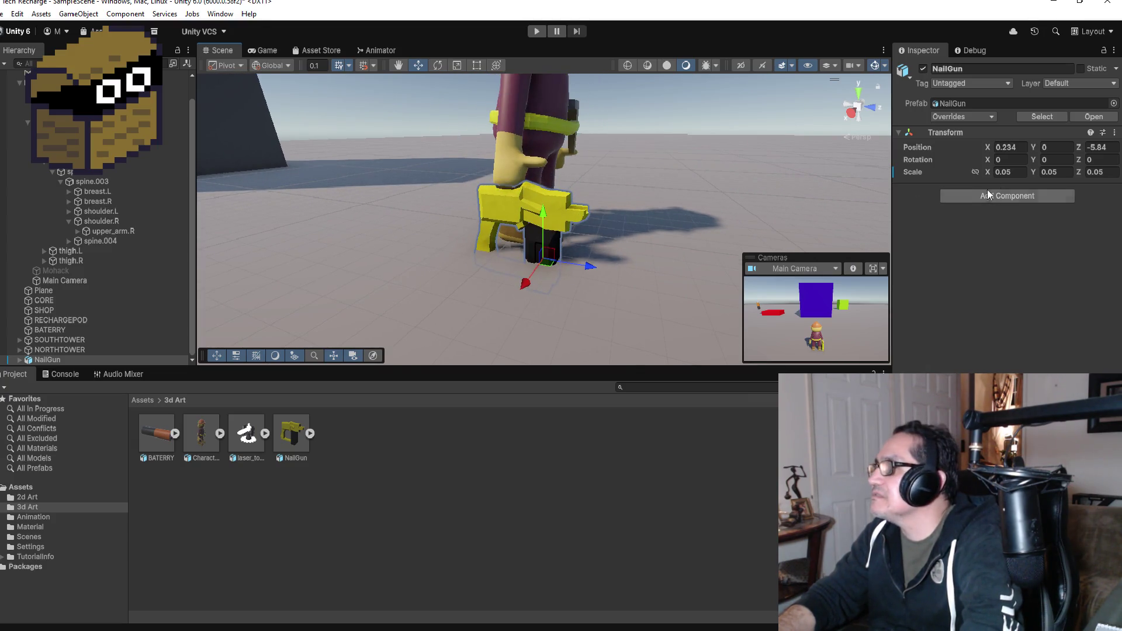
pyautogui.click(1016, 172)
pyautogui.press('BackSpace')
pyautogui.write('1')
pyautogui.press('Tab')
pyautogui.write('0.01')
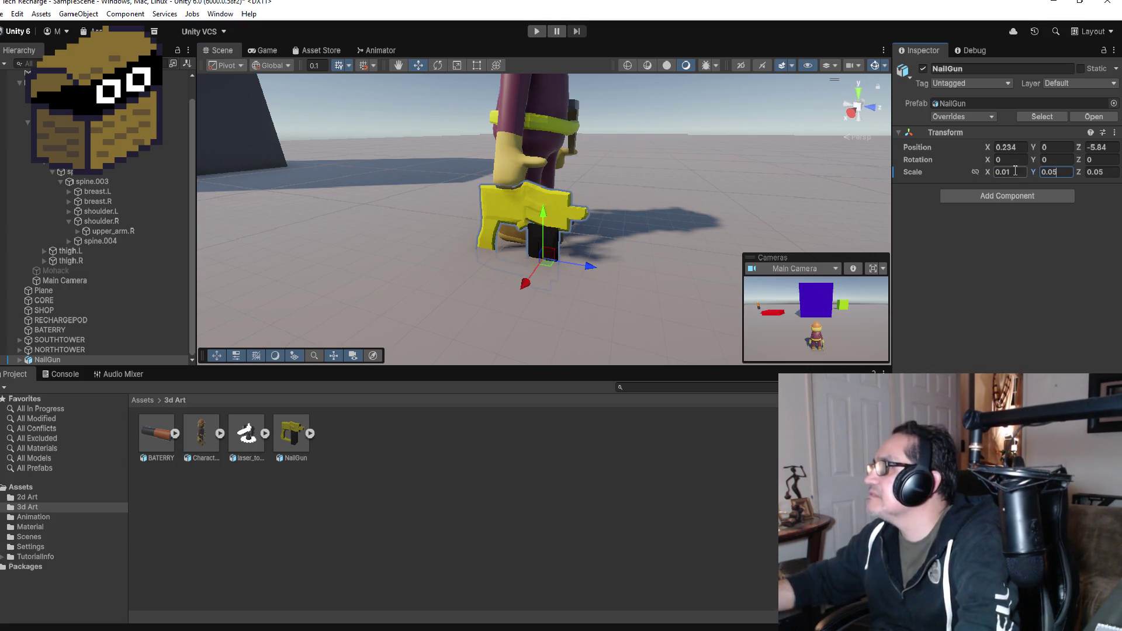
pyautogui.press('Tab')
pyautogui.write('0.01')
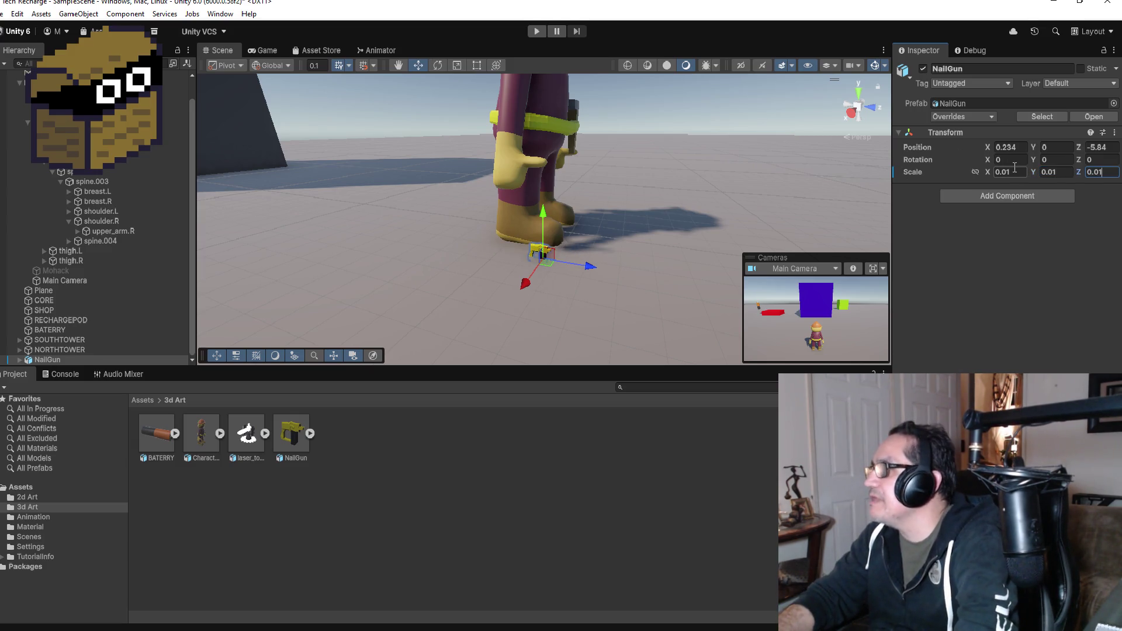
pyautogui.write('0.03')
pyautogui.press('Tab')
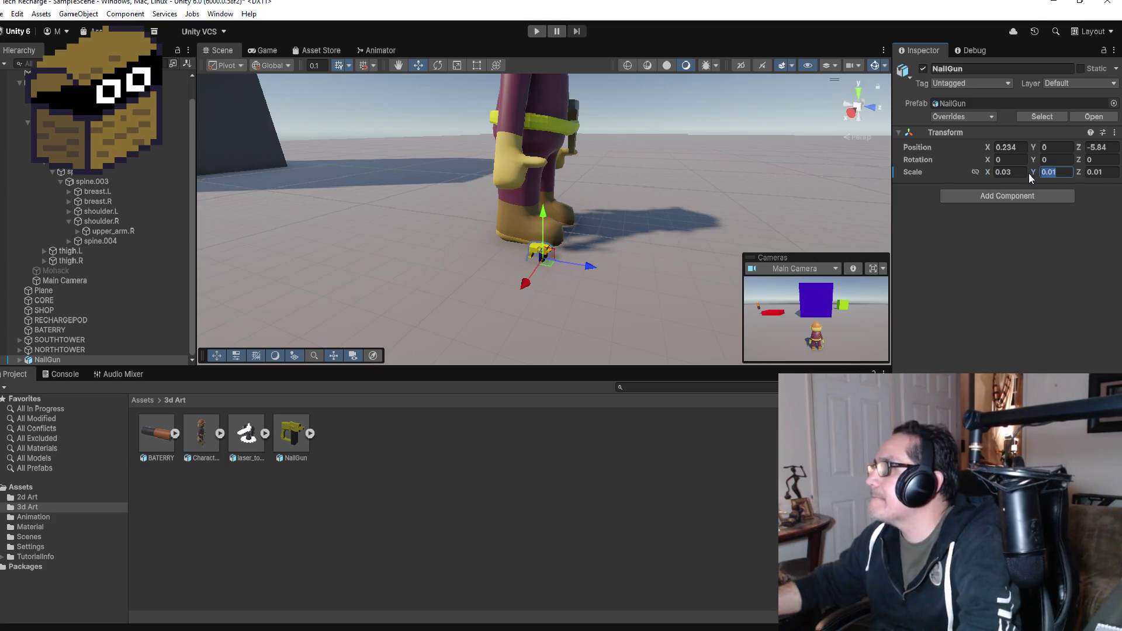
pyautogui.write('0.03')
pyautogui.press('Tab')
pyautogui.write('0.03')
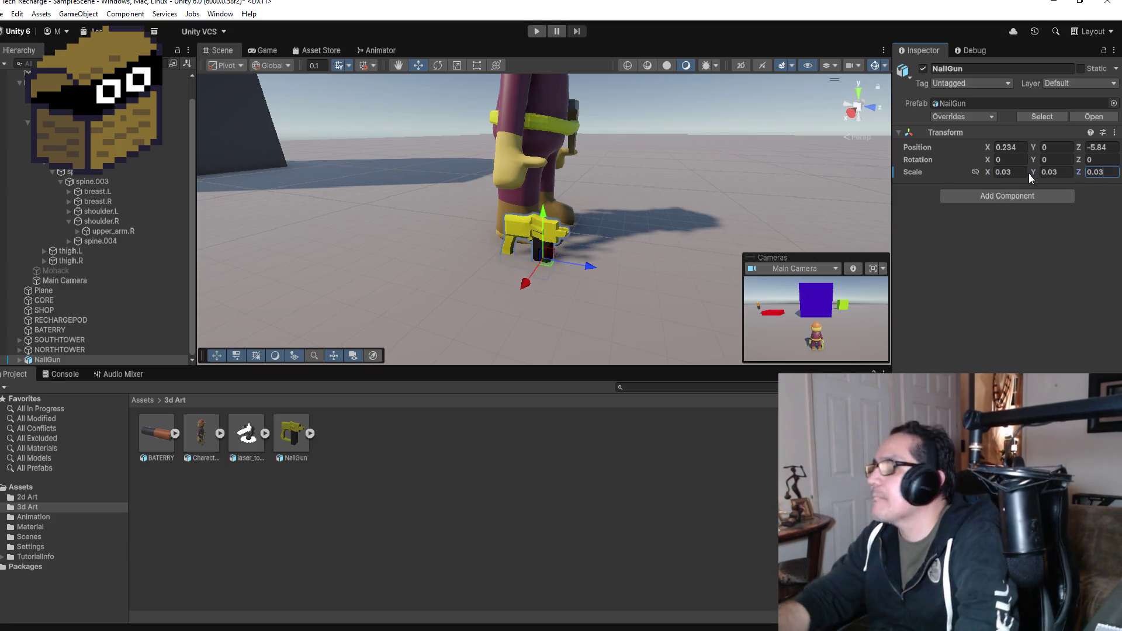
# - Set the NailGun's scale to 0.04 on X, Y and Z
pyautogui.click(1022, 172)
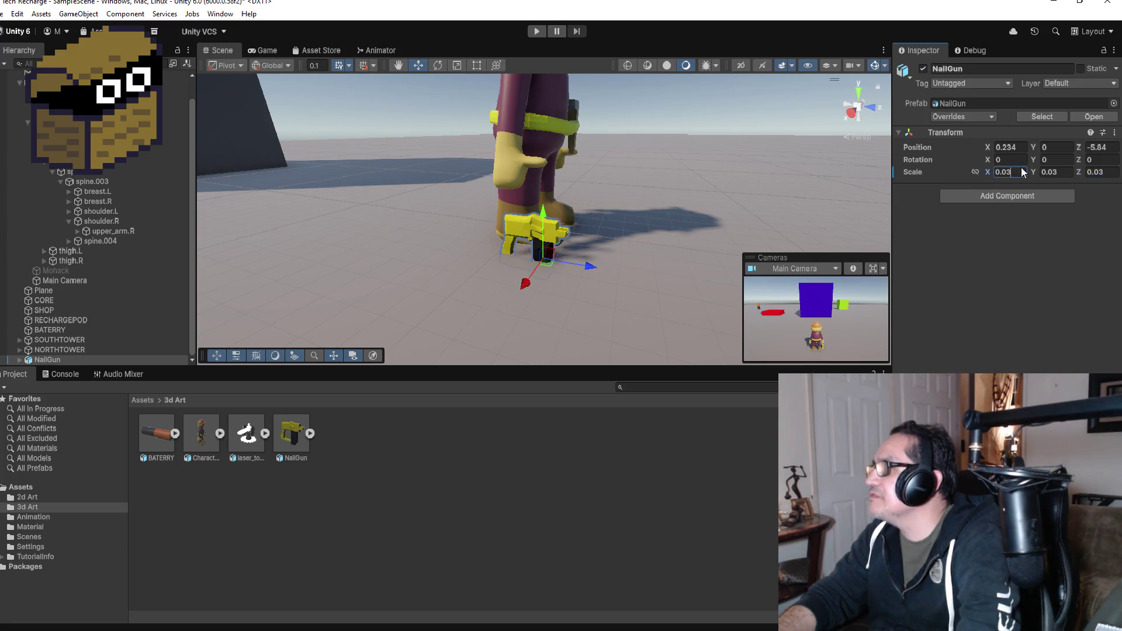
pyautogui.write('0.04')
pyautogui.press('Tab')
pyautogui.write('0.04')
pyautogui.press('Tab')
pyautogui.write('0.0')
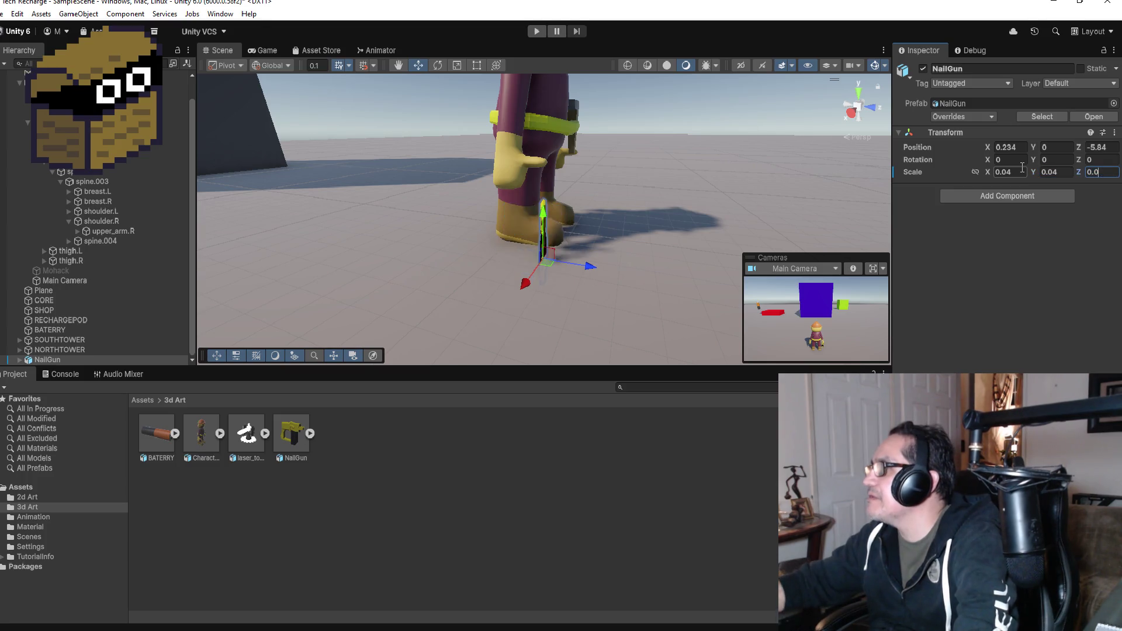
pyautogui.write('4')
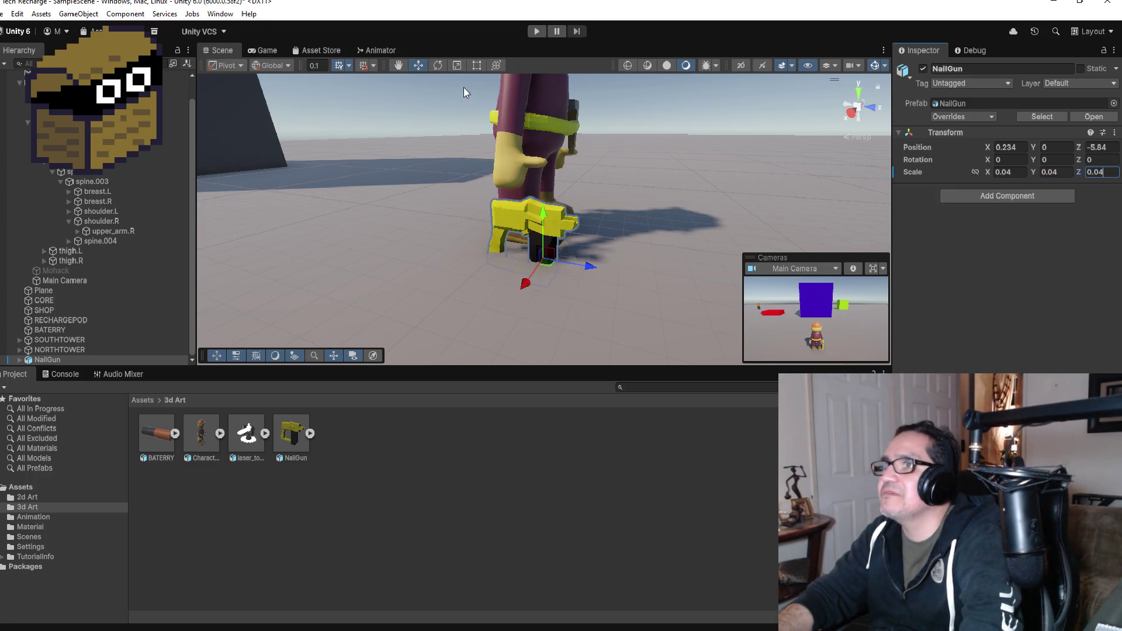
# - Tip the NailGun to about 87.8° on X and nudge it beside PLAYER's hand
pyautogui.click(438, 66)
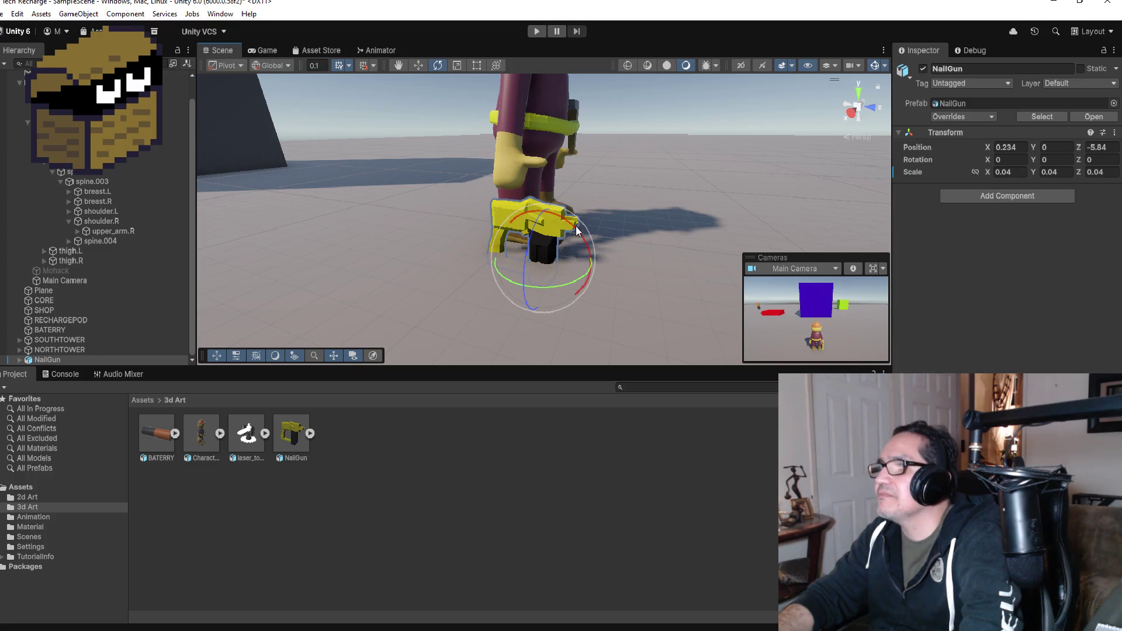
pyautogui.moveTo(568, 225)
pyautogui.mouseDown()
pyautogui.moveTo(650, 271)
pyautogui.moveTo(658, 324)
pyautogui.mouseUp()
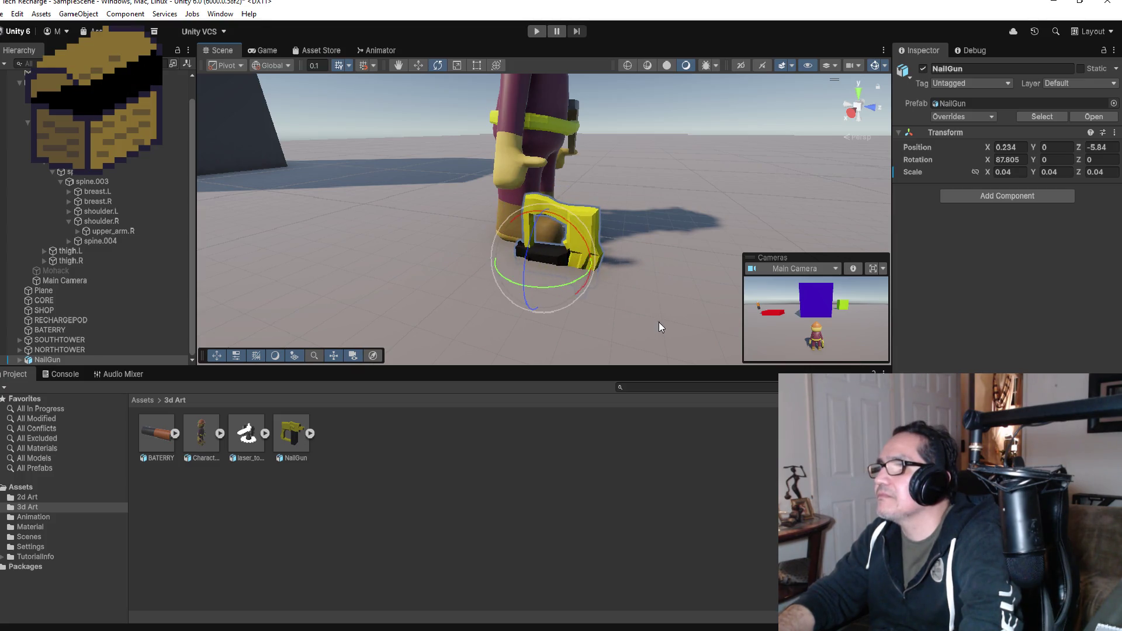
pyautogui.click(422, 64)
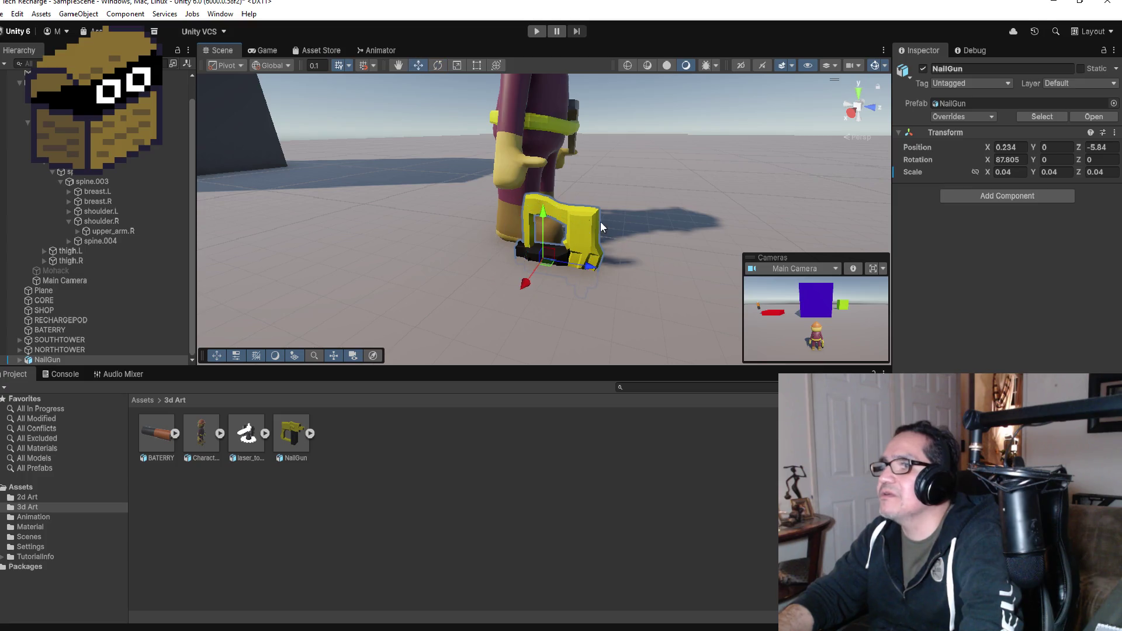
pyautogui.moveTo(583, 270); pyautogui.dragTo(506, 270)
pyautogui.moveTo(500, 217); pyautogui.dragTo(498, 186)
pyautogui.moveTo(475, 240); pyautogui.dragTo(478, 241)
pyautogui.moveTo(640, 205)
pyautogui.mouseDown()
pyautogui.moveTo(690, 193)
pyautogui.moveTo(660, 182)
pyautogui.moveTo(702, 175)
pyautogui.moveTo(690, 178)
pyautogui.mouseUp()
# - Set the NailGun's scale to 0.035 on X, Y and Z
pyautogui.click(1027, 172)
pyautogui.write('0.03')
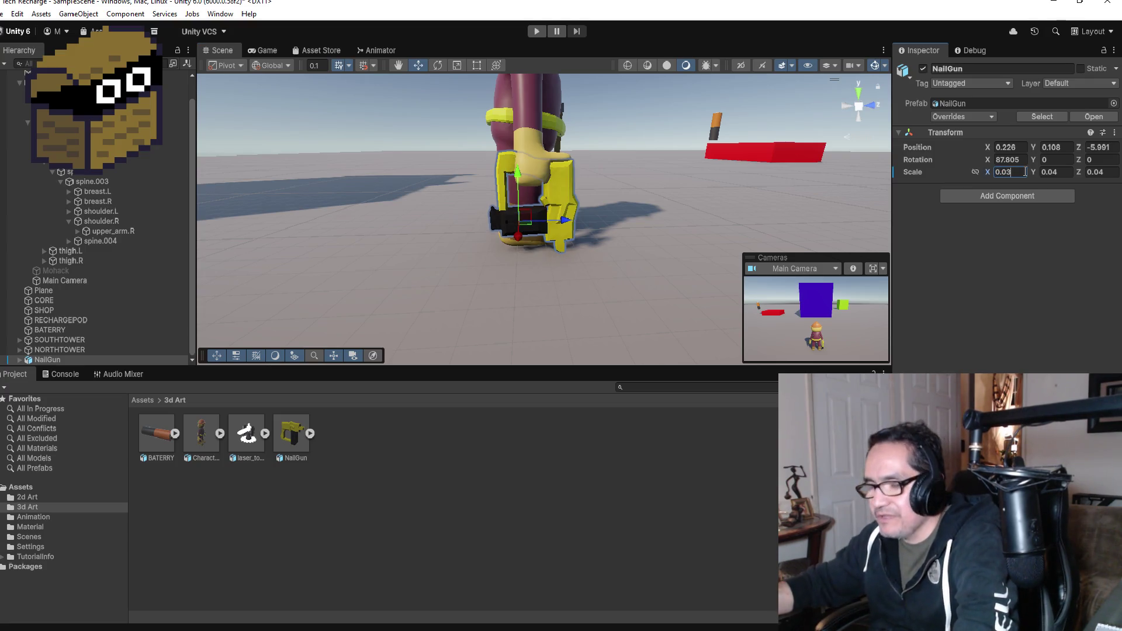
pyautogui.write('5')
pyautogui.press('Tab')
pyautogui.write('0.03')
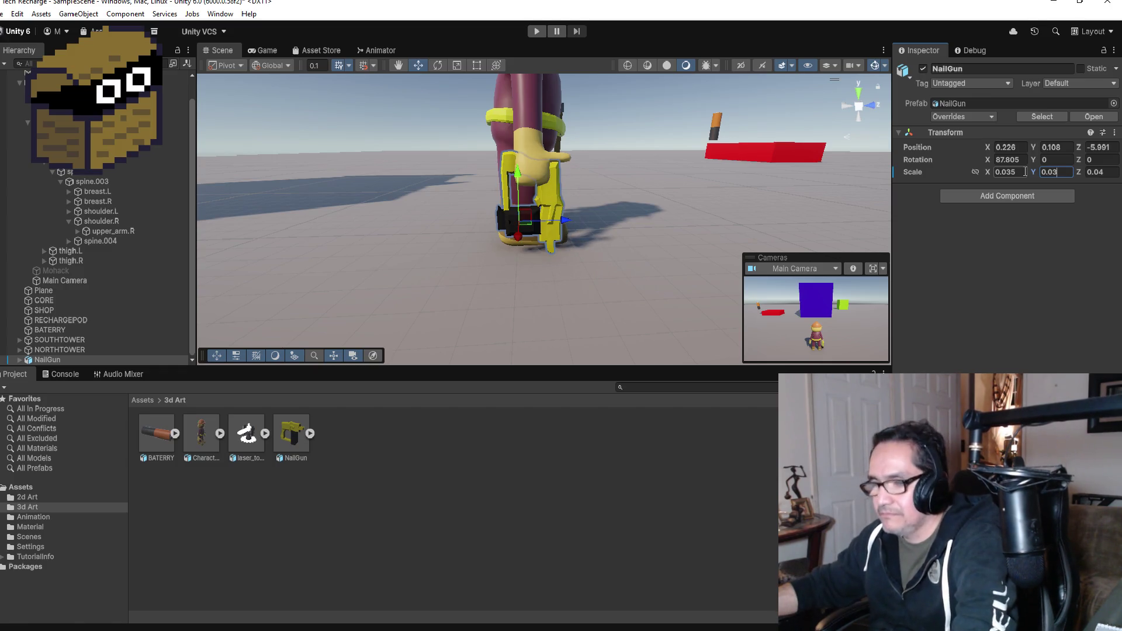
pyautogui.write('5')
pyautogui.press('Tab')
pyautogui.write('0.0')
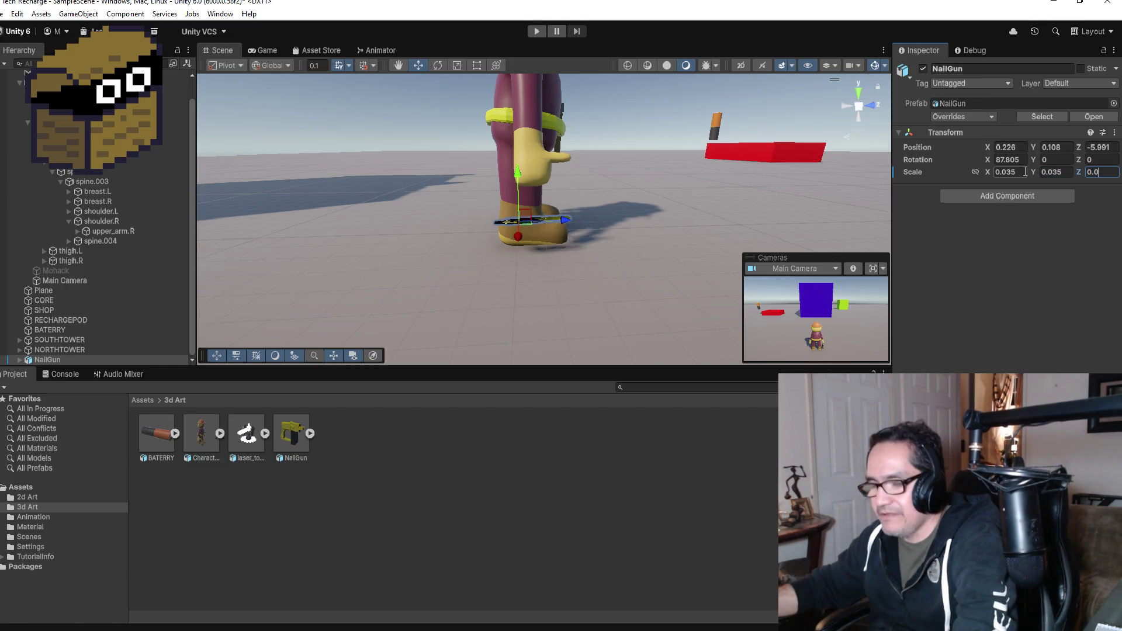
pyautogui.write('35')
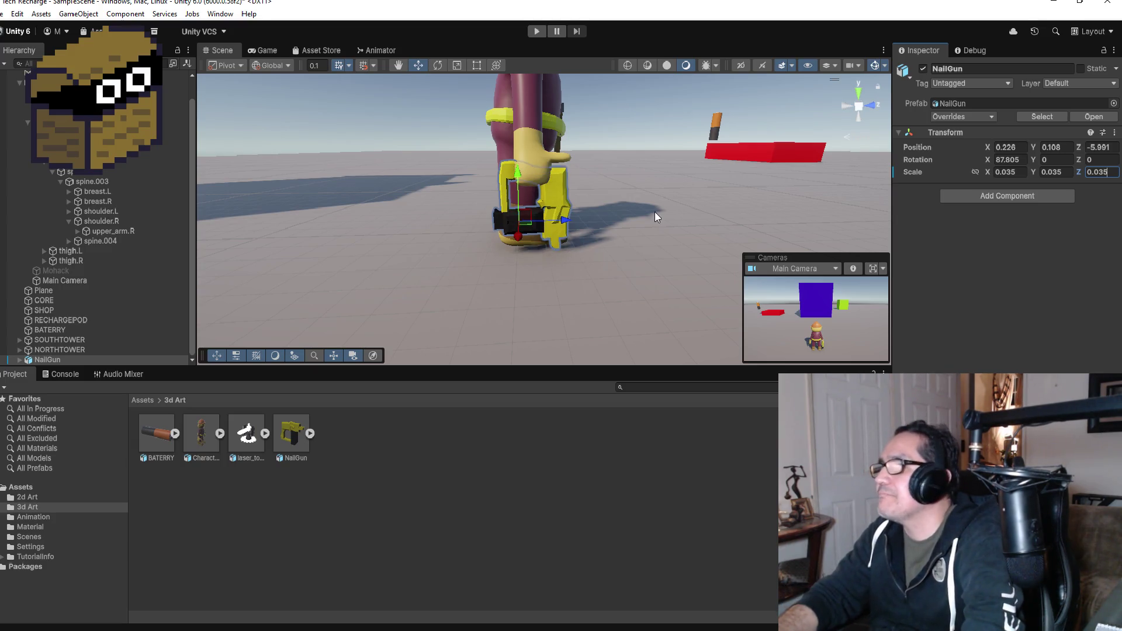
# - Raise the NailGun slightly to Y 0.128 and view it from behind the character
pyautogui.moveTo(513, 175); pyautogui.dragTo(517, 163)
pyautogui.moveTo(665, 159)
pyautogui.keyDown('alt'); pyautogui.mouseDown()
pyautogui.moveTo(447, 202)
pyautogui.moveTo(790, 190)
pyautogui.mouseUp(); pyautogui.keyUp('alt')
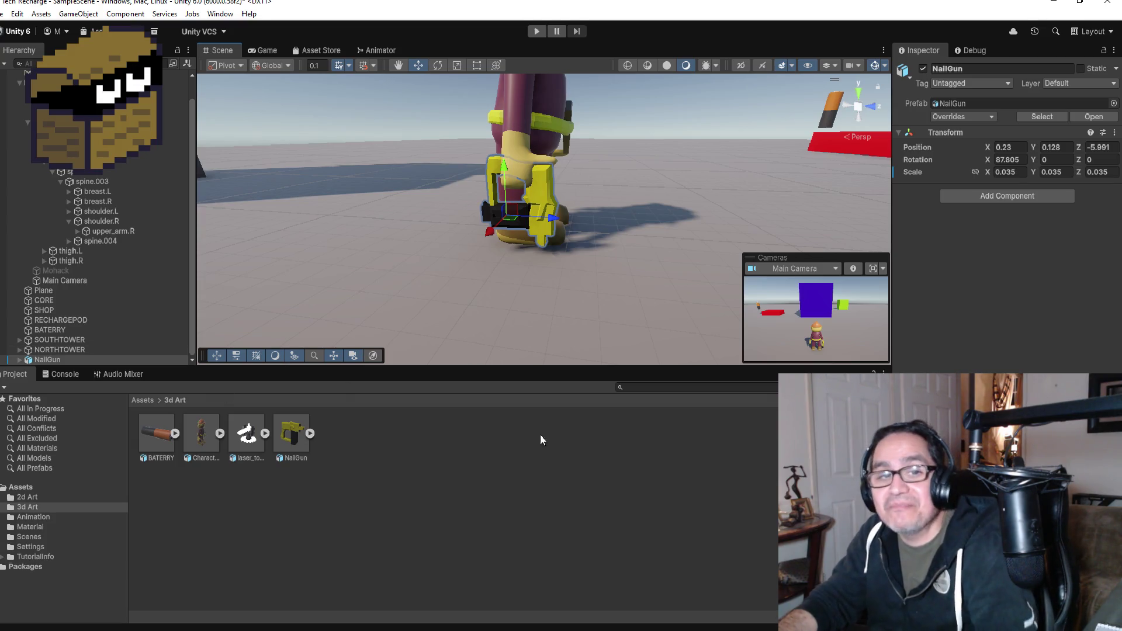
pyautogui.moveTo(602, 207)
pyautogui.mouseDown()
pyautogui.moveTo(662, 172)
pyautogui.moveTo(705, 174)
pyautogui.moveTo(695, 137)
pyautogui.moveTo(547, 153)
pyautogui.mouseUp()
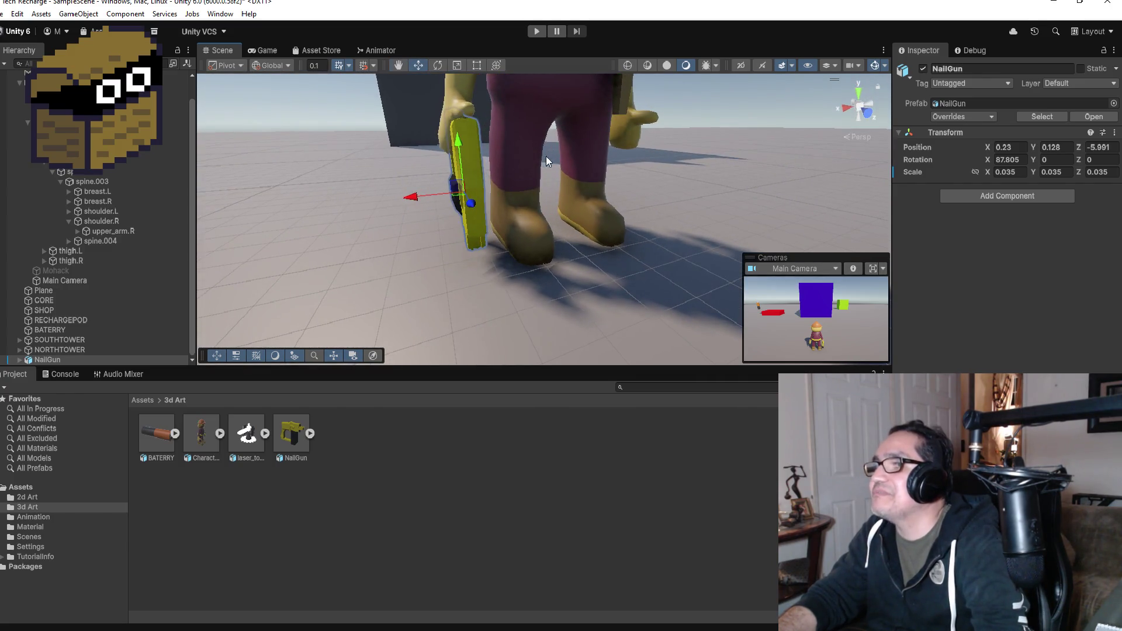
# - Unpack the NailGun prefab completely
pyautogui.press('f')
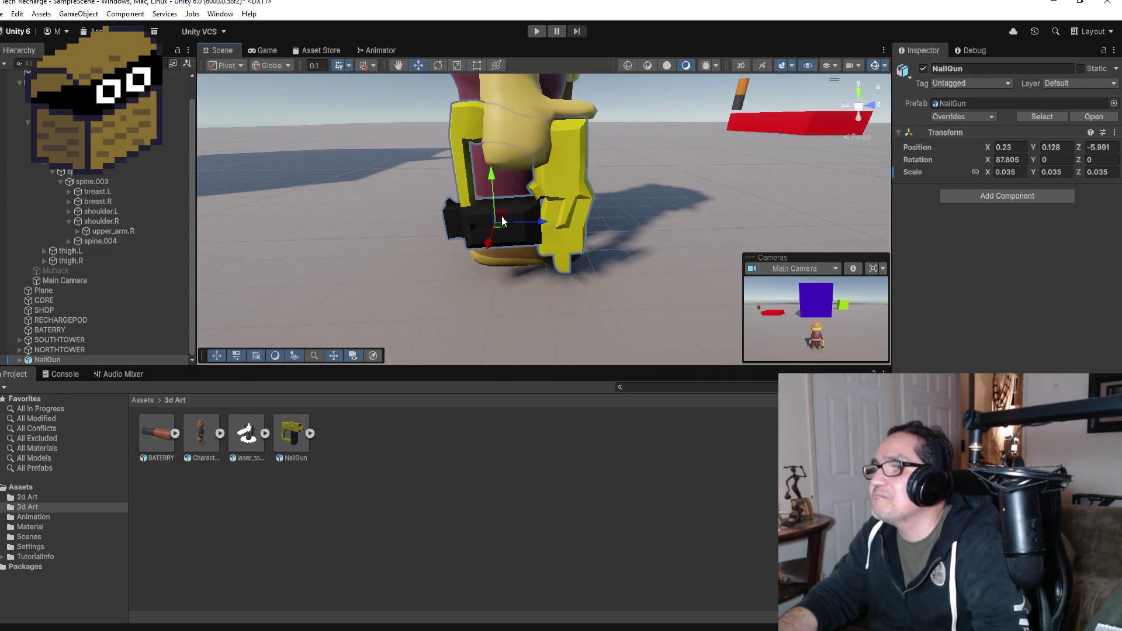
pyautogui.scroll(-2, 668, 265)
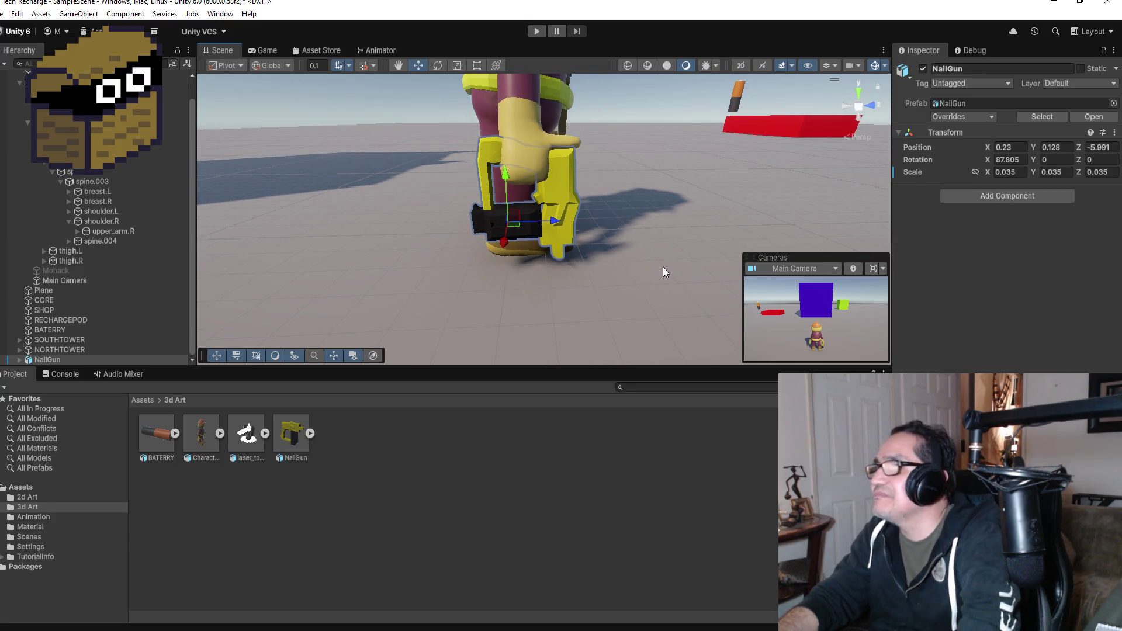
pyautogui.rightClick(81, 359)
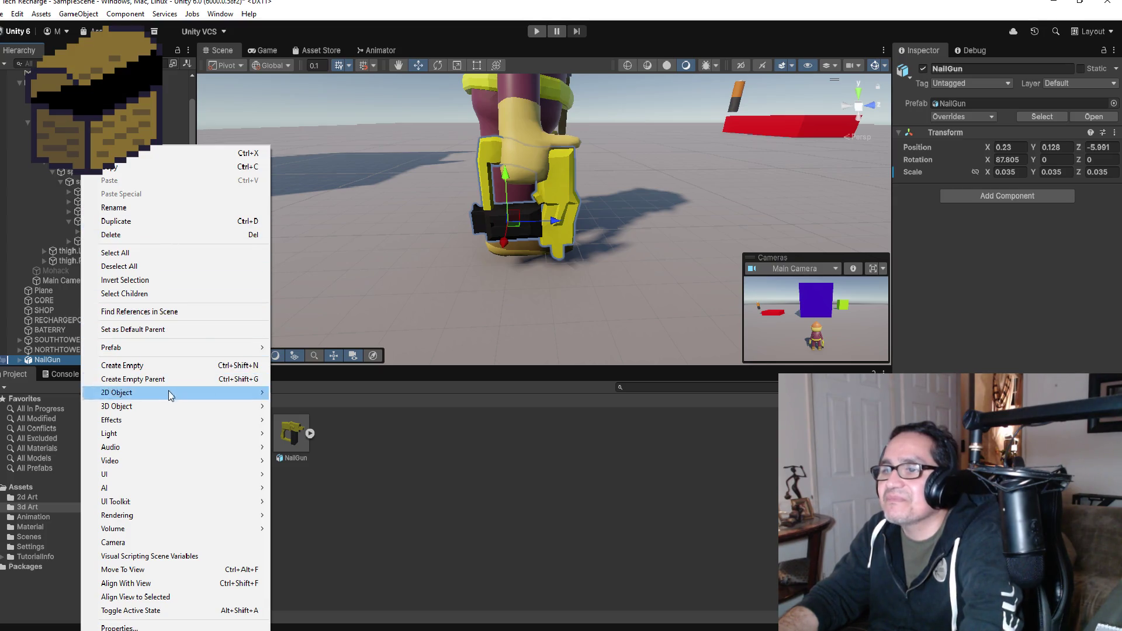
pyautogui.moveTo(179, 350)
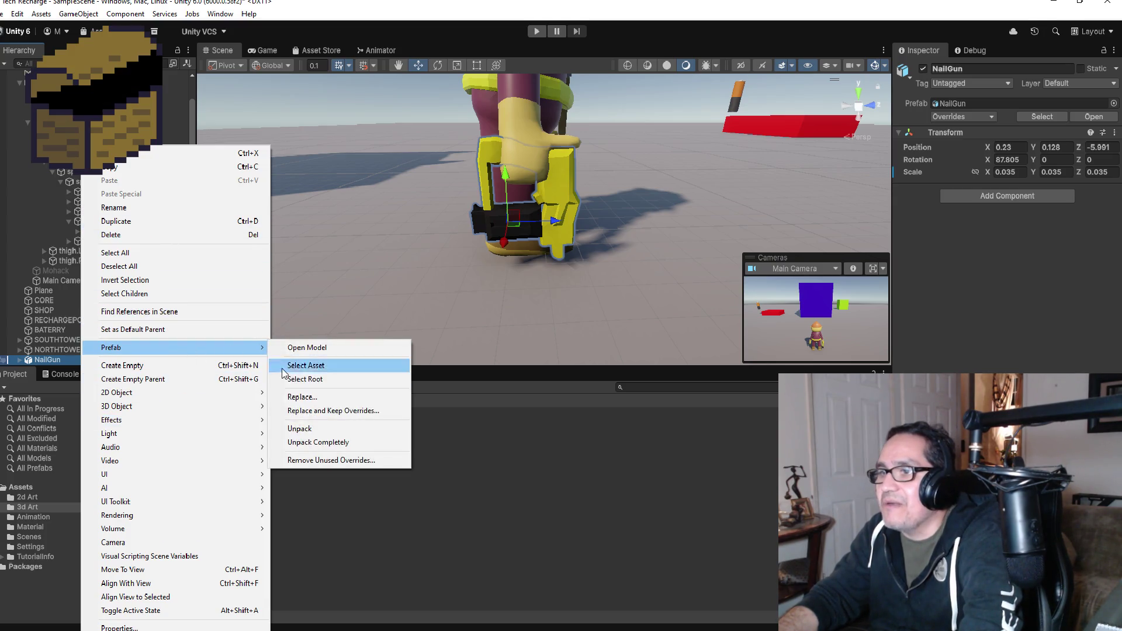
pyautogui.click(316, 443)
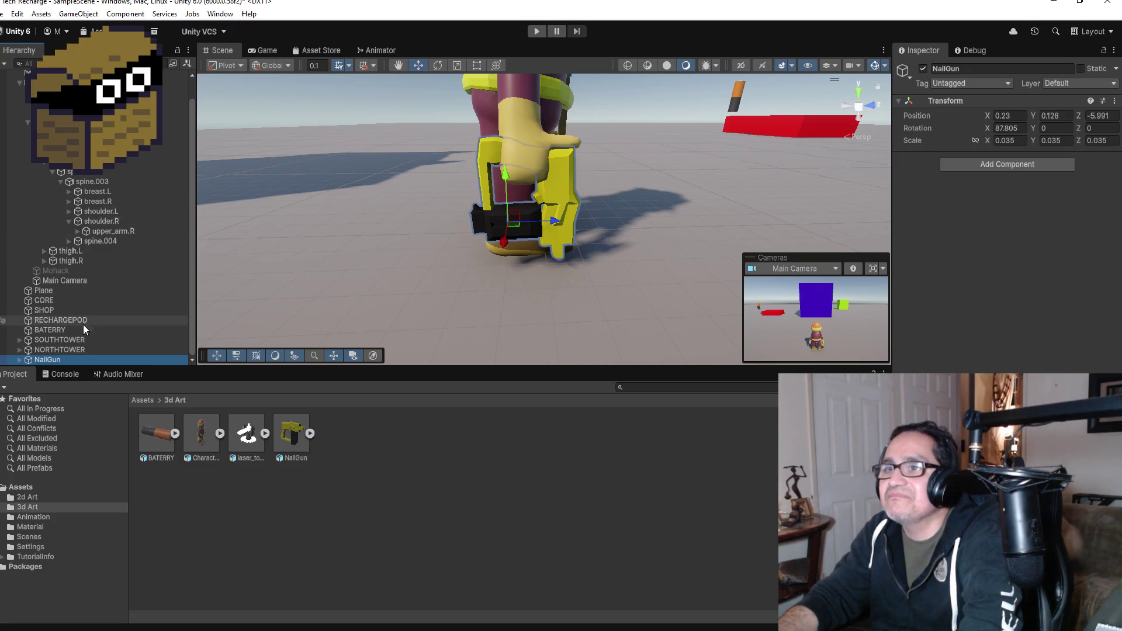
# - Expand upper_arm.R and forearm.R, then parent NailGun under the hand.R bone
pyautogui.click(78, 231)
pyautogui.click(86, 241)
pyautogui.click(120, 252)
pyautogui.scroll(-1, 99, 292)
pyautogui.moveTo(57, 360)
pyautogui.mouseDown()
pyautogui.moveTo(127, 258)
pyautogui.moveTo(131, 232)
pyautogui.mouseUp()
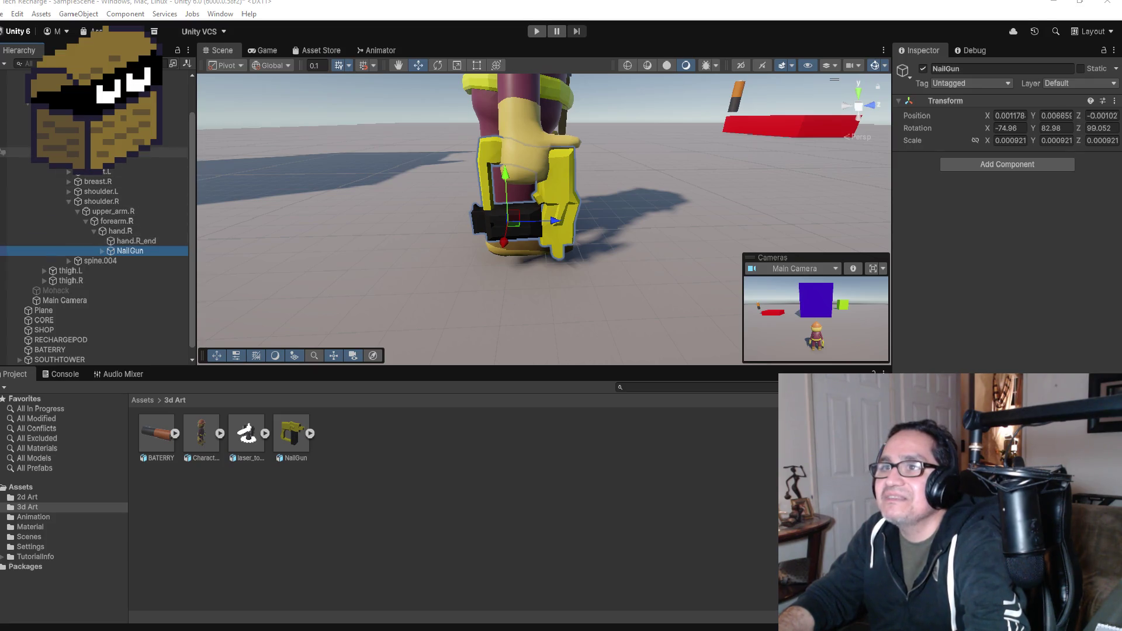
# - Collapse the character's bone tree and reopen the Animation window on the Player_Idle clip
pyautogui.click(28, 148)
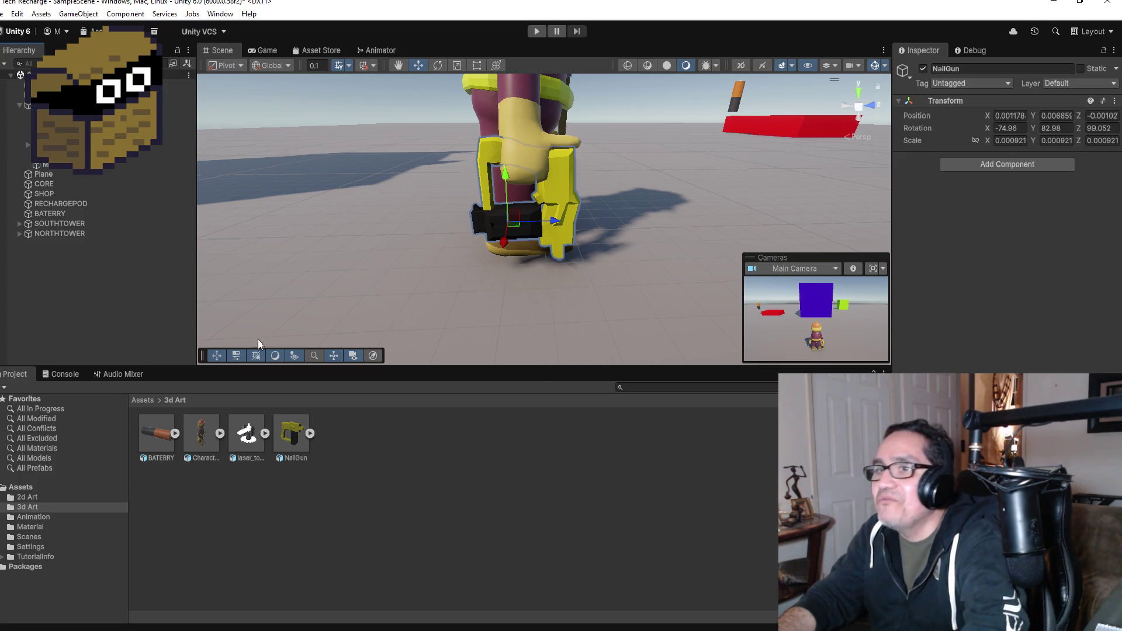
pyautogui.click(165, 13)
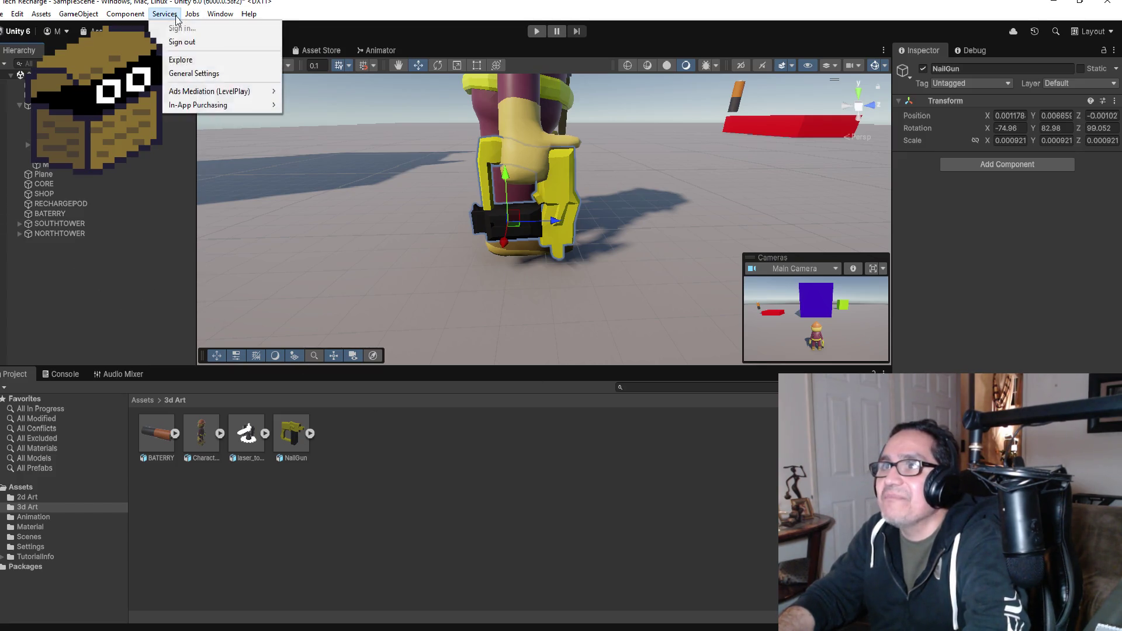
pyautogui.click(165, 14)
pyautogui.click(209, 17)
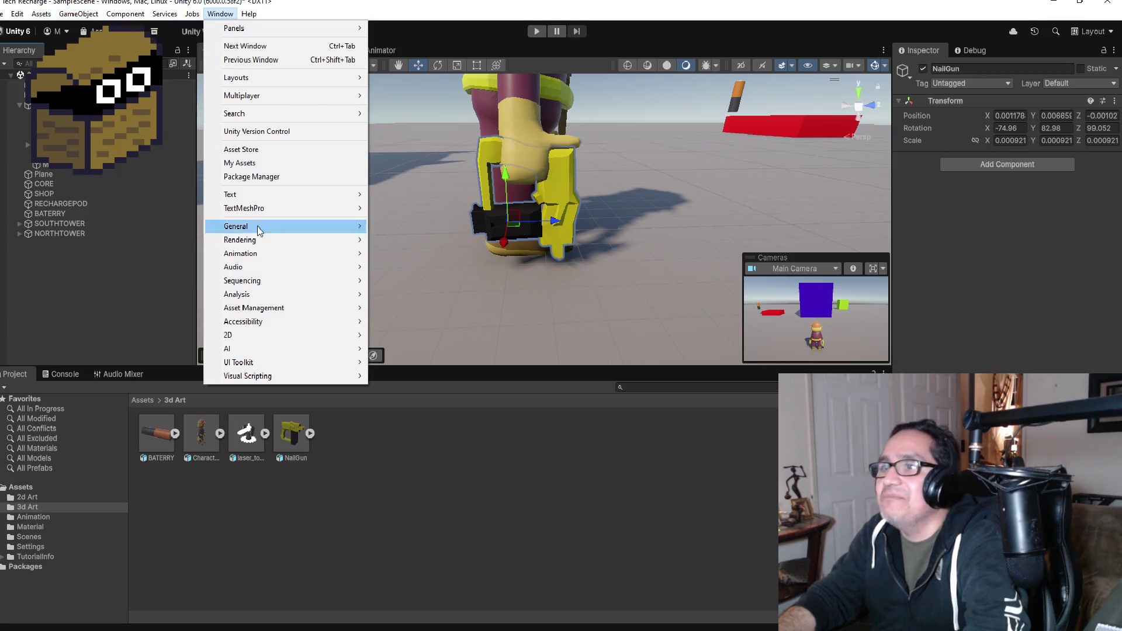
pyautogui.moveTo(265, 253)
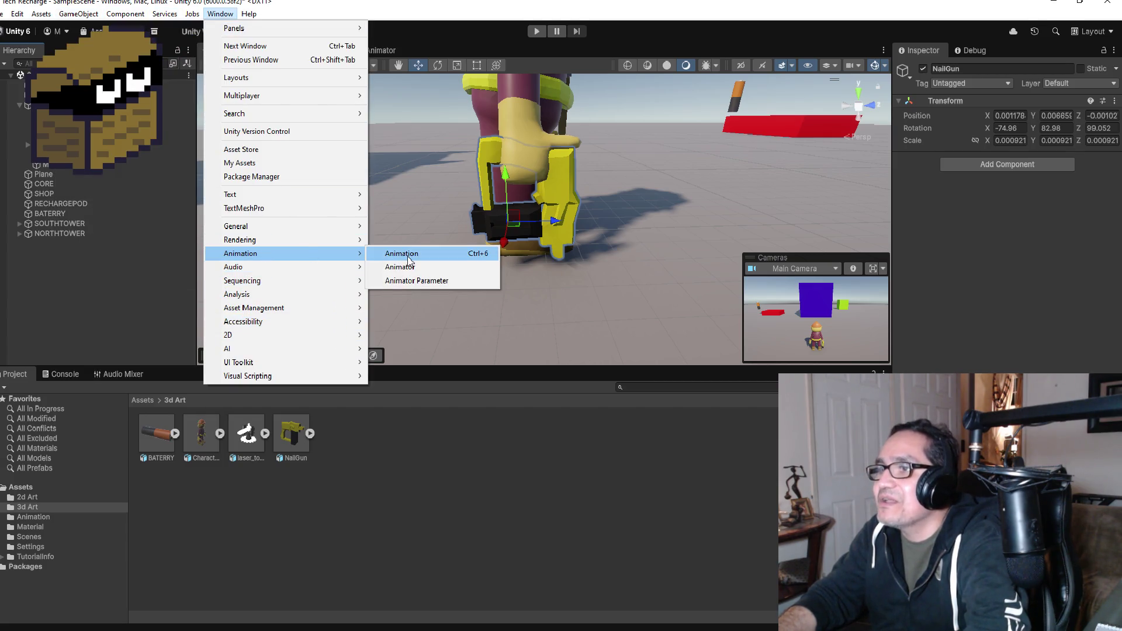
pyautogui.click(409, 257)
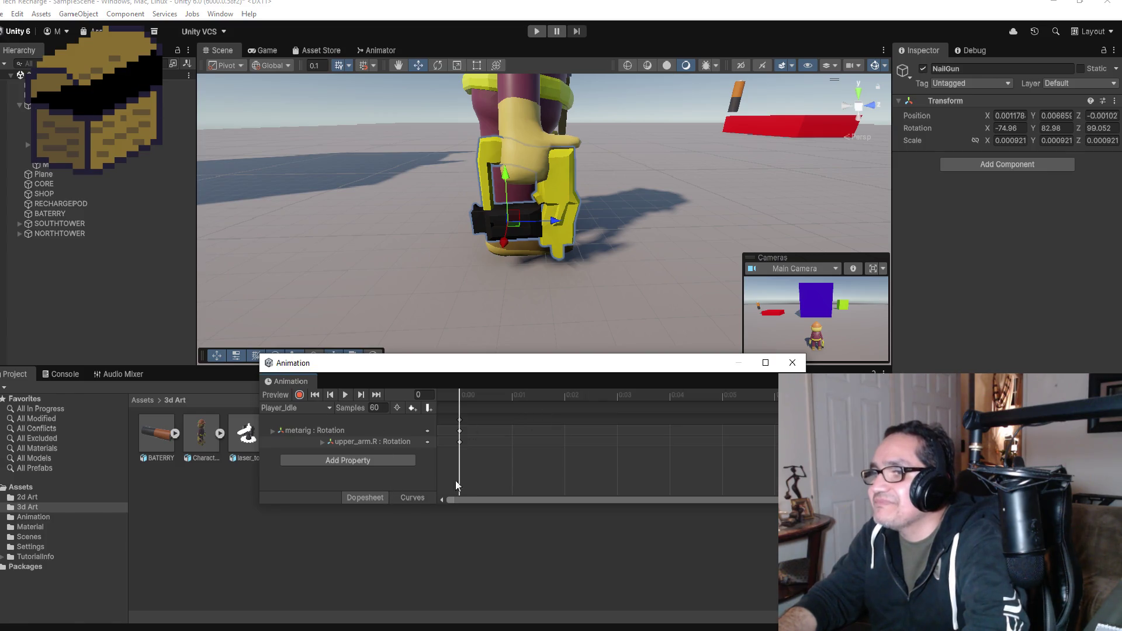
# - Select the metarig rotation track and preview the Player_Idle clip
pyautogui.scroll(-2, 526, 439)
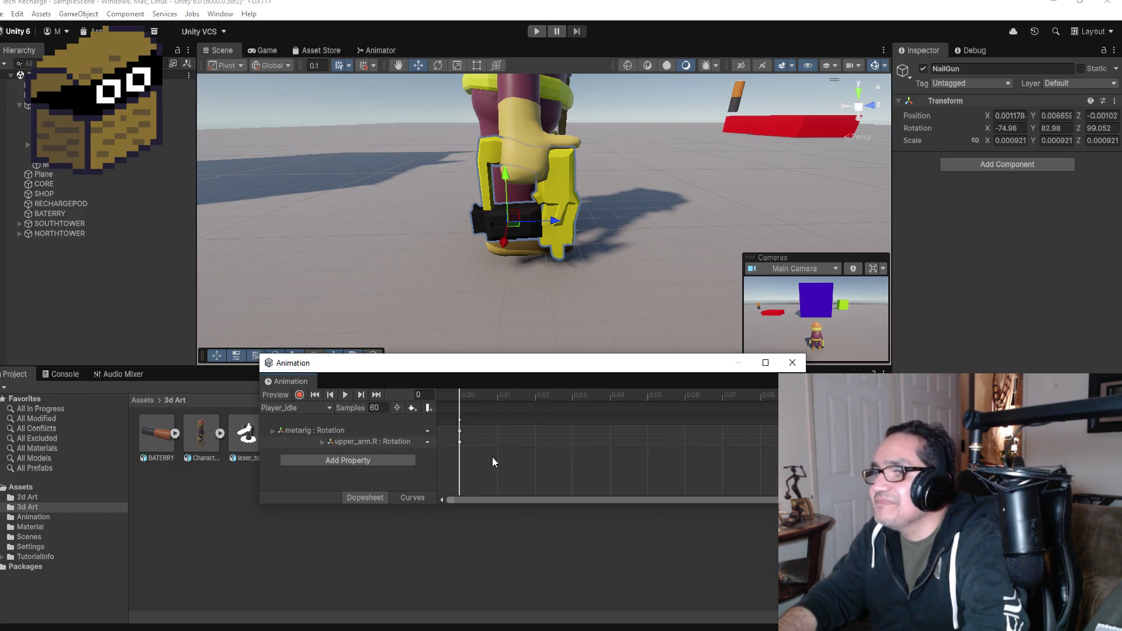
pyautogui.click(343, 431)
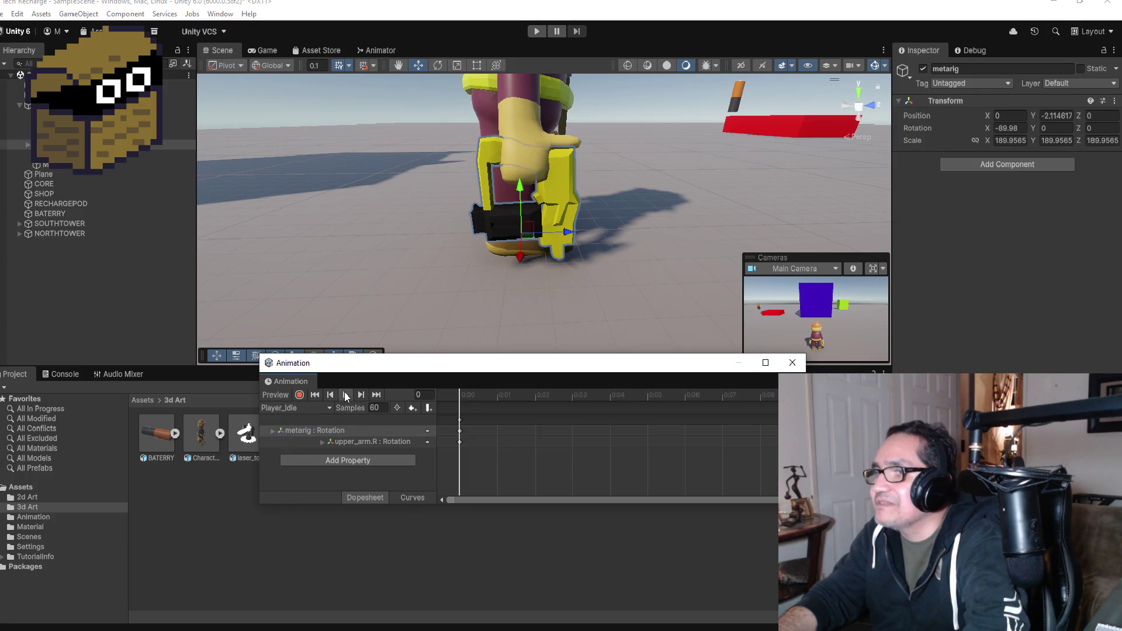
pyautogui.click(346, 395)
pyautogui.scroll(-4, 594, 275)
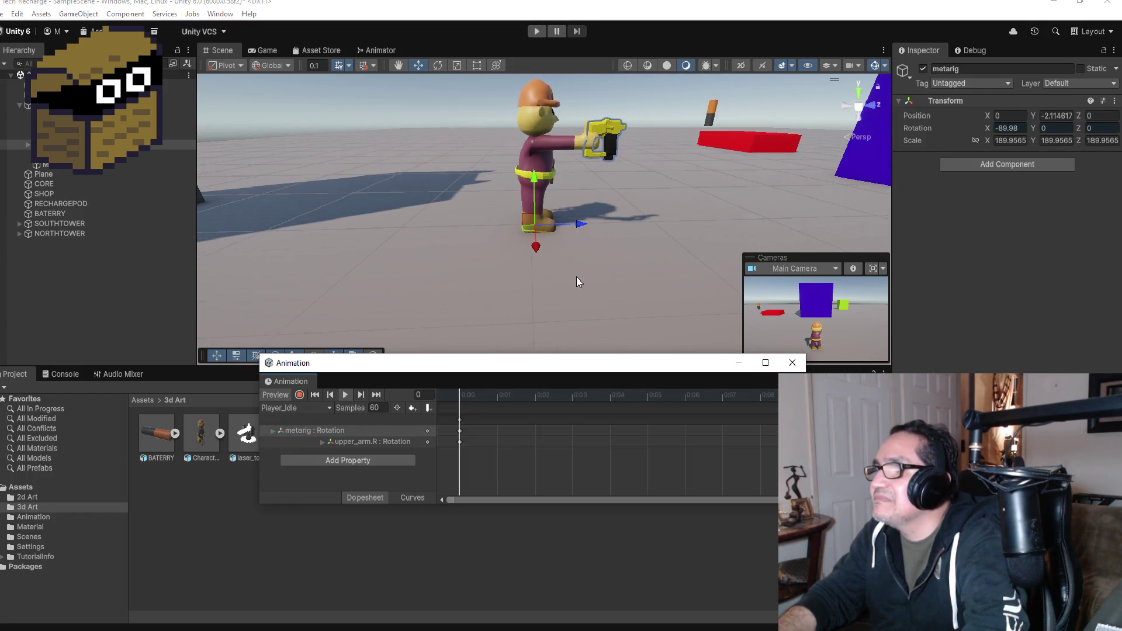
# - Orbit, zoom and pan the Scene view to show PLAYER from behind, centred
pyautogui.moveTo(609, 247)
pyautogui.mouseDown()
pyautogui.moveTo(676, 181)
pyautogui.moveTo(333, 78)
pyautogui.moveTo(300, 165)
pyautogui.moveTo(702, 189)
pyautogui.moveTo(969, 183)
pyautogui.moveTo(687, 175)
pyautogui.mouseUp()
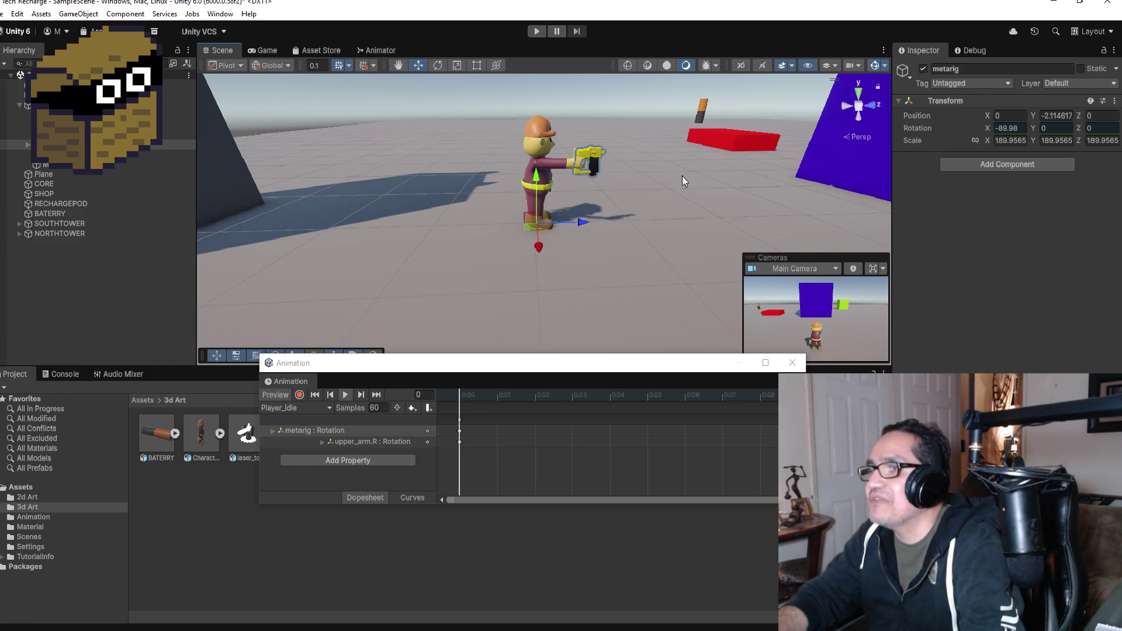
pyautogui.scroll(3, 608, 241)
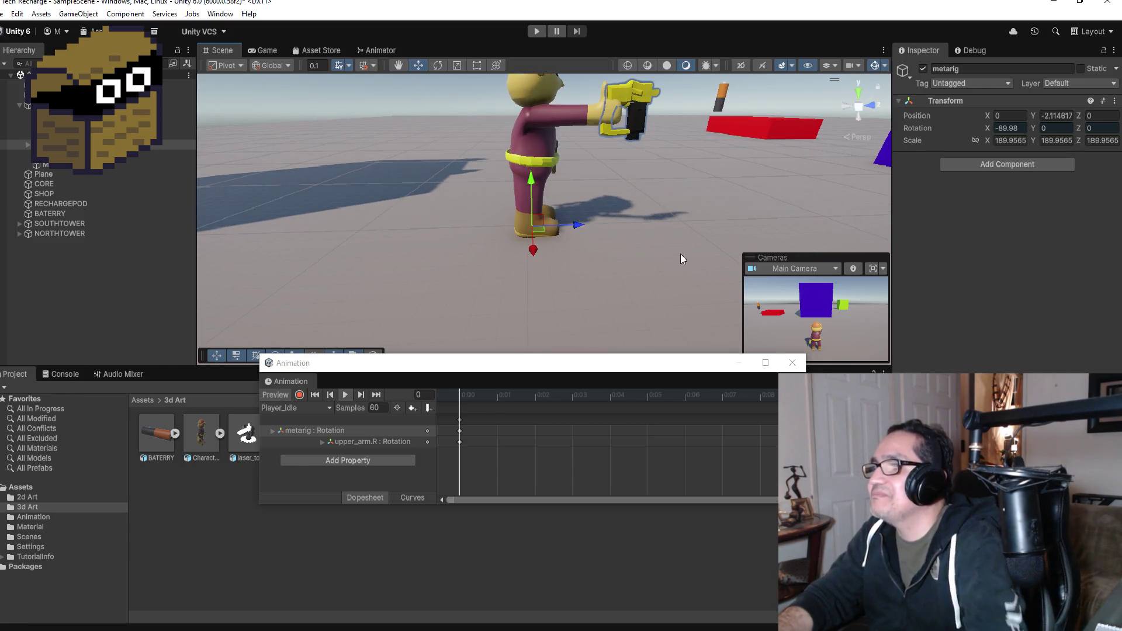
pyautogui.moveTo(697, 231)
pyautogui.mouseDown()
pyautogui.moveTo(643, 231)
pyautogui.moveTo(771, 231)
pyautogui.mouseUp()
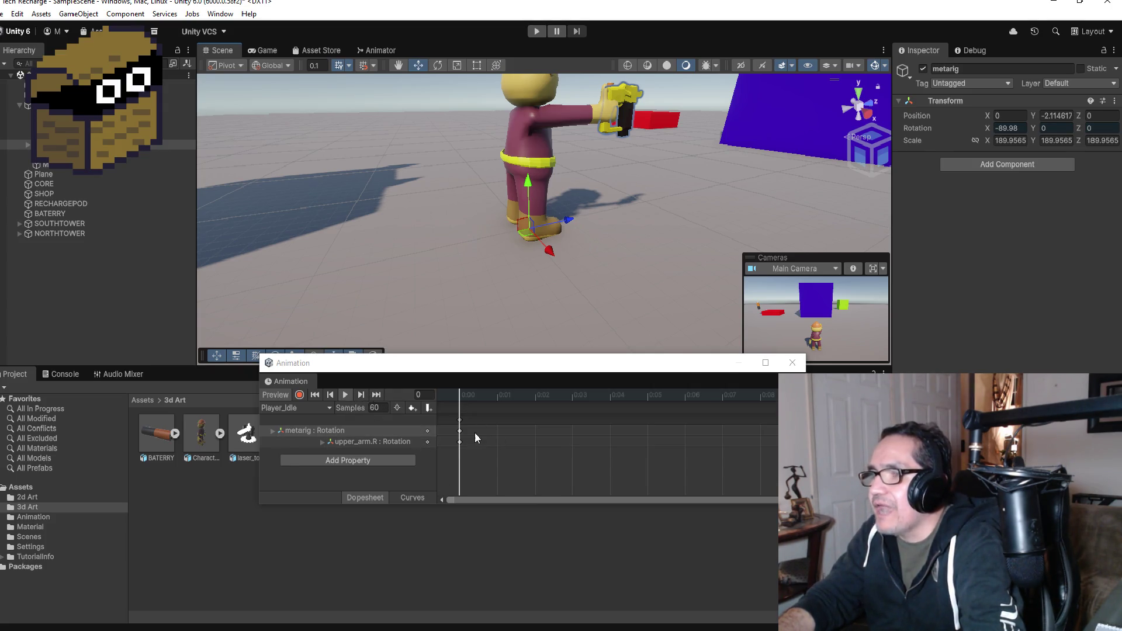
pyautogui.moveTo(624, 260)
pyautogui.mouseDown()
pyautogui.moveTo(816, 261)
pyautogui.moveTo(413, 238)
pyautogui.moveTo(666, 240)
pyautogui.moveTo(230, 198)
pyautogui.moveTo(805, 215)
pyautogui.moveTo(784, 216)
pyautogui.mouseUp()
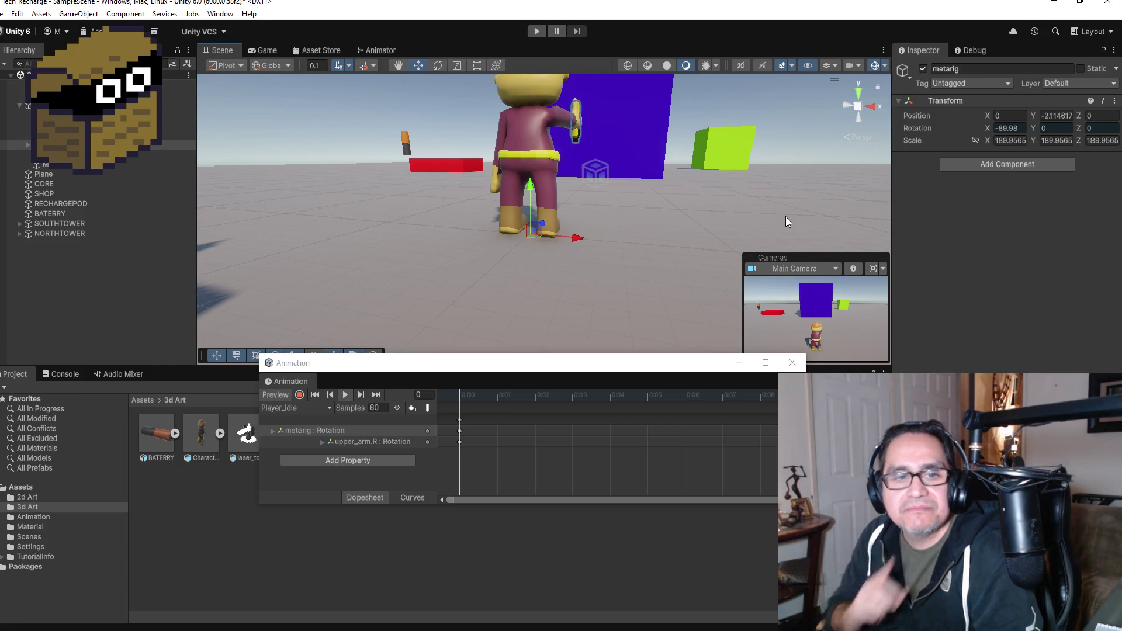
pyautogui.scroll(-4, 622, 198)
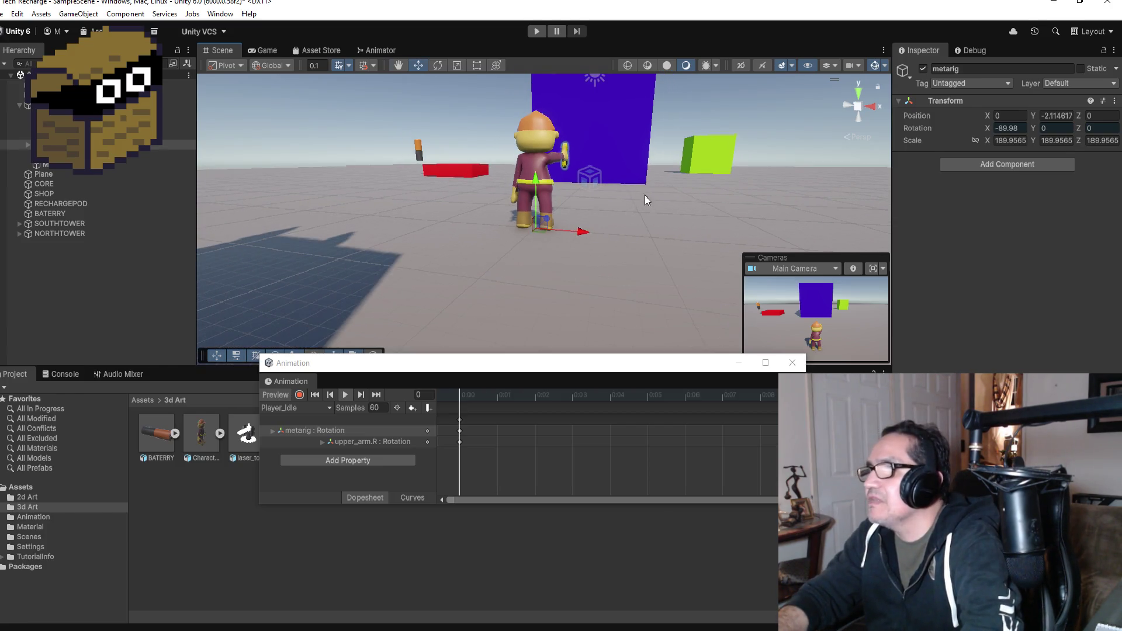
pyautogui.moveTo(646, 200); pyautogui.dragTo(689, 220)
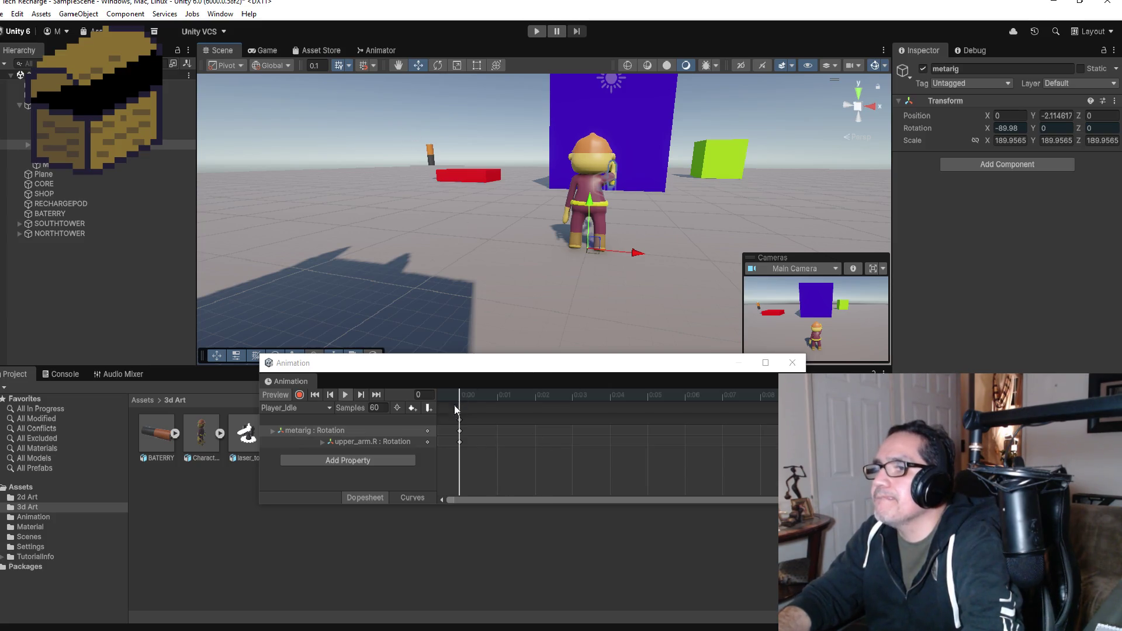
# - Add keys on the metarig and upper_arm.R tracks at 0:01 and drag them to 0:04
pyautogui.rightClick(494, 422)
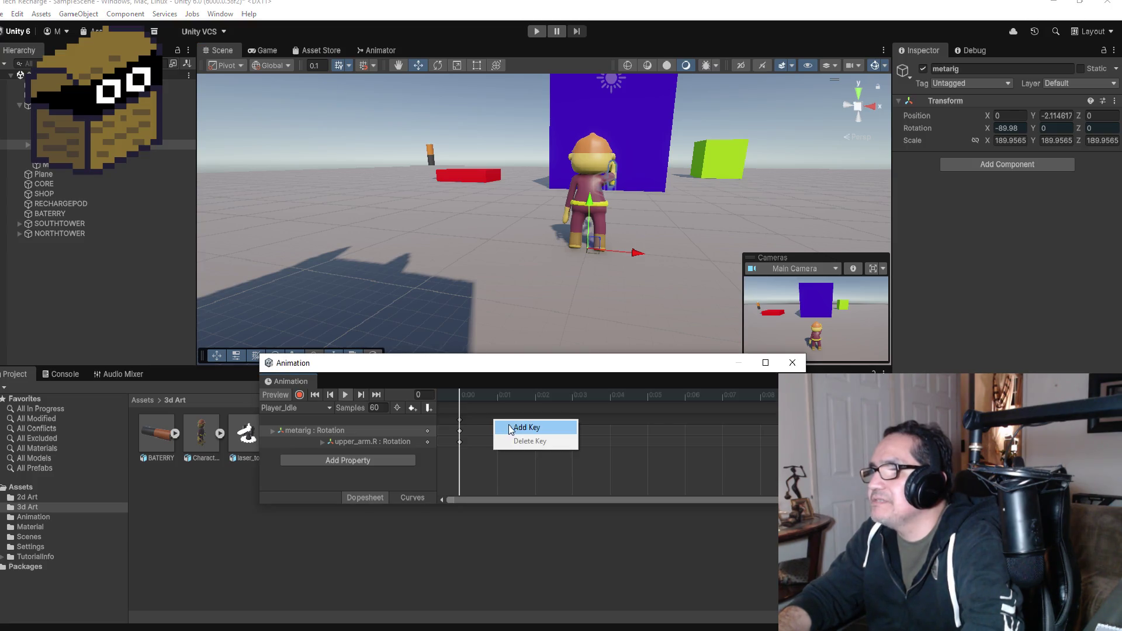
pyautogui.click(507, 432)
pyautogui.click(507, 432)
pyautogui.click(503, 419)
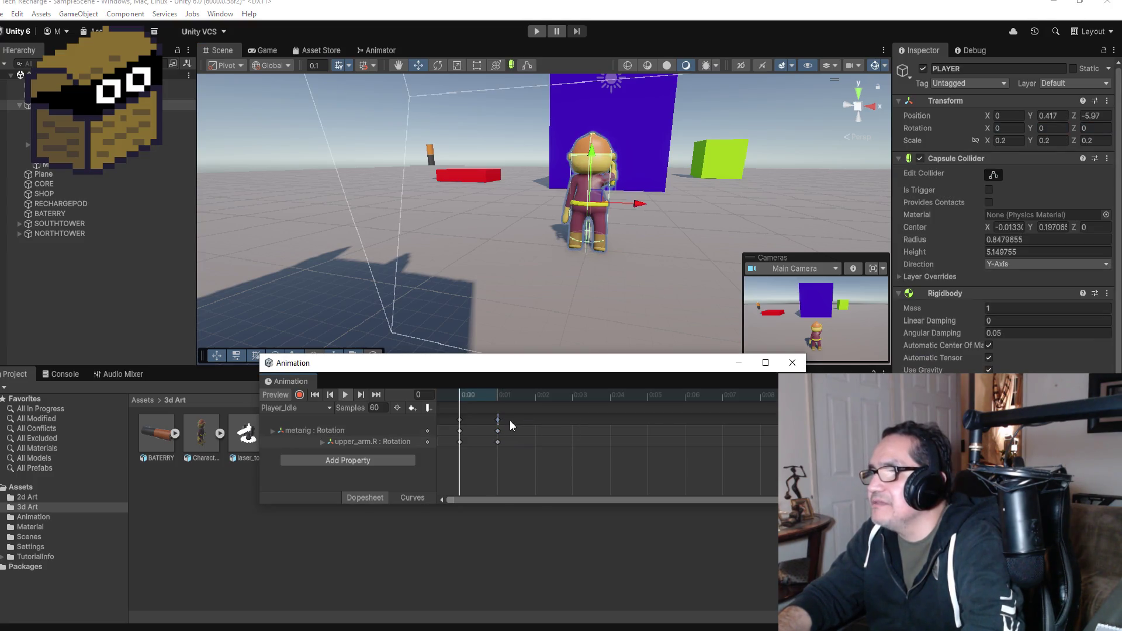
pyautogui.moveTo(498, 419); pyautogui.dragTo(601, 423)
# - Move the new keys further along the timeline to frame 15
pyautogui.scroll(-2, 601, 425)
pyautogui.scroll(-2, 558, 444)
pyautogui.click(345, 395)
pyautogui.click(345, 395)
pyautogui.click(551, 424)
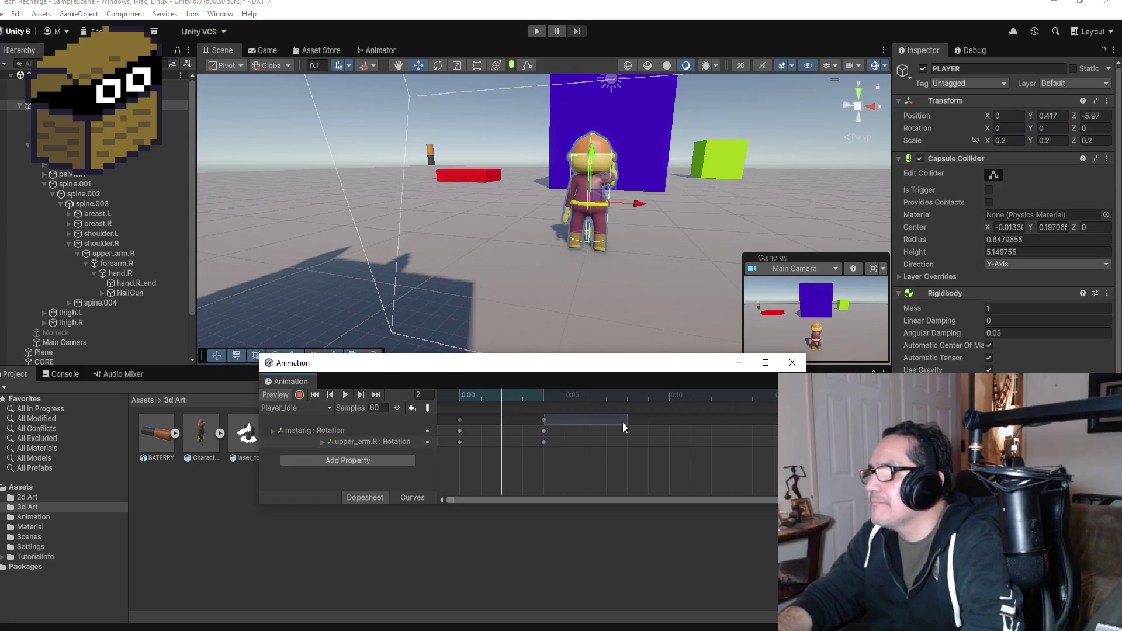
pyautogui.click(545, 420)
pyautogui.press('f')
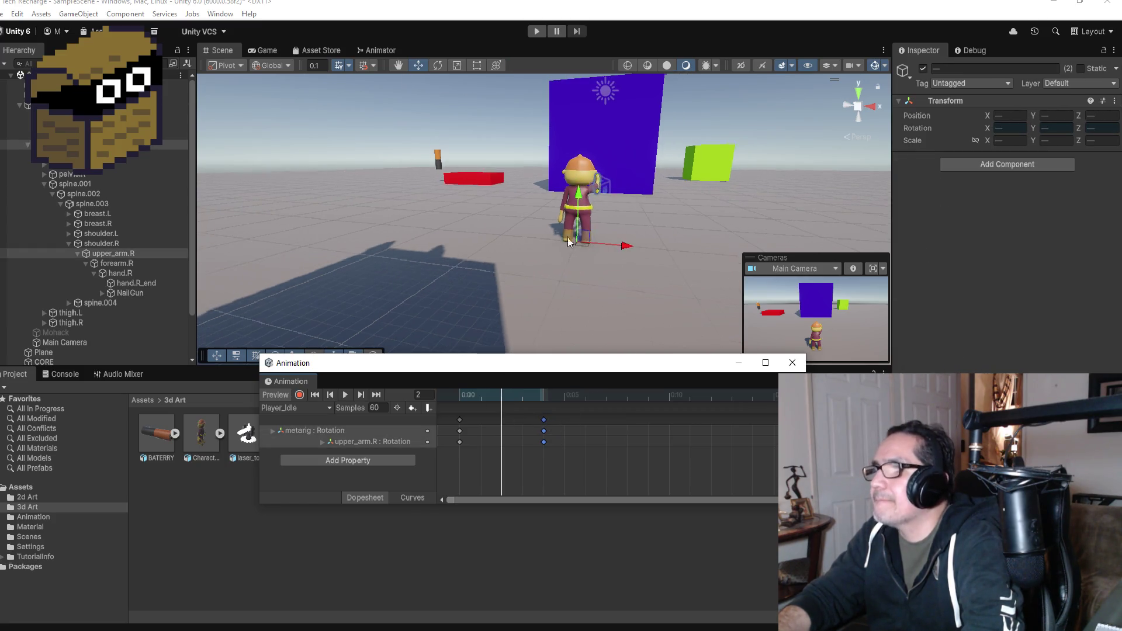
pyautogui.moveTo(548, 425)
pyautogui.mouseDown()
pyautogui.moveTo(694, 426)
pyautogui.moveTo(670, 431)
pyautogui.mouseUp()
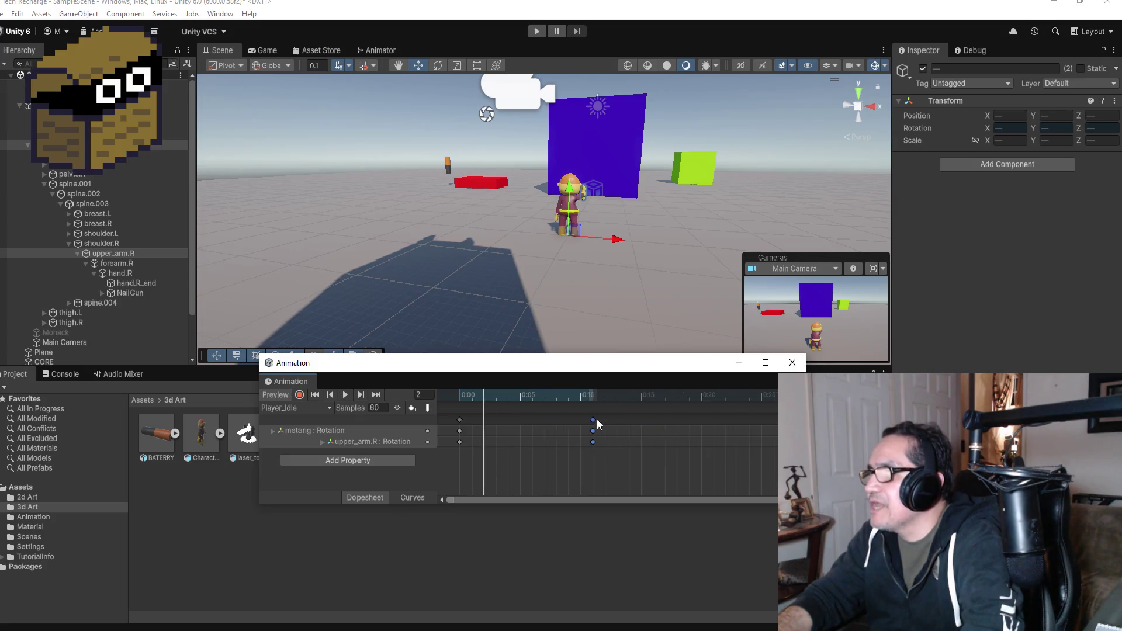
pyautogui.moveTo(592, 421); pyautogui.dragTo(642, 428)
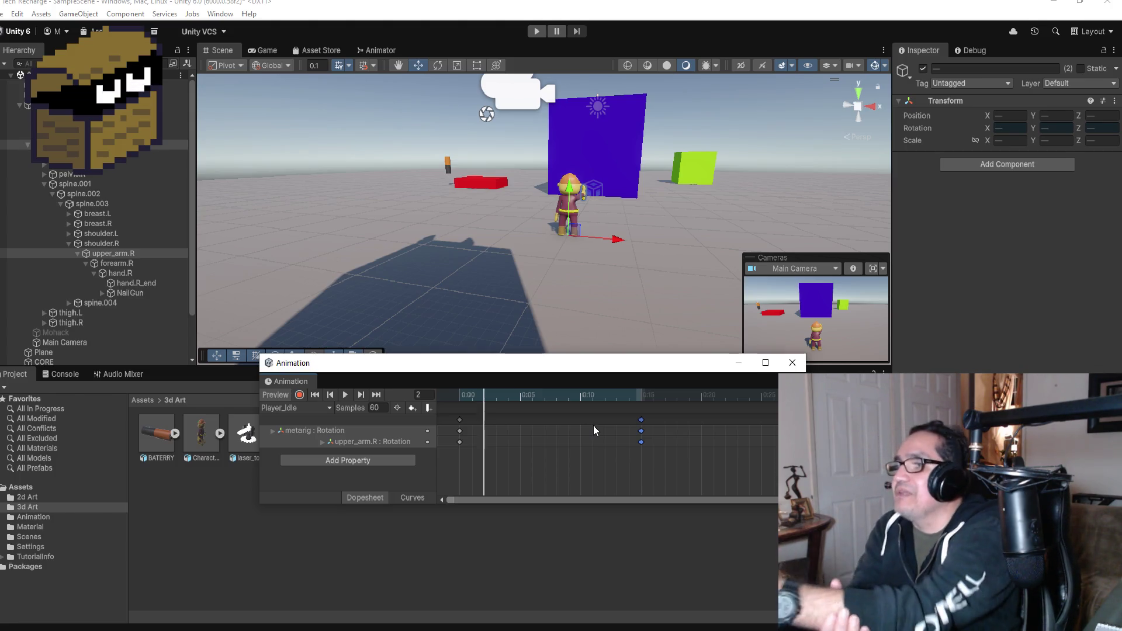
# - Preview Player_Idle, jump to the frame-15 keyframe and arm keyframe recording
pyautogui.click(343, 396)
pyautogui.click(344, 397)
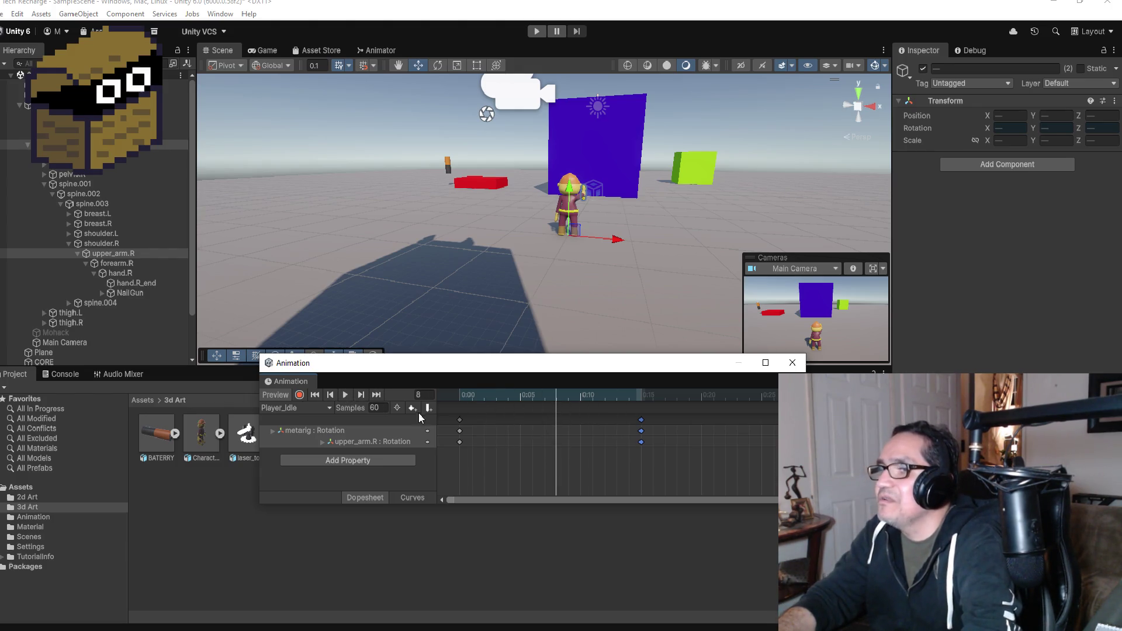
pyautogui.click(377, 396)
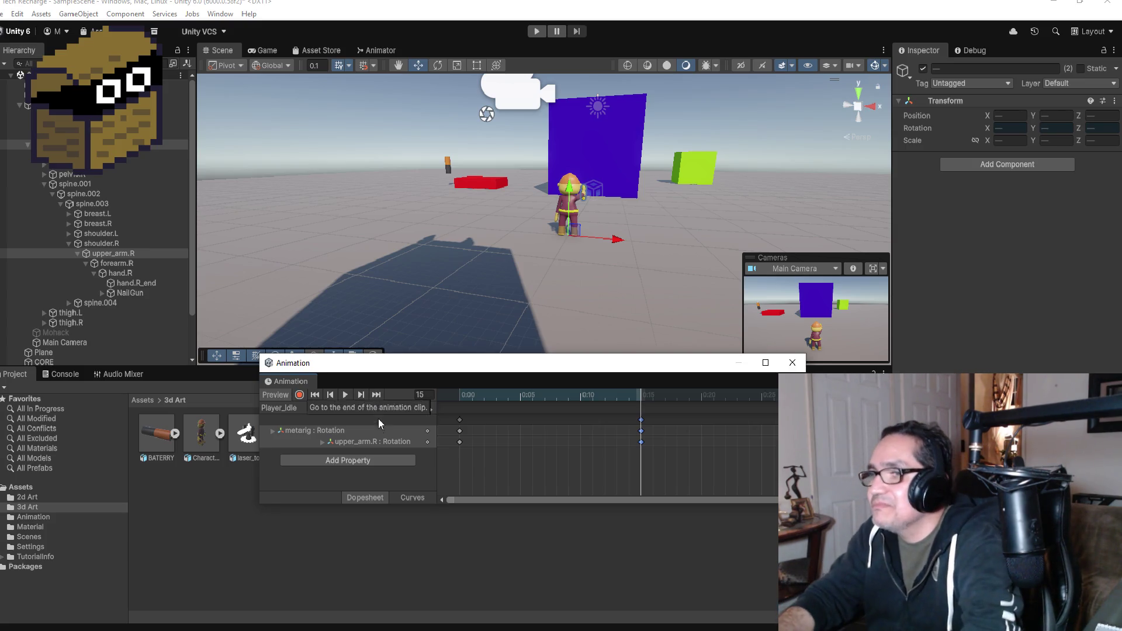
pyautogui.scroll(-3, 553, 448)
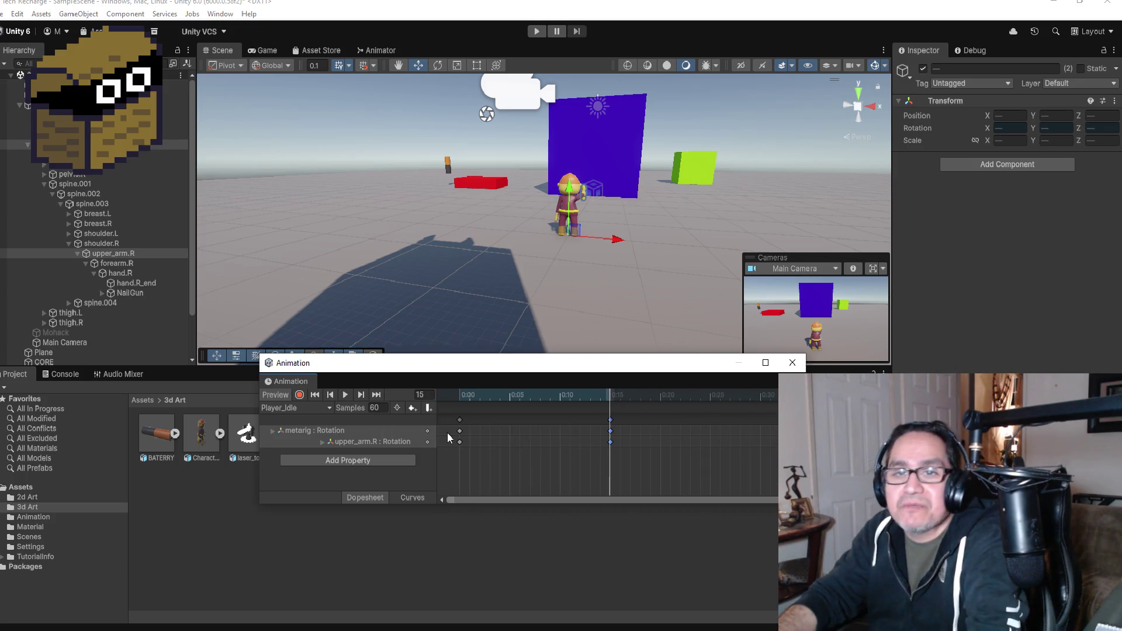
pyautogui.click(346, 396)
pyautogui.click(347, 396)
pyautogui.click(377, 396)
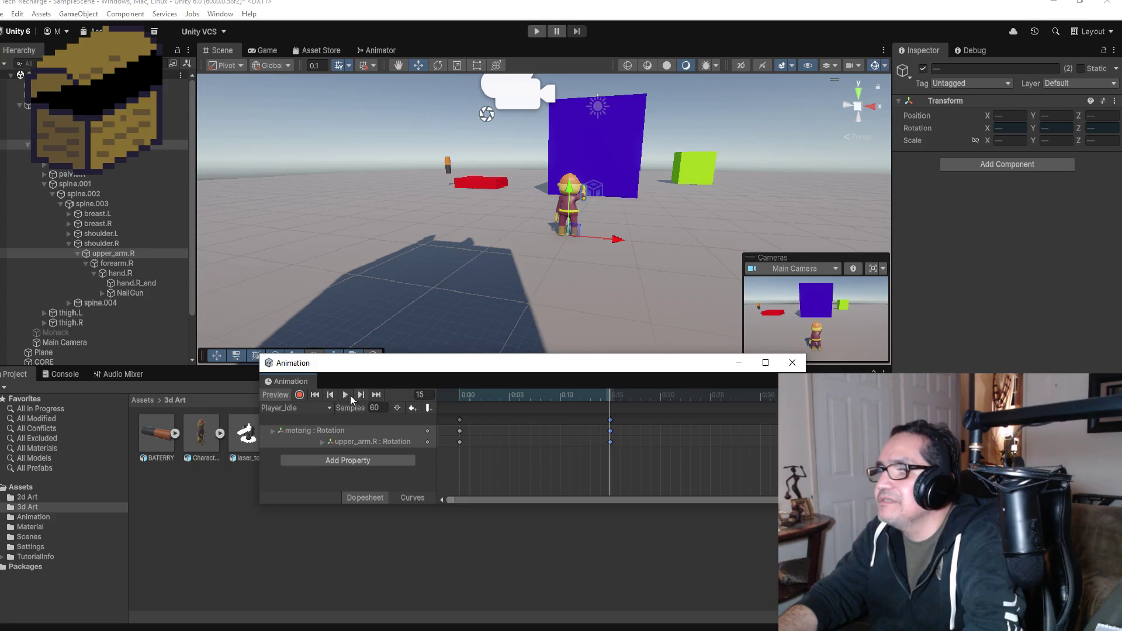
pyautogui.click(300, 395)
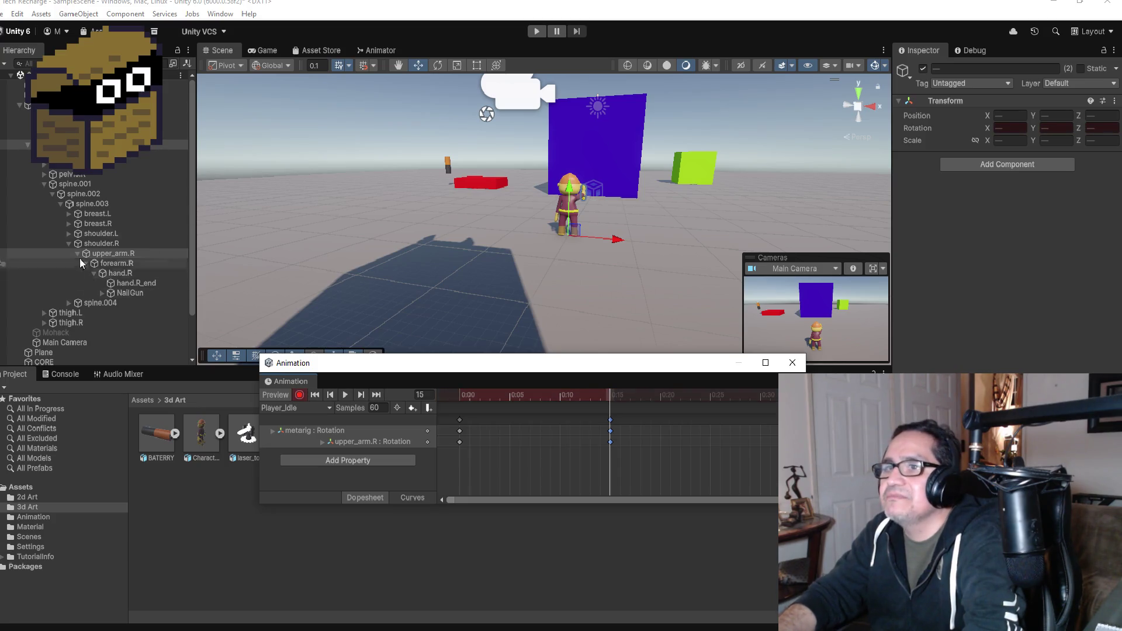
# - Test-move spine.003 while recording, then undo the position change
pyautogui.click(97, 204)
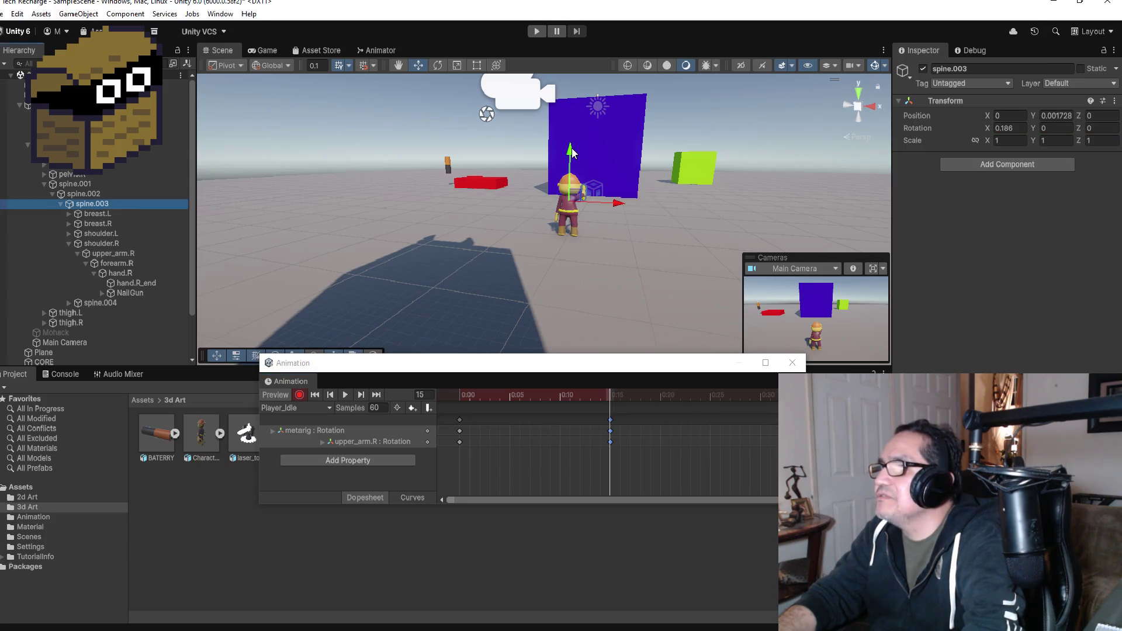
pyautogui.moveTo(572, 153); pyautogui.dragTo(573, 155)
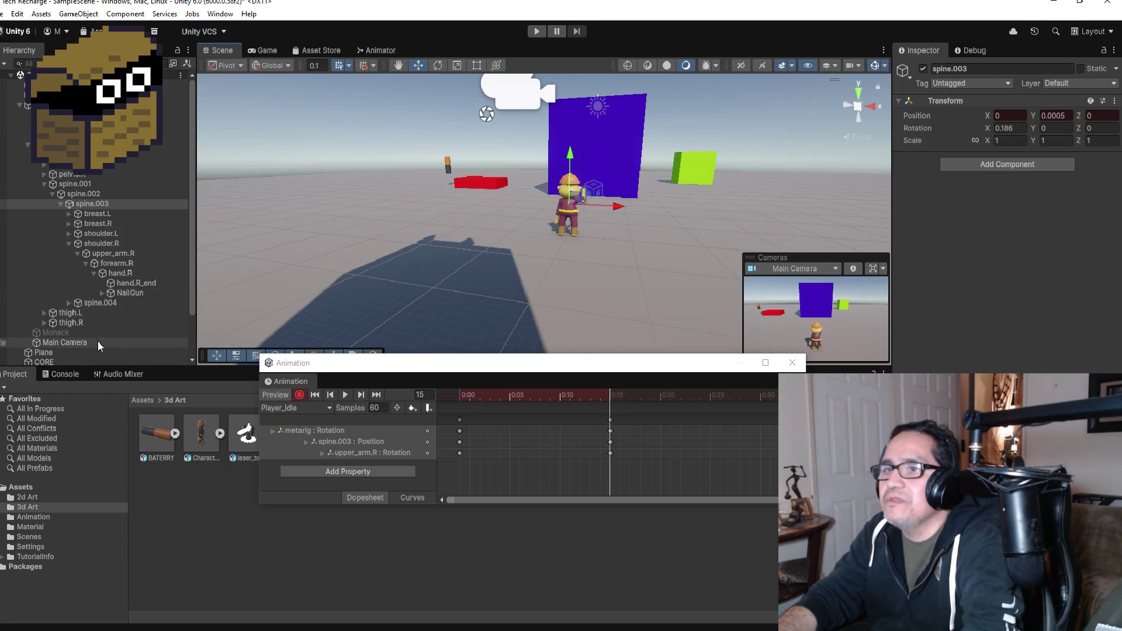
pyautogui.scroll(-3, 116, 299)
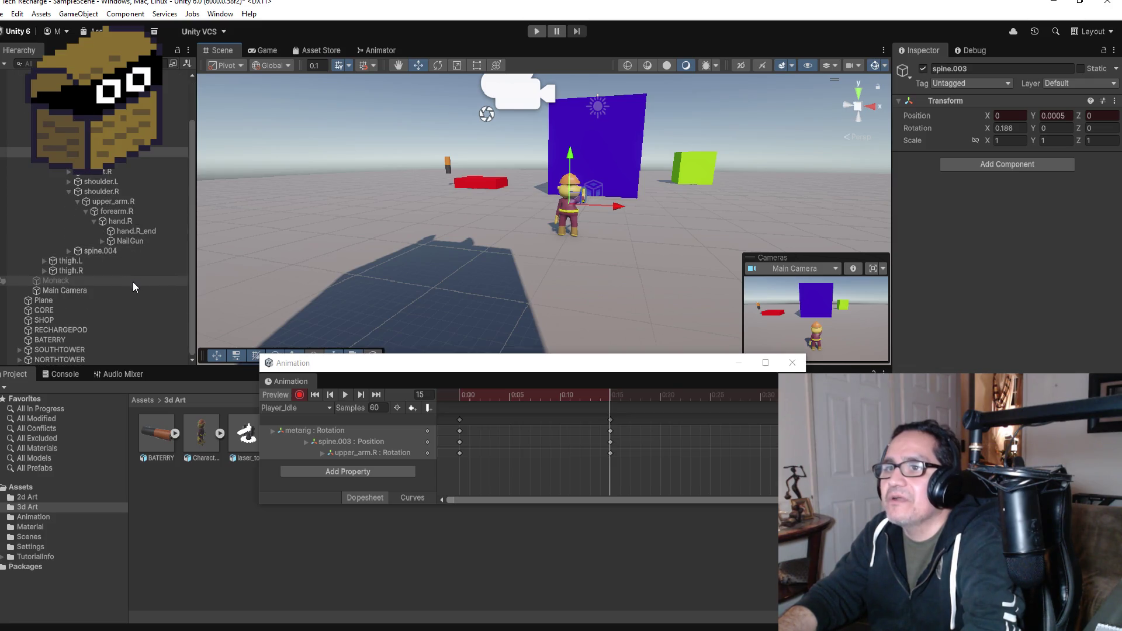
pyautogui.scroll(3, 128, 280)
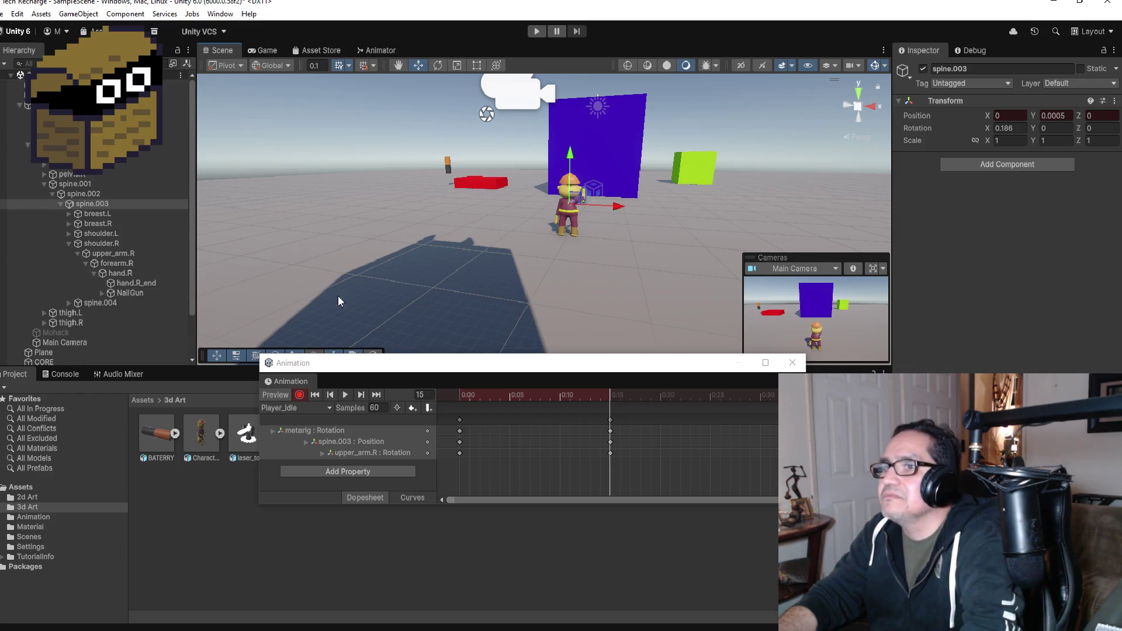
pyautogui.hotkey('ctrl', 'z')
pyautogui.scroll(-3, 145, 296)
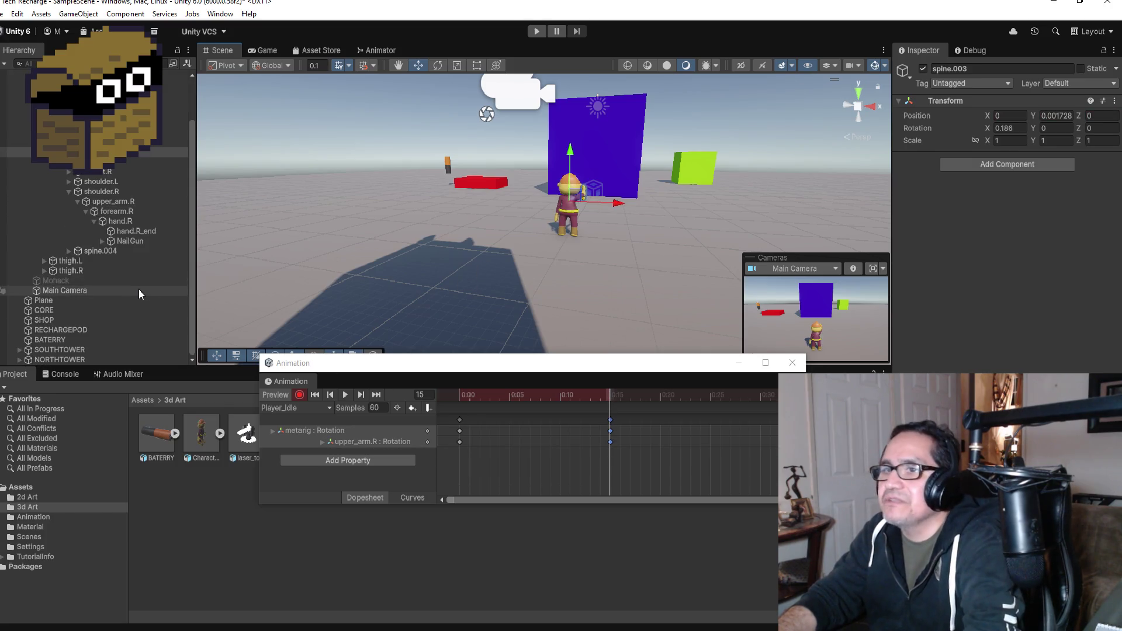
pyautogui.scroll(3, 88, 298)
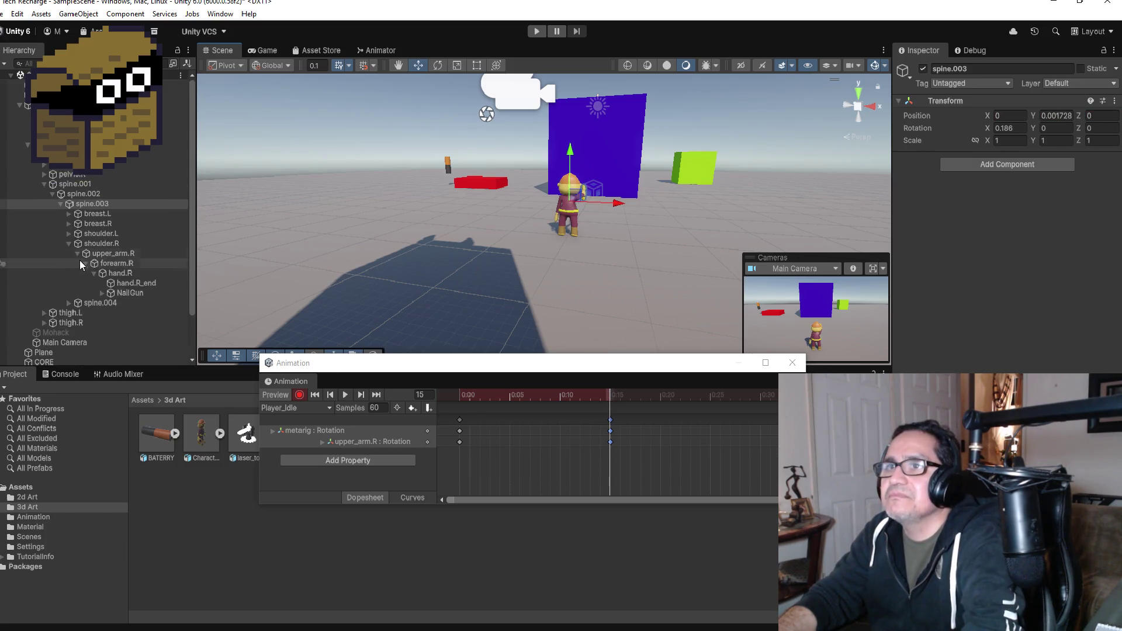
# - Expand spine.004, spine.005 and spine.006 in the Hierarchy to reveal spine.006_end
pyautogui.moveTo(88, 135)
pyautogui.mouseDown()
pyautogui.moveTo(87, 245)
pyautogui.moveTo(93, 255)
pyautogui.moveTo(94, 237)
pyautogui.moveTo(134, 351)
pyautogui.moveTo(94, 176)
pyautogui.mouseUp()
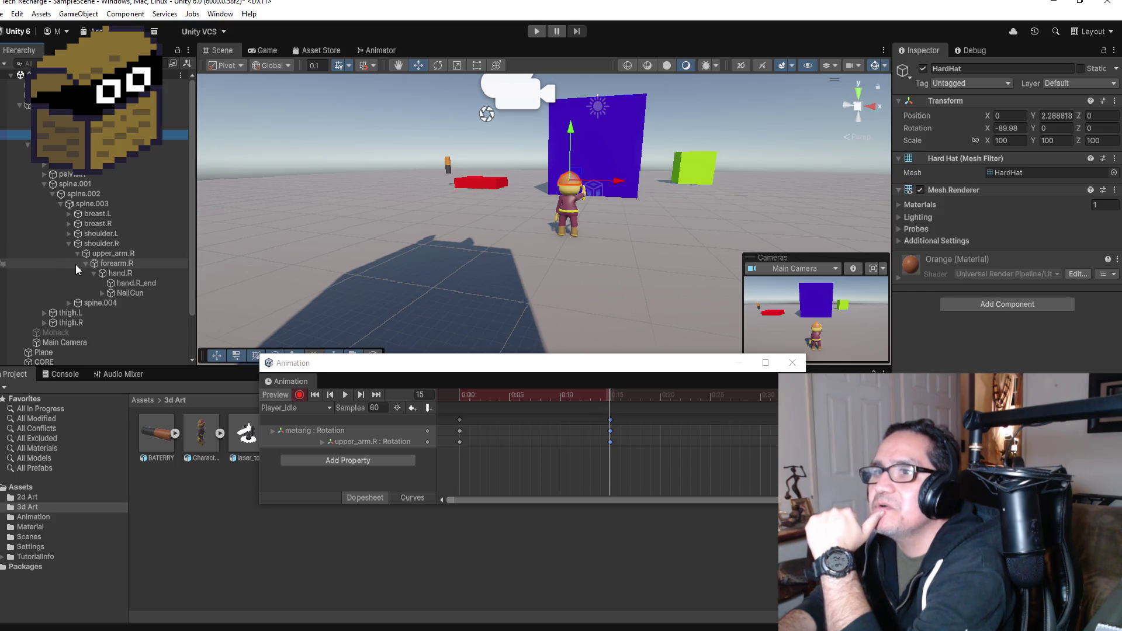
pyautogui.click(70, 303)
pyautogui.click(106, 314)
pyautogui.click(78, 313)
pyautogui.click(106, 325)
pyautogui.click(86, 322)
pyautogui.scroll(-3, 109, 326)
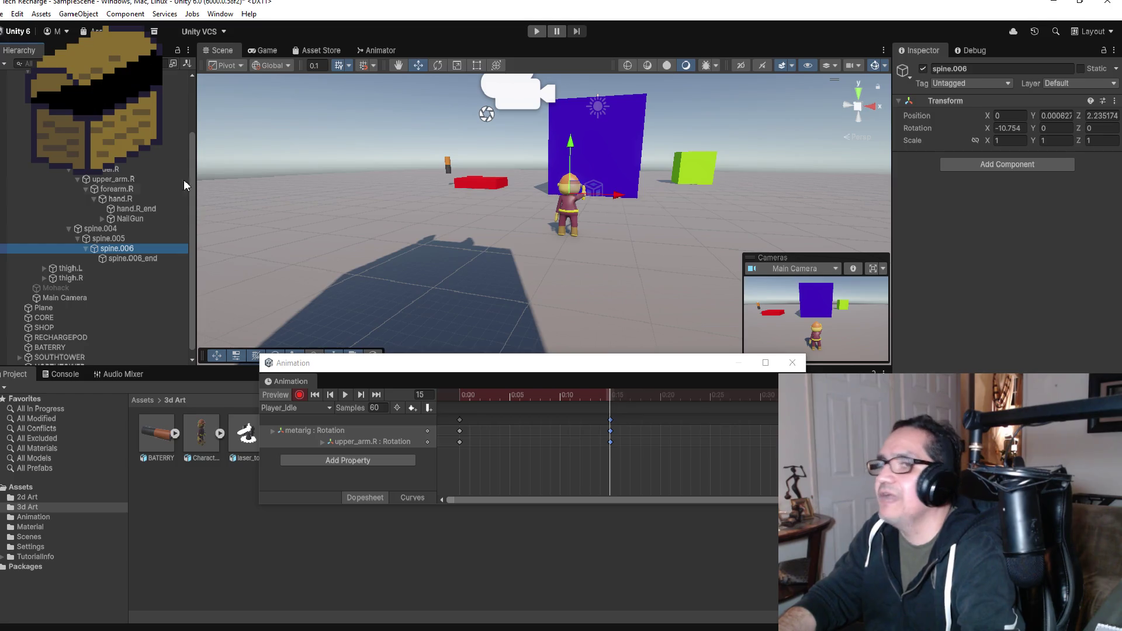
# - Try moving spine.004 up and spine.003 backward, undoing each keyed change
pyautogui.scroll(3, 93, 234)
pyautogui.click(101, 303)
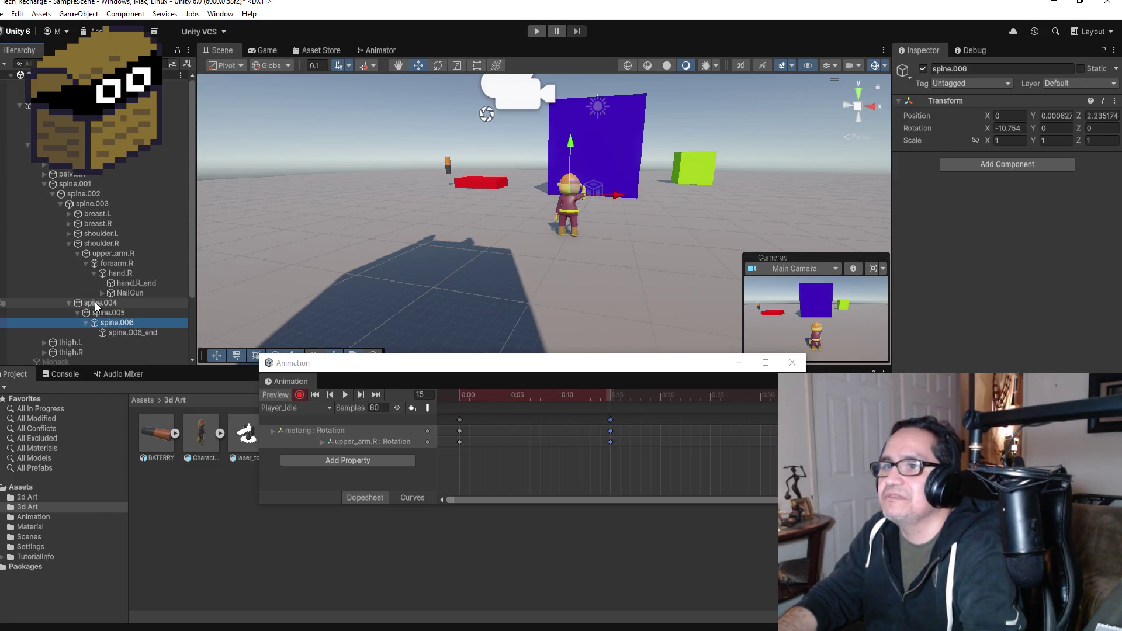
pyautogui.moveTo(621, 173); pyautogui.dragTo(621, 177)
pyautogui.scroll(5, 618, 171)
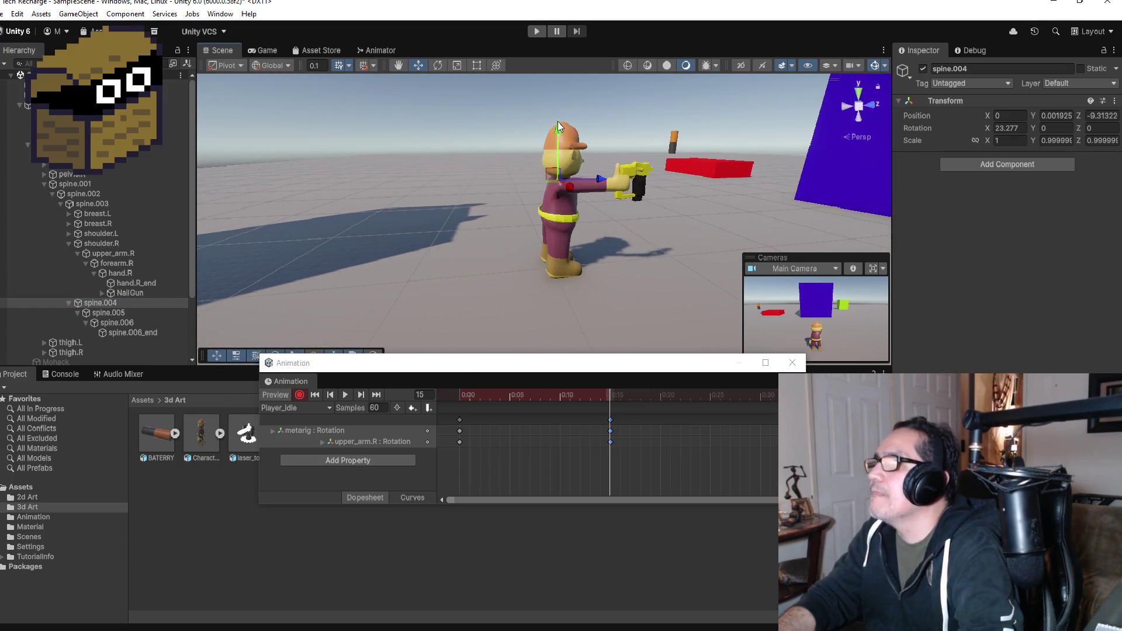
pyautogui.moveTo(556, 128); pyautogui.dragTo(558, 103)
pyautogui.hotkey('ctrl', 'z')
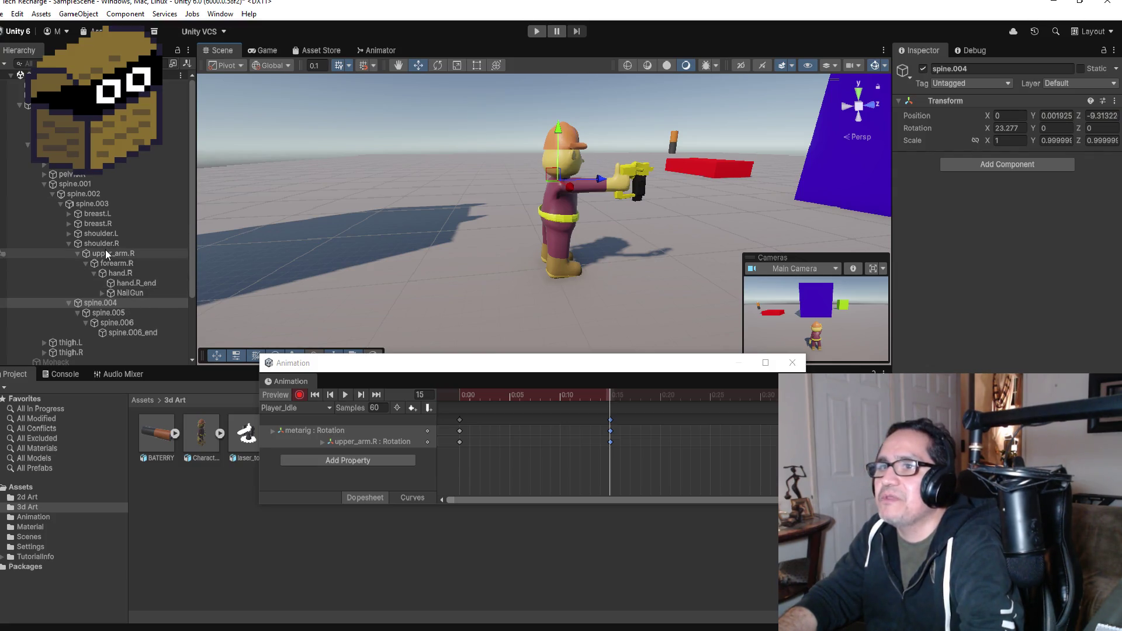
pyautogui.click(103, 203)
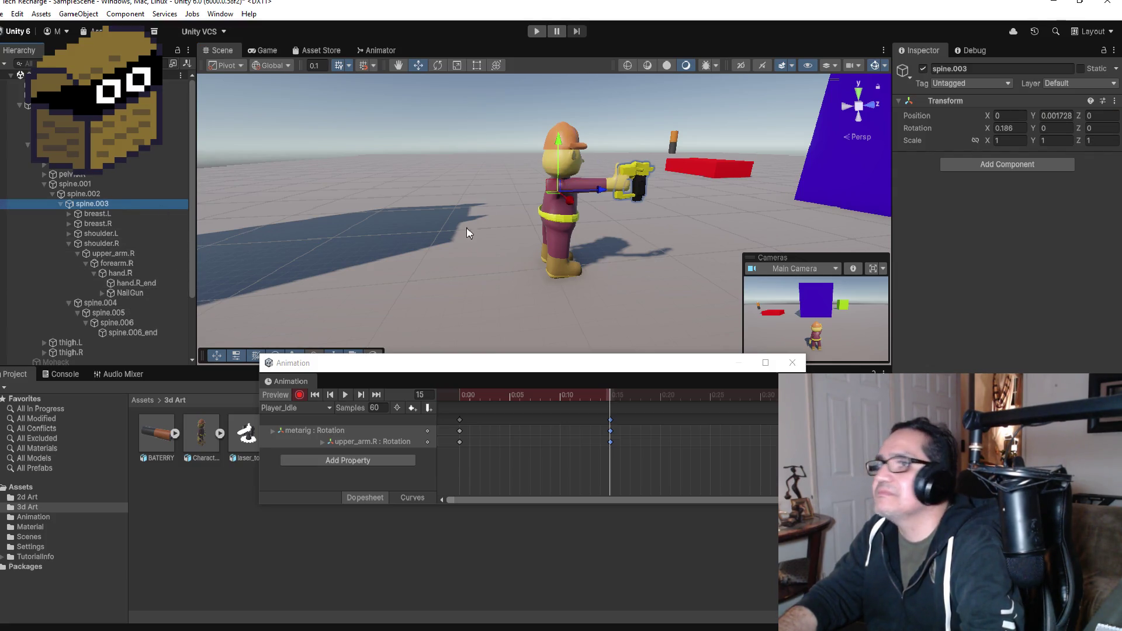
pyautogui.moveTo(598, 191)
pyautogui.mouseDown()
pyautogui.moveTo(539, 195)
pyautogui.moveTo(554, 200)
pyautogui.mouseUp()
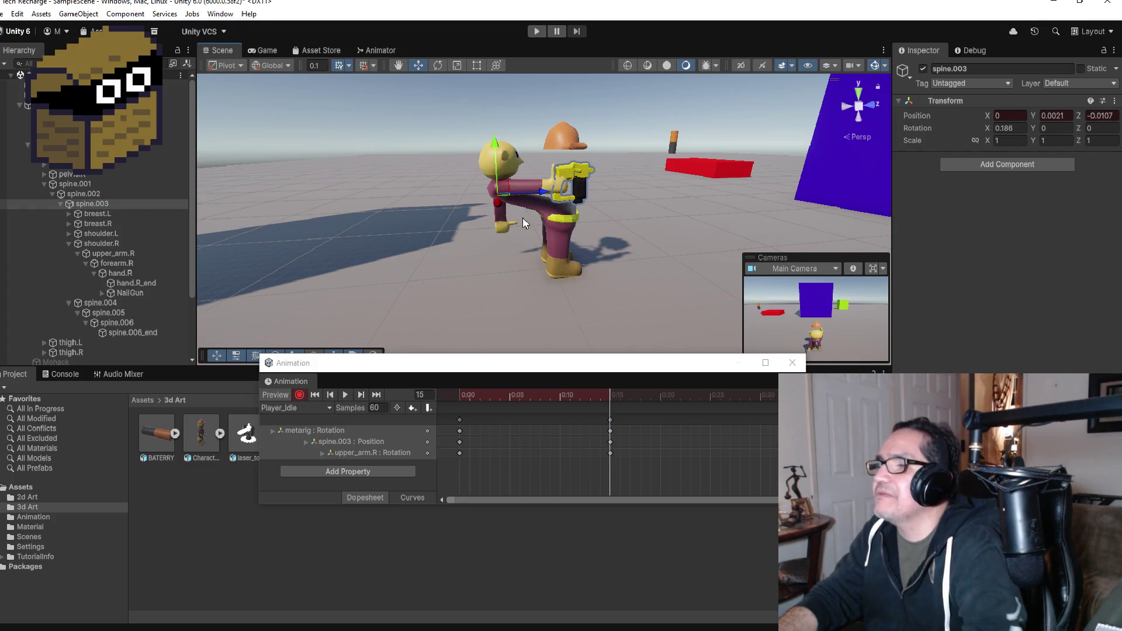
pyautogui.hotkey('ctrl', 'z')
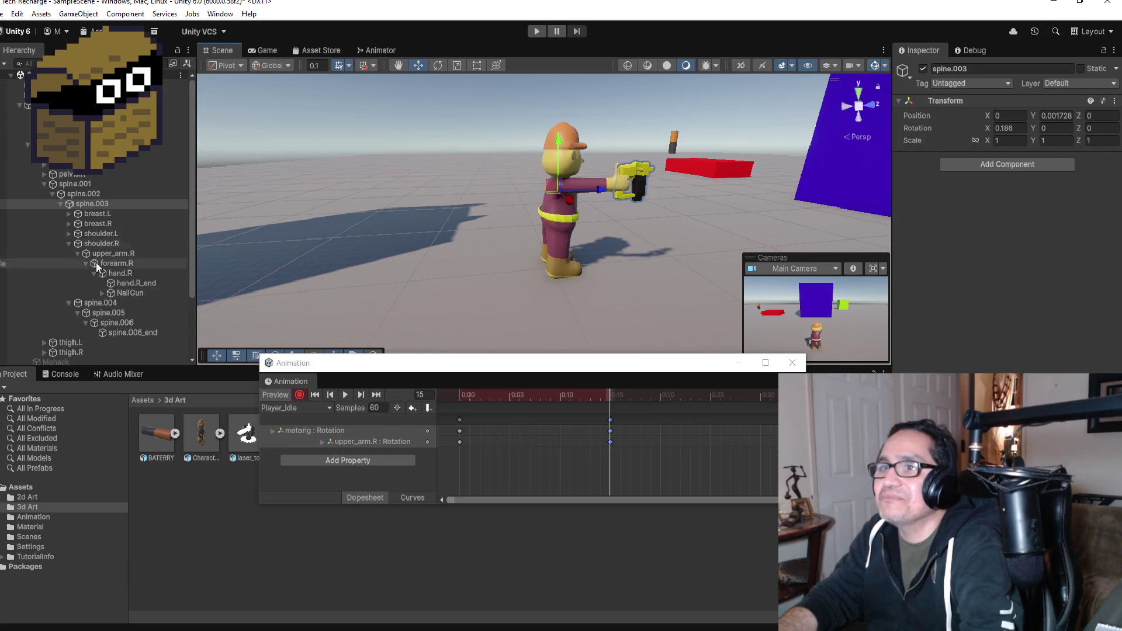
# - Try shifting and raising spine.005, undoing each keyed position change
pyautogui.click(108, 303)
pyautogui.click(114, 314)
pyautogui.moveTo(598, 173); pyautogui.dragTo(561, 174)
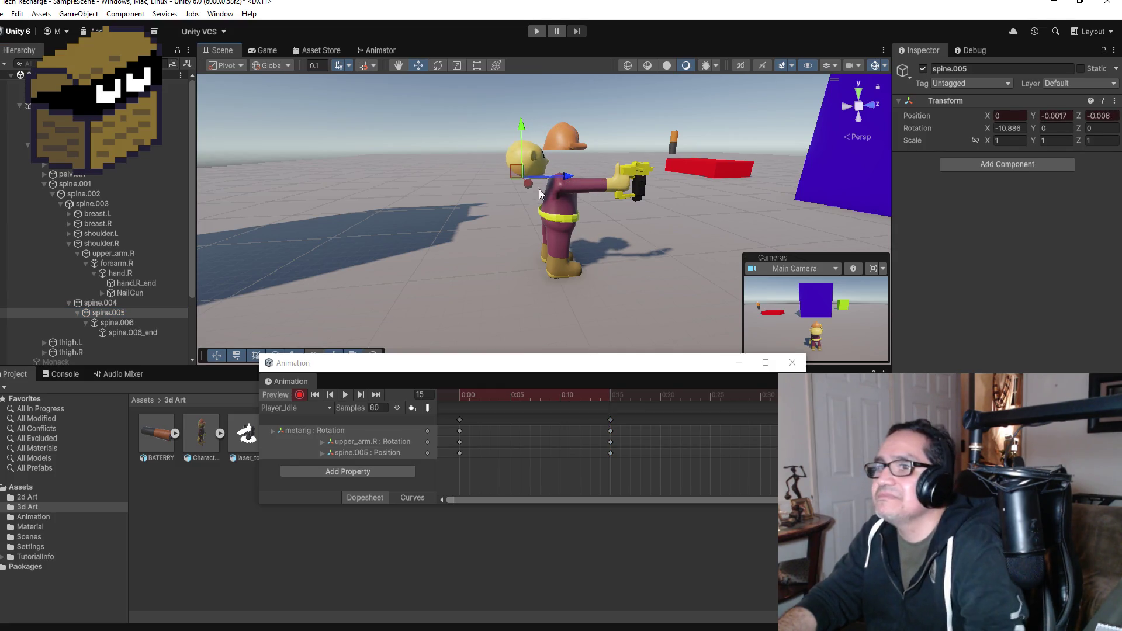
pyautogui.hotkey('ctrl', 'z')
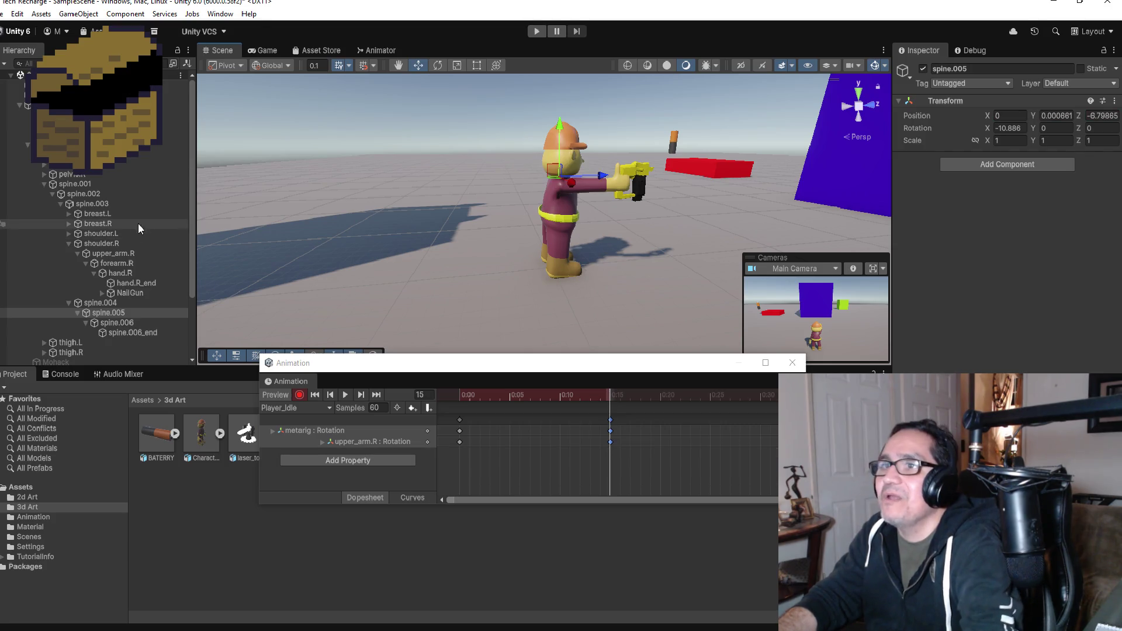
pyautogui.moveTo(108, 313); pyautogui.dragTo(120, 313)
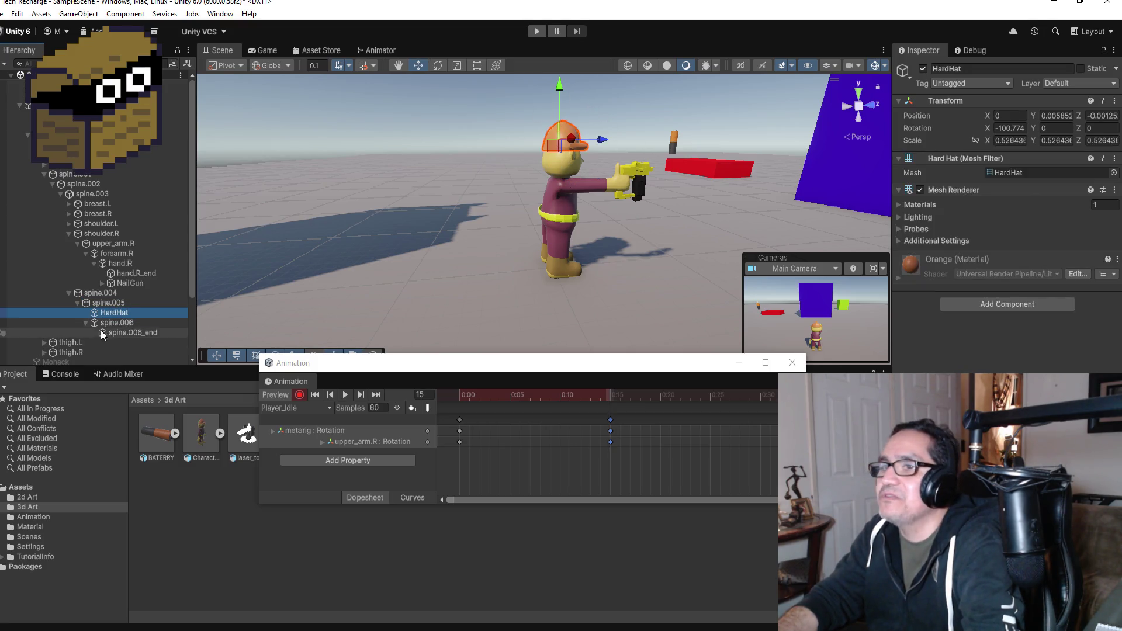
pyautogui.click(114, 304)
pyautogui.moveTo(563, 125); pyautogui.dragTo(566, 128)
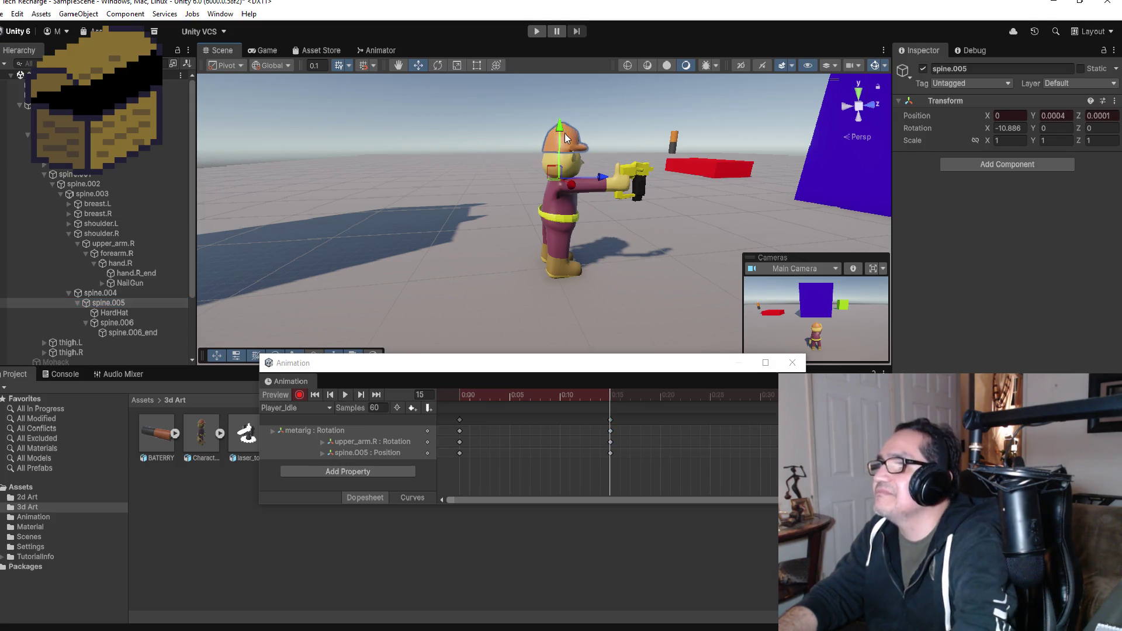
pyautogui.hotkey('ctrl', 'z')
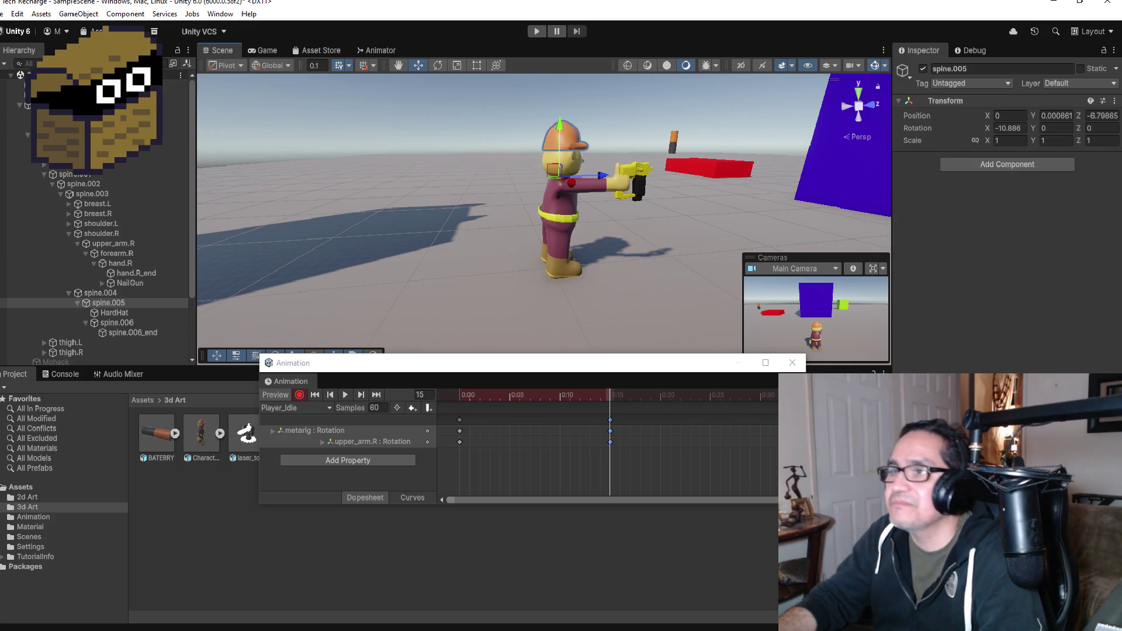
pyautogui.click(2, 14)
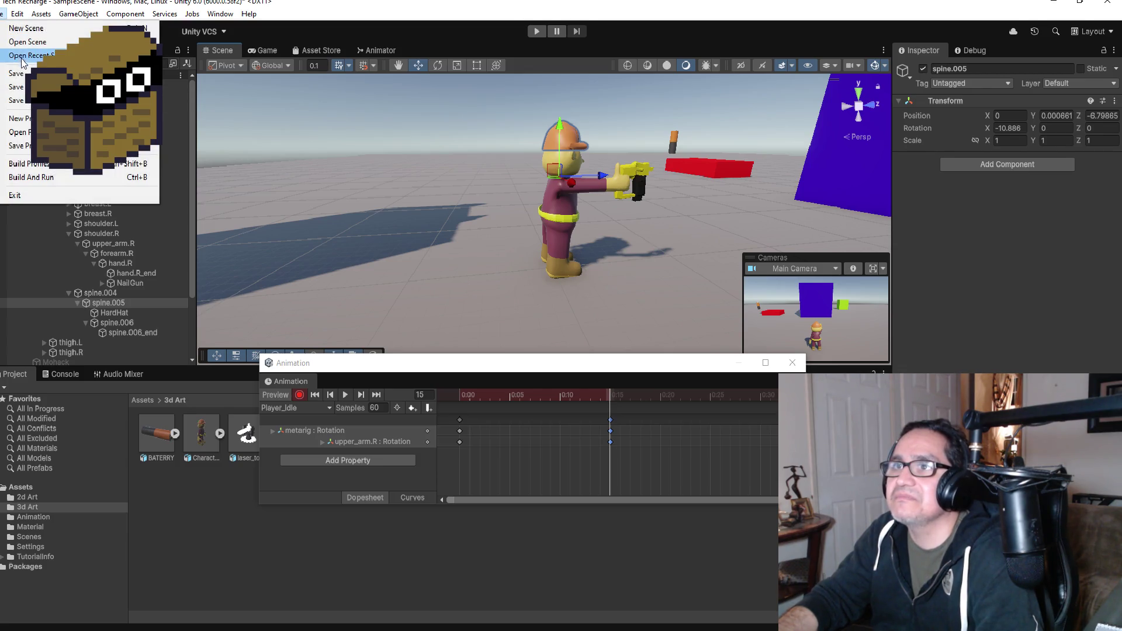
pyautogui.press('Escape')
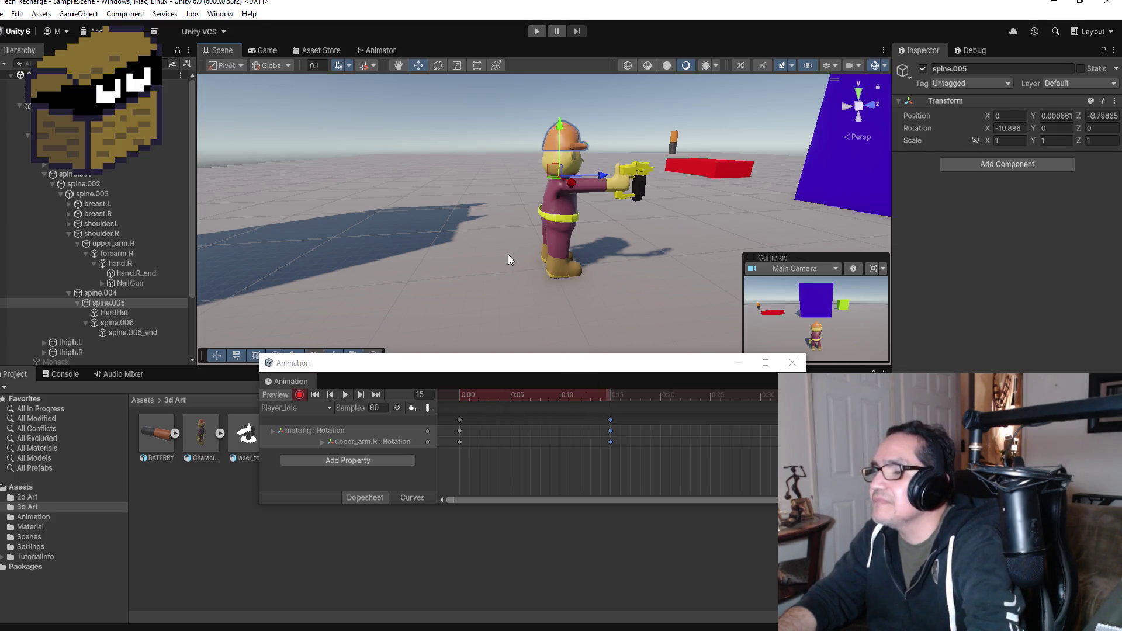
pyautogui.click(117, 293)
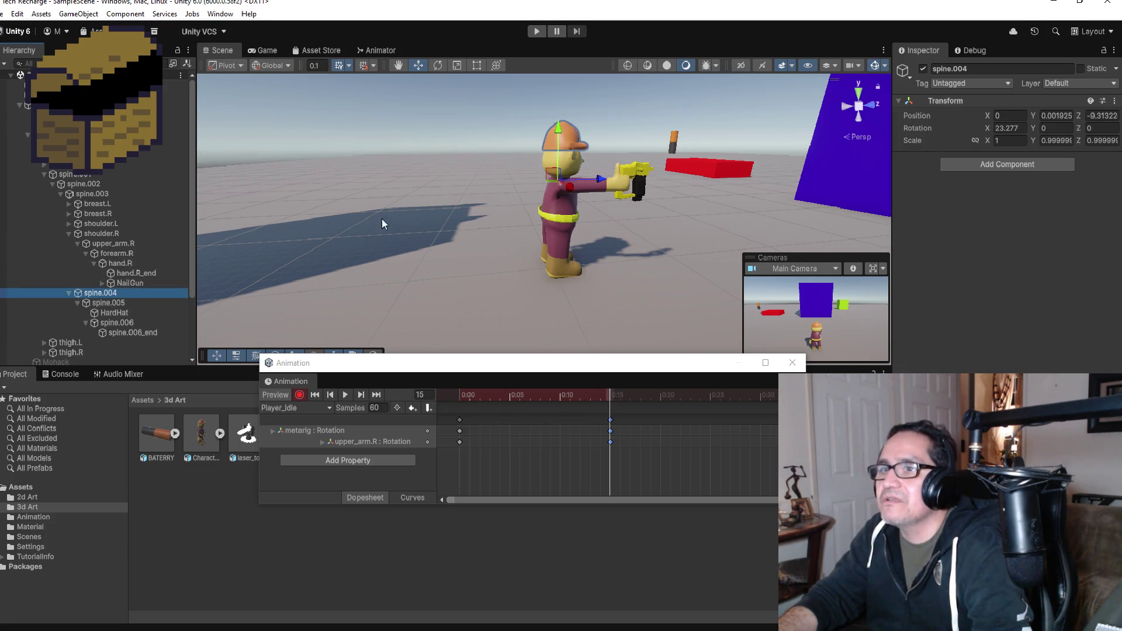
# - Raise spine.004 to key its position, stop recording and shift the later keys earlier
pyautogui.moveTo(556, 126); pyautogui.dragTo(555, 129)
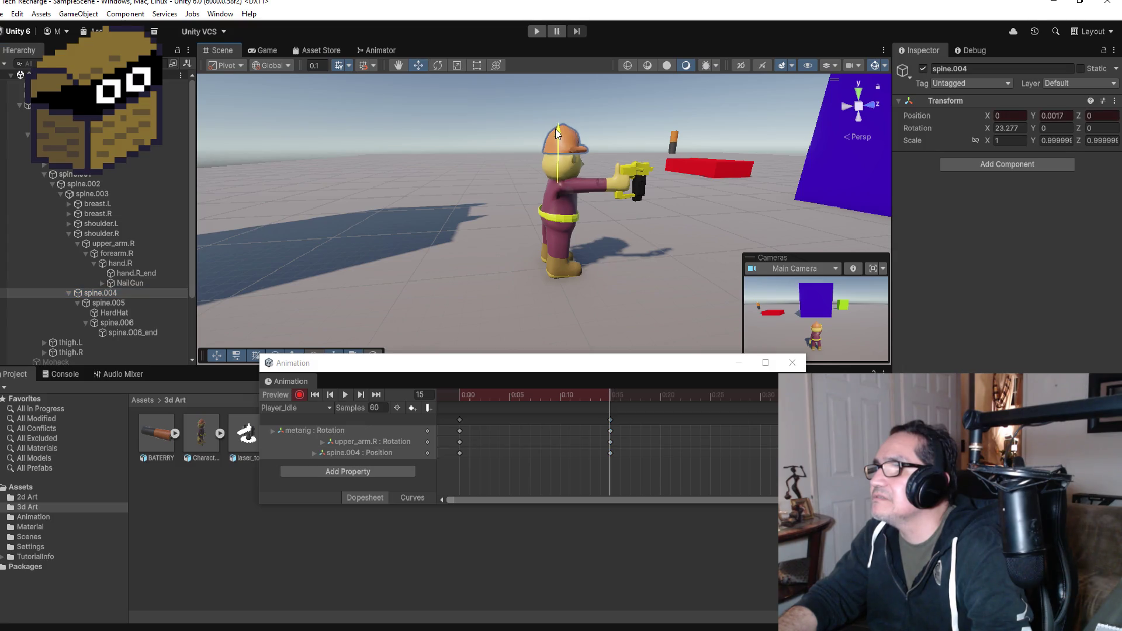
pyautogui.keyDown('alt'); pyautogui.moveTo(560, 241); pyautogui.dragTo(772, 237); pyautogui.keyUp('alt')
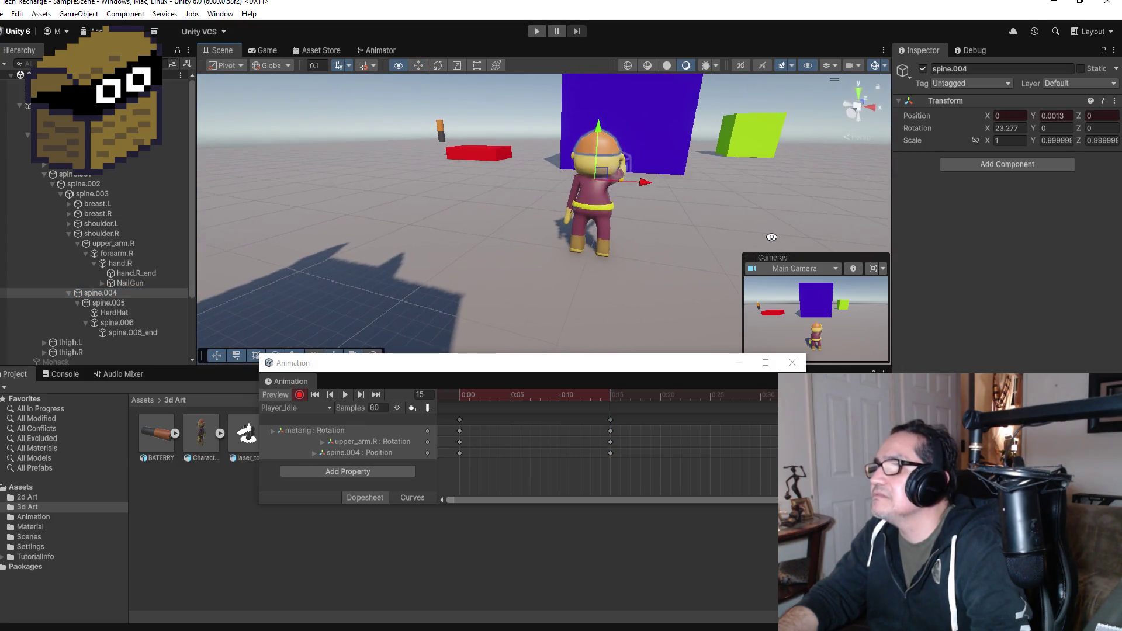
pyautogui.click(299, 396)
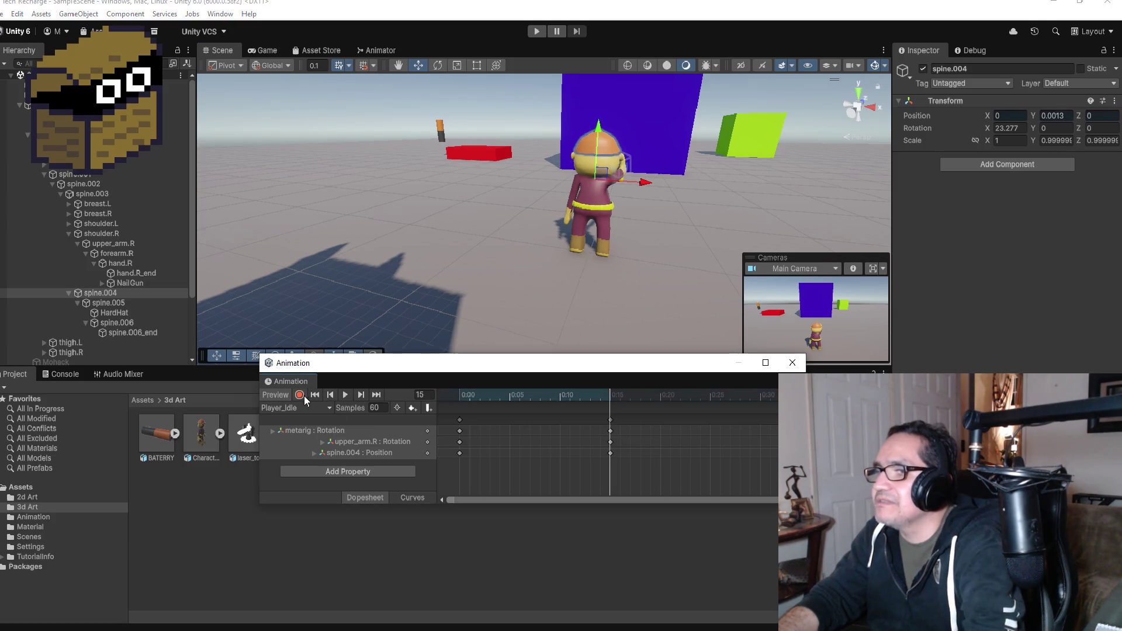
pyautogui.scroll(-3, 701, 421)
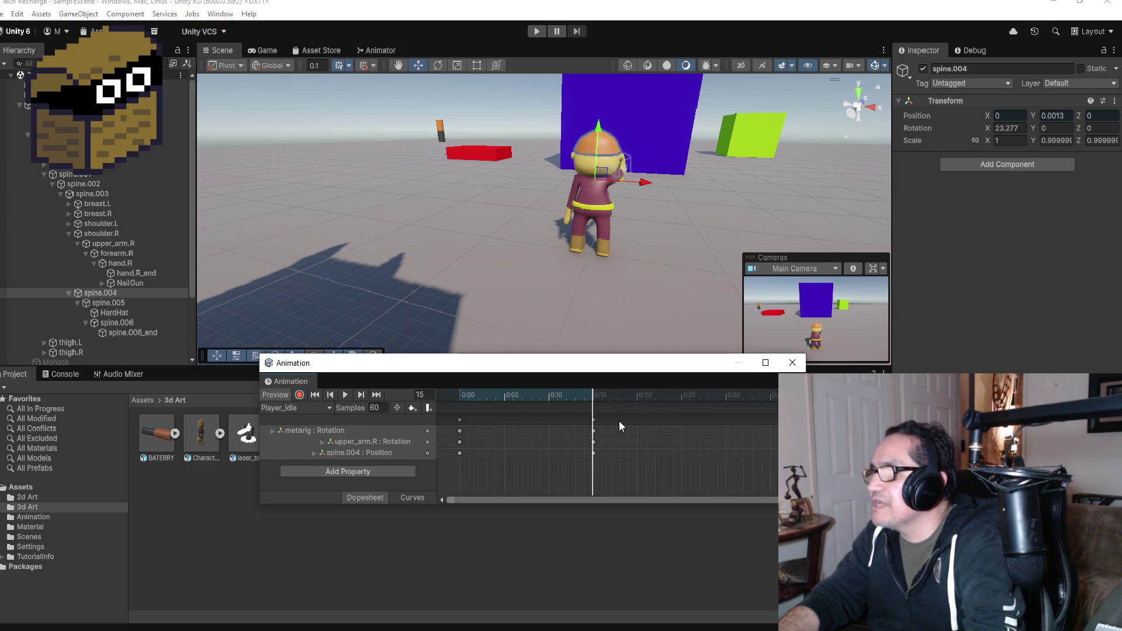
pyautogui.moveTo(579, 421); pyautogui.dragTo(565, 425)
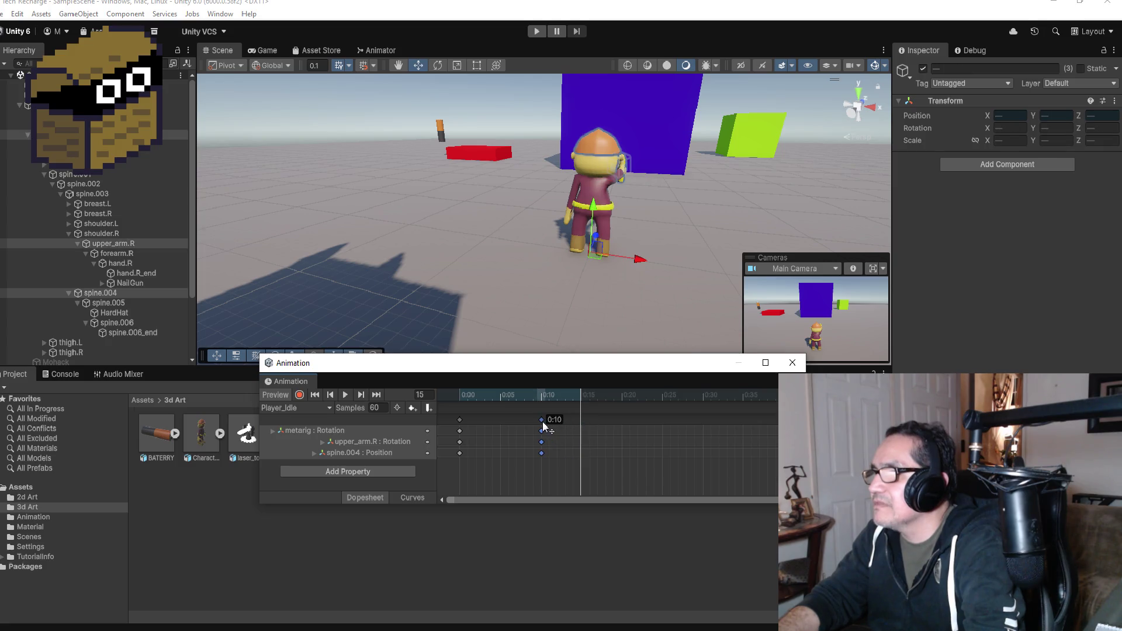
# - Add keys at frame 20 on every track, delete them, then re-add them from frame 0
pyautogui.rightClick(624, 423)
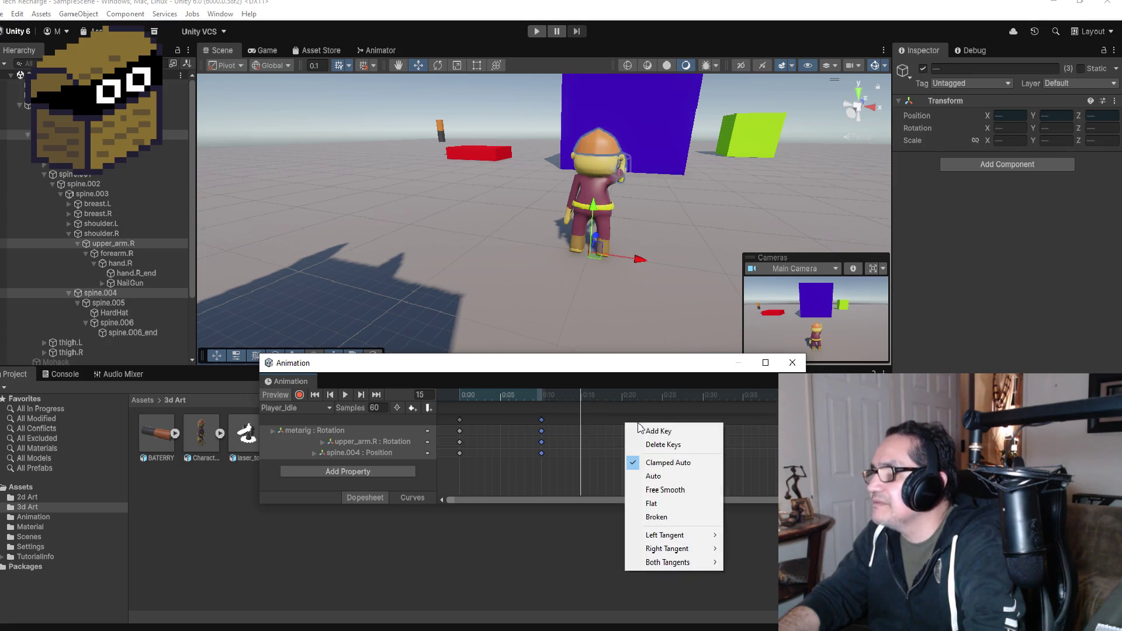
pyautogui.click(637, 429)
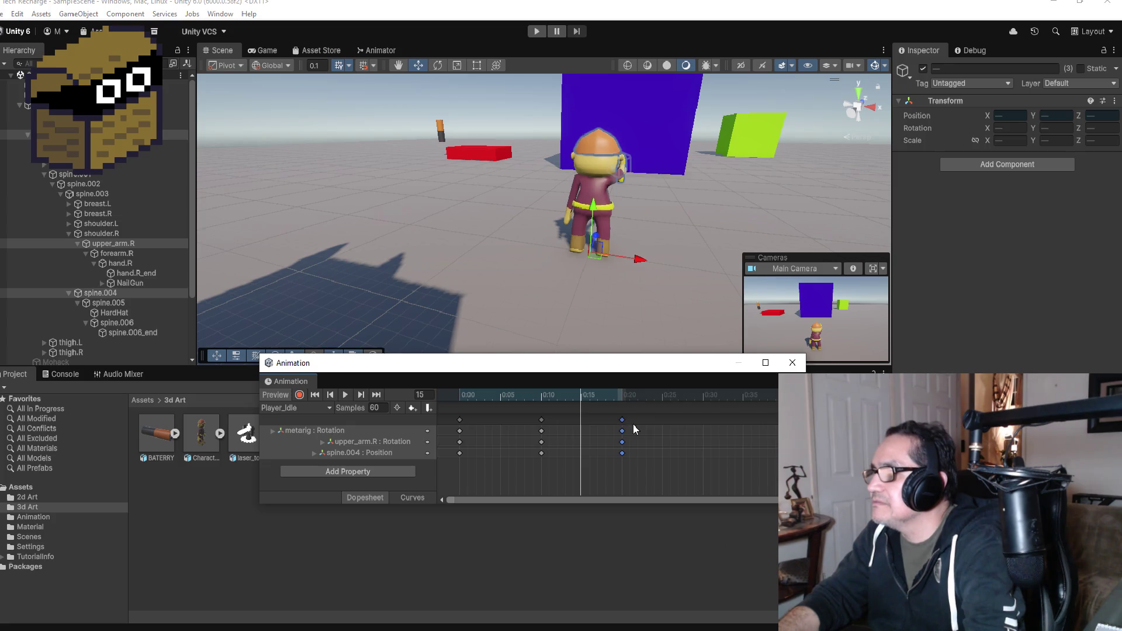
pyautogui.press('Delete')
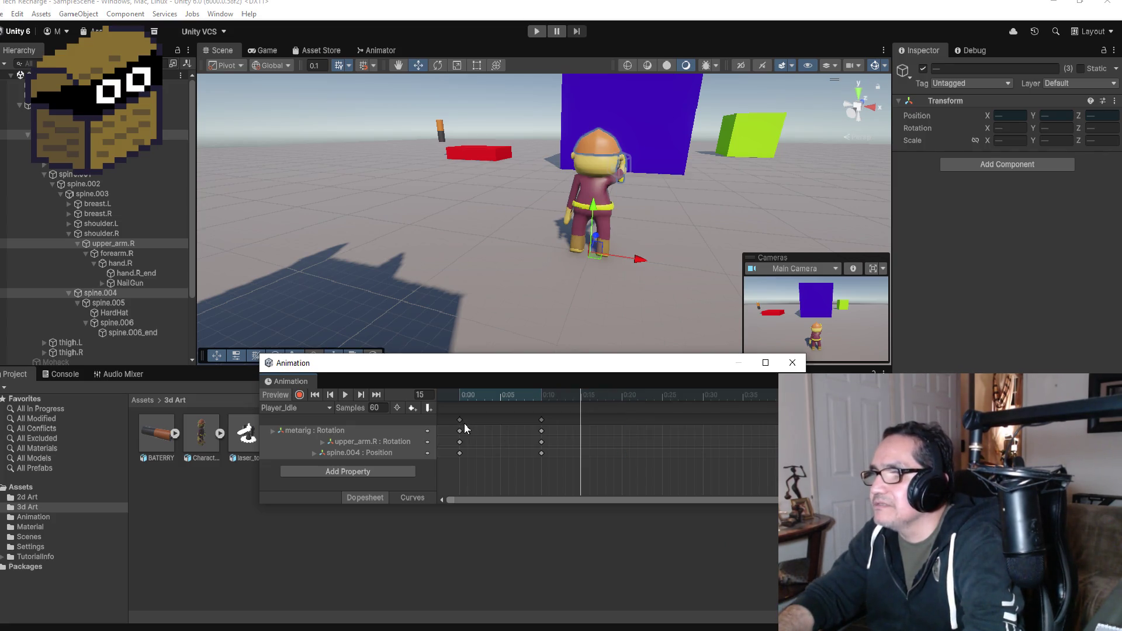
pyautogui.click(460, 426)
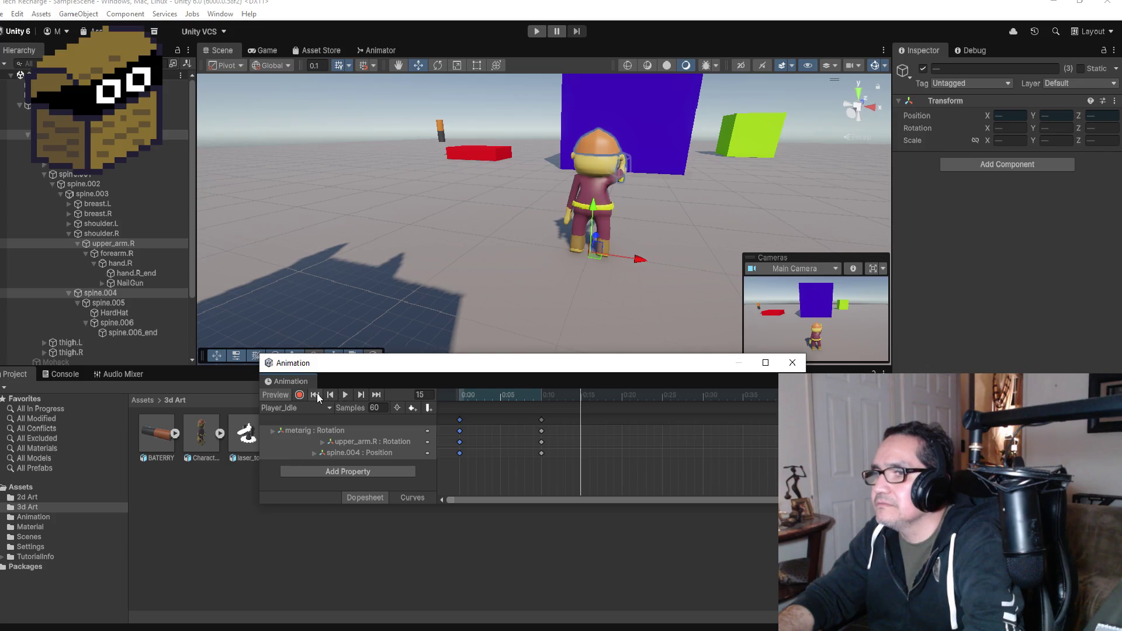
pyautogui.click(316, 395)
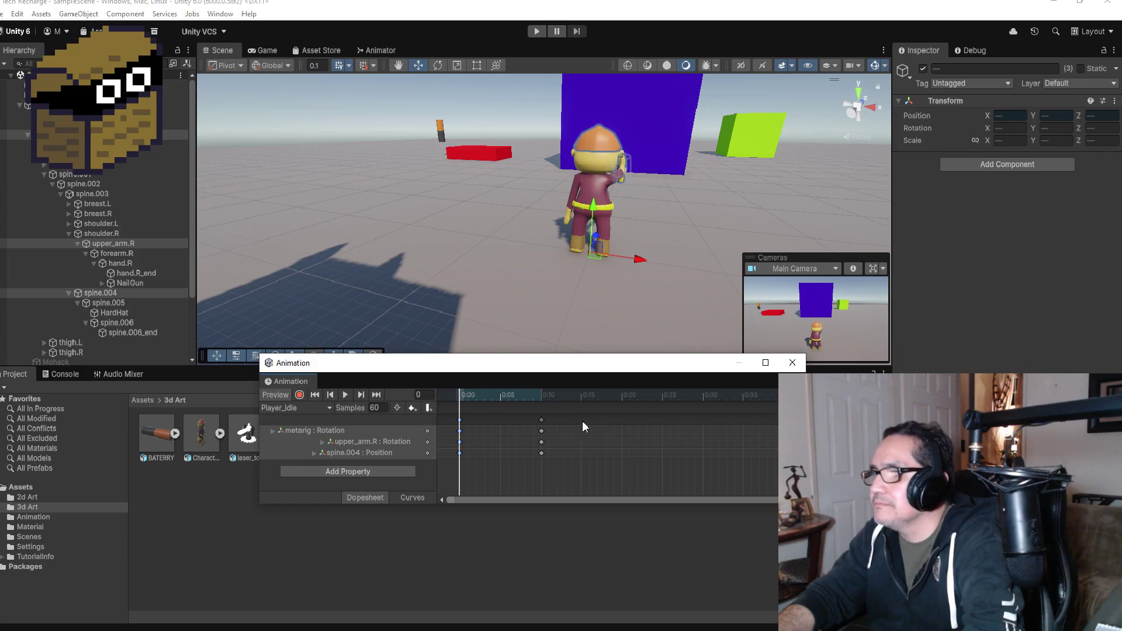
pyautogui.rightClick(620, 422)
pyautogui.click(643, 432)
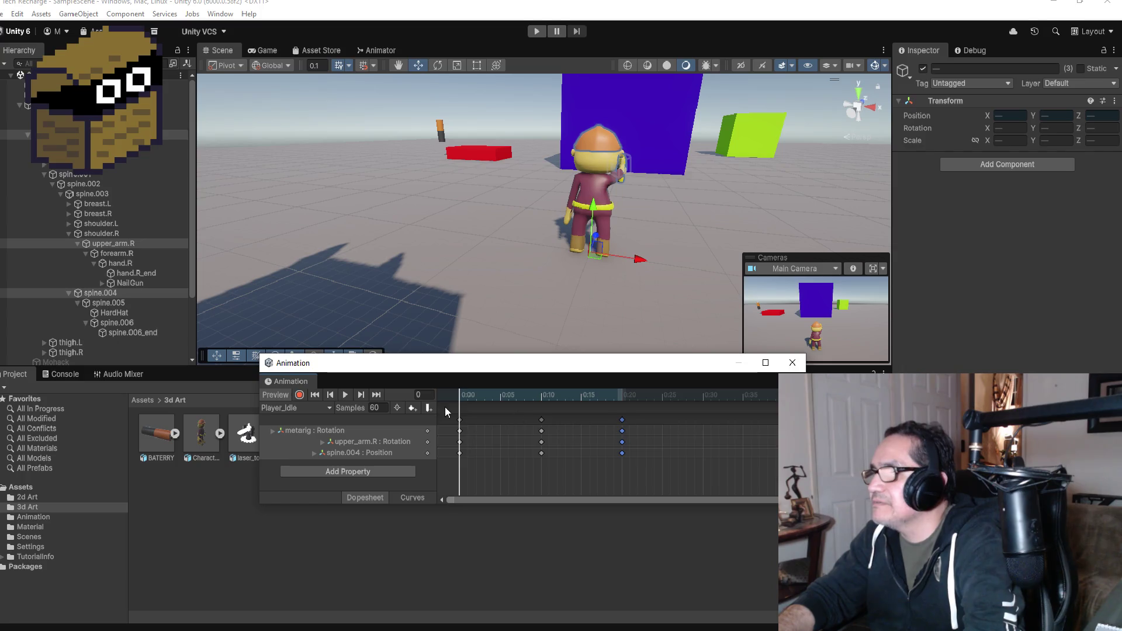
# - Replace the frame 10 and 19 keys with new frame-10 keys on every track and resume recording
pyautogui.click(345, 396)
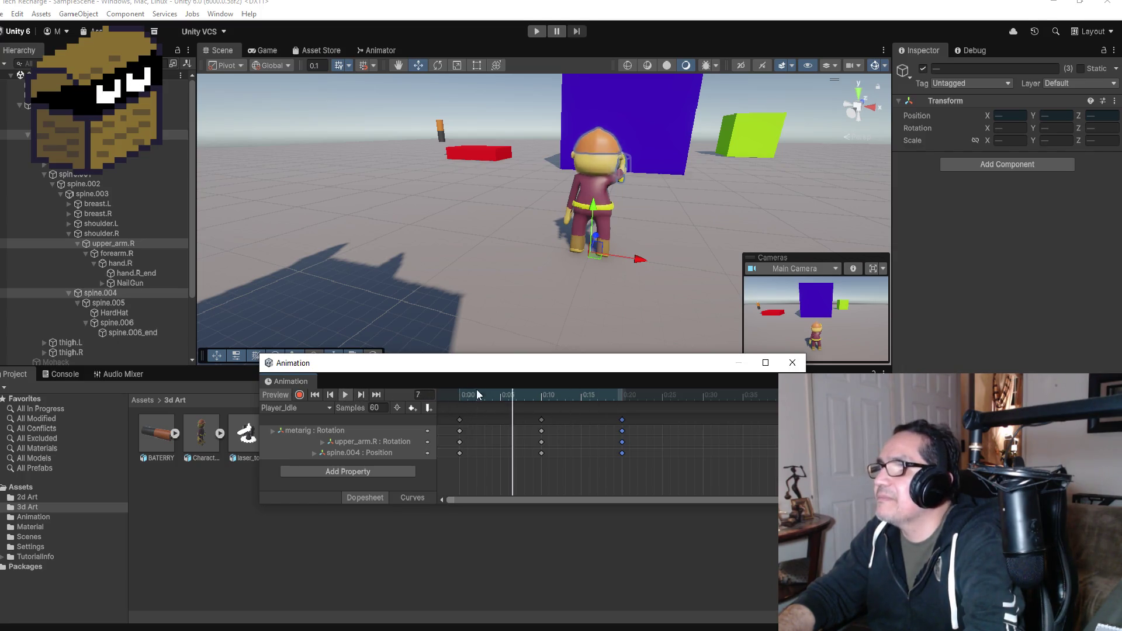
pyautogui.moveTo(678, 250)
pyautogui.mouseDown()
pyautogui.moveTo(673, 234)
pyautogui.moveTo(731, 222)
pyautogui.moveTo(647, 203)
pyautogui.moveTo(710, 211)
pyautogui.mouseUp()
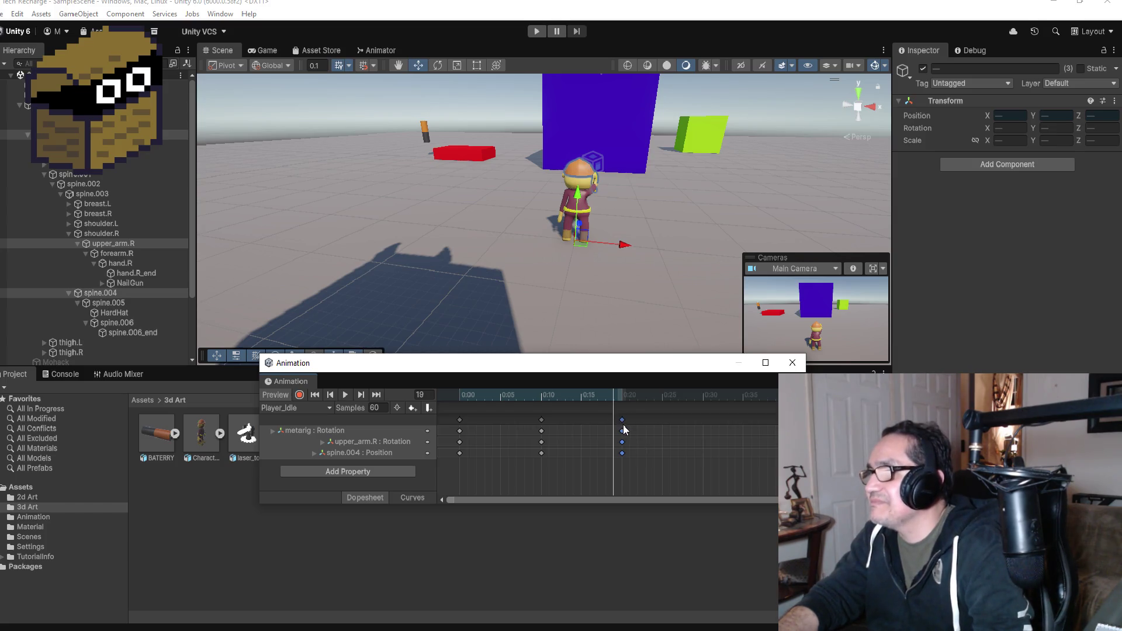
pyautogui.moveTo(655, 414)
pyautogui.mouseDown()
pyautogui.moveTo(557, 427)
pyautogui.moveTo(521, 458)
pyautogui.moveTo(535, 457)
pyautogui.mouseUp()
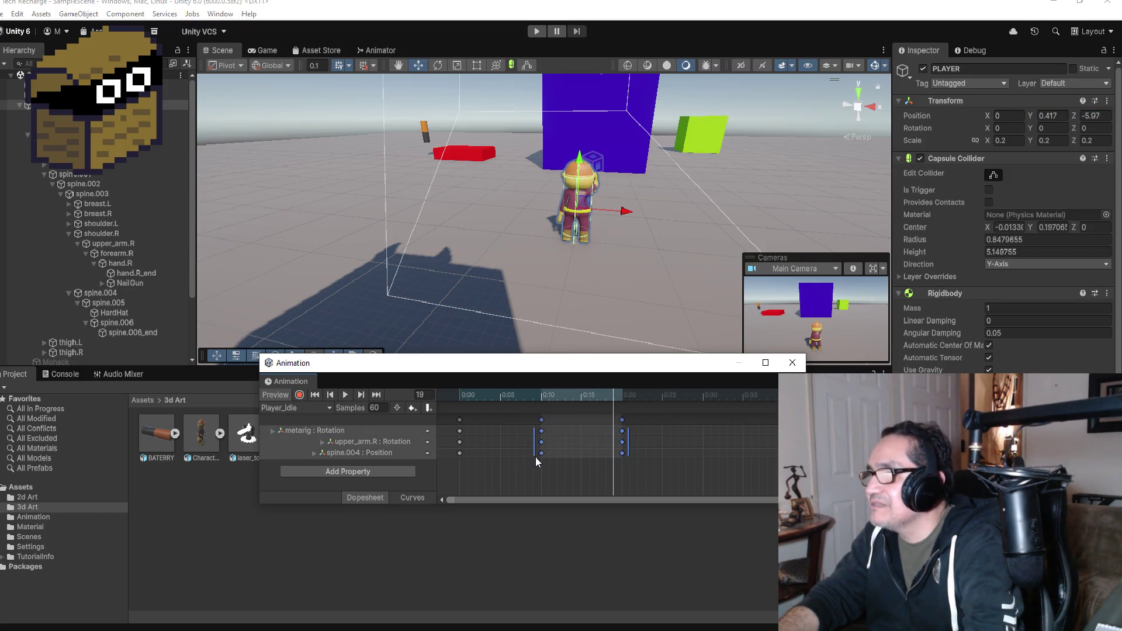
pyautogui.press('Delete')
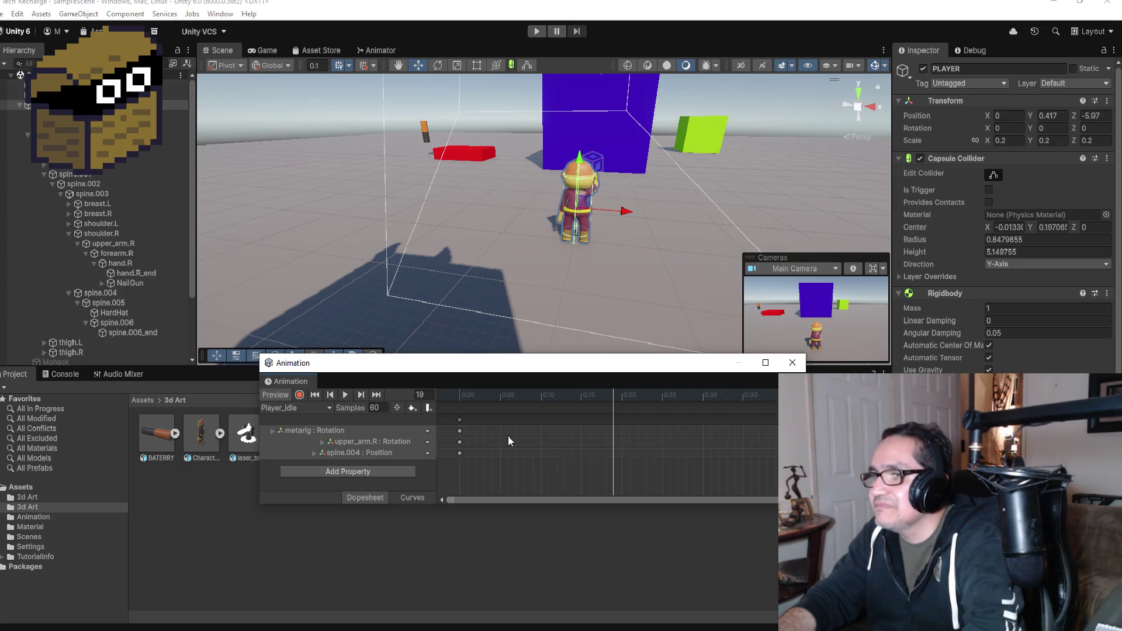
pyautogui.rightClick(539, 422)
pyautogui.click(545, 428)
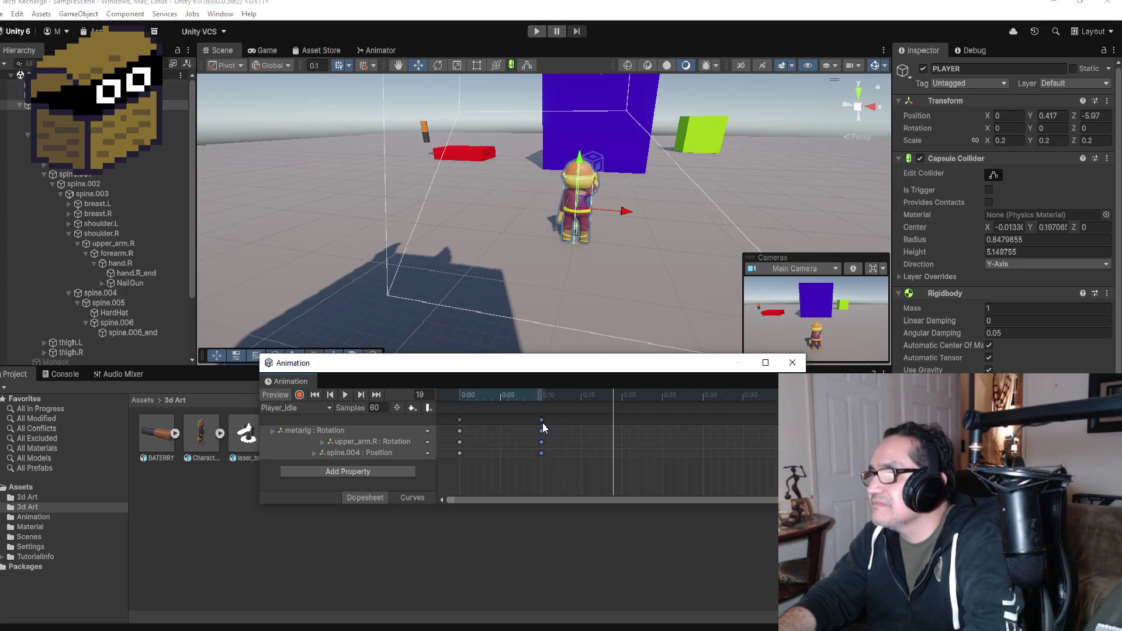
pyautogui.click(331, 395)
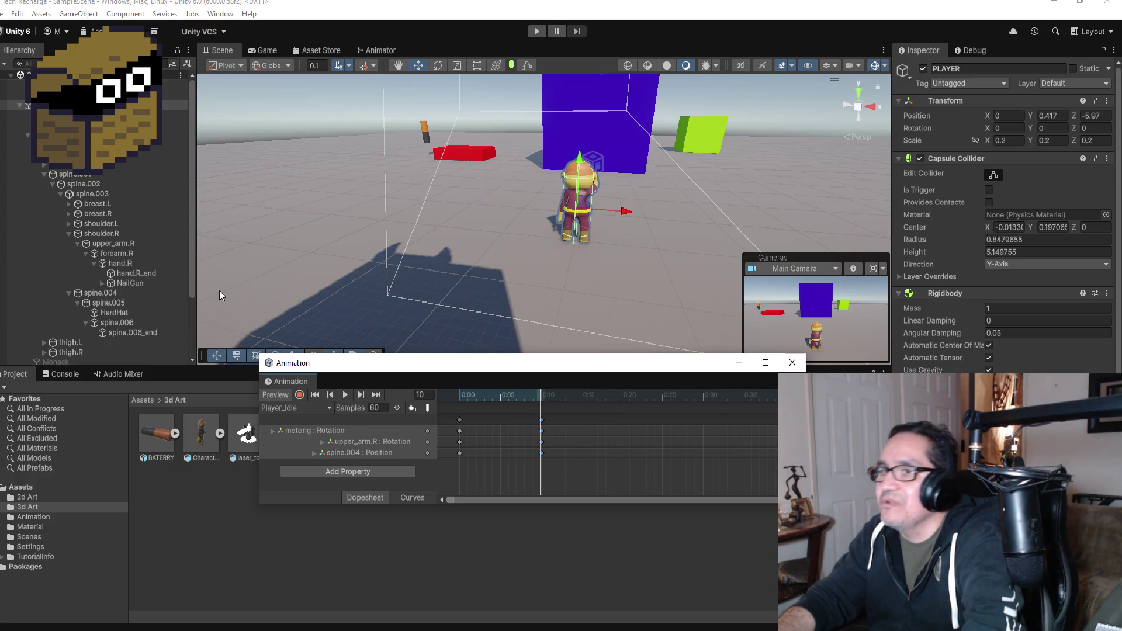
pyautogui.click(300, 395)
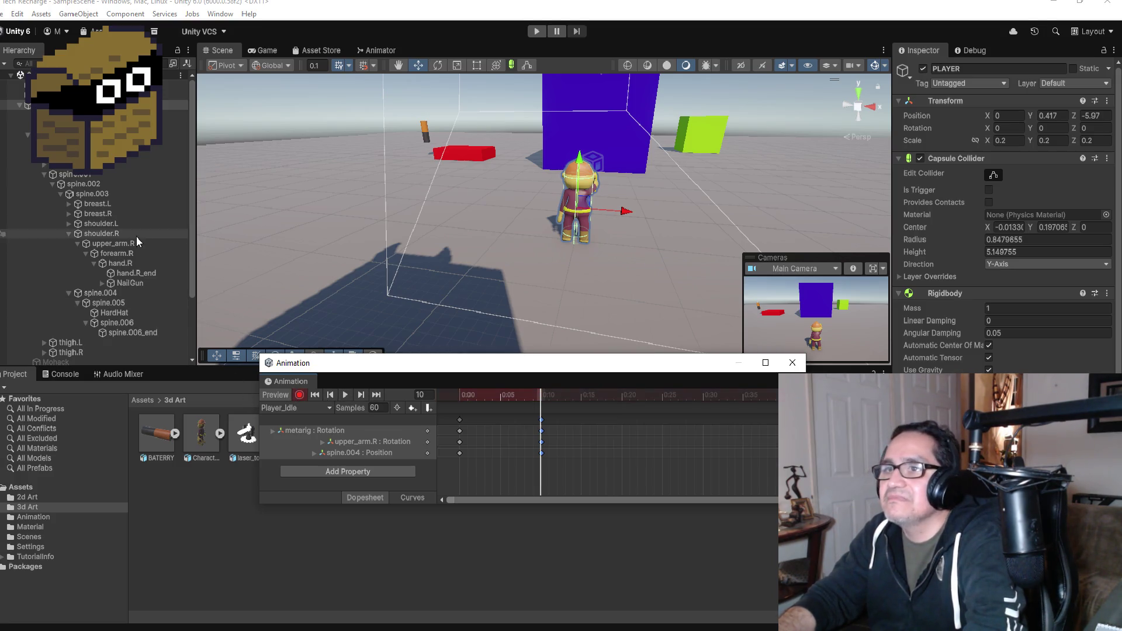
# - Lower spine.003 slightly, stop recording, and copy the frame-0 pose to frame 20
pyautogui.click(92, 194)
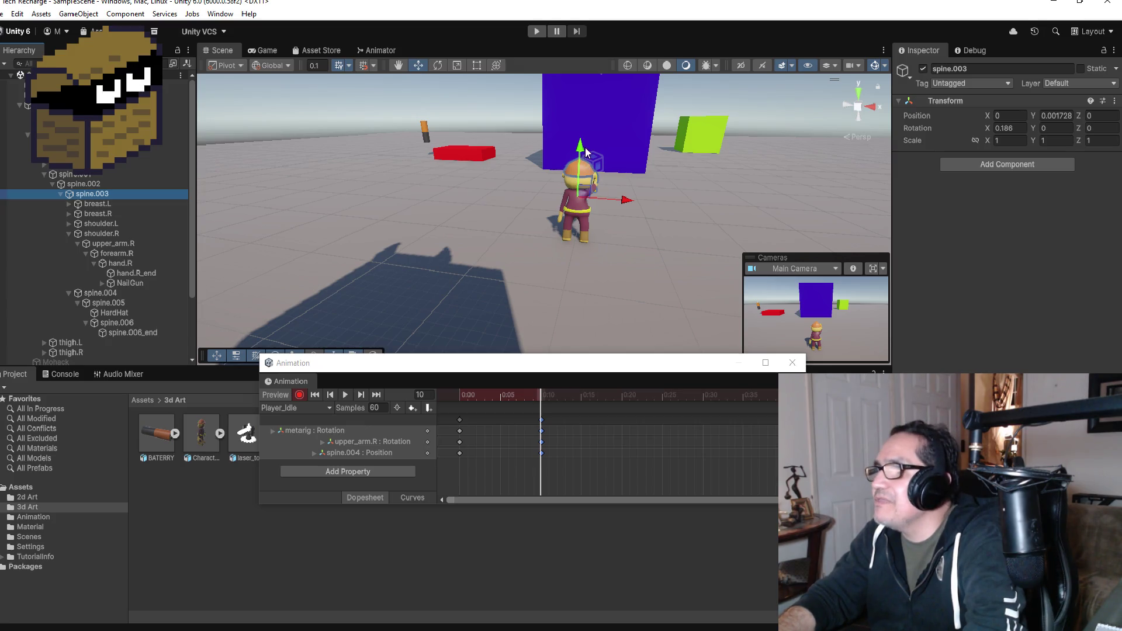
pyautogui.moveTo(584, 149); pyautogui.dragTo(582, 151)
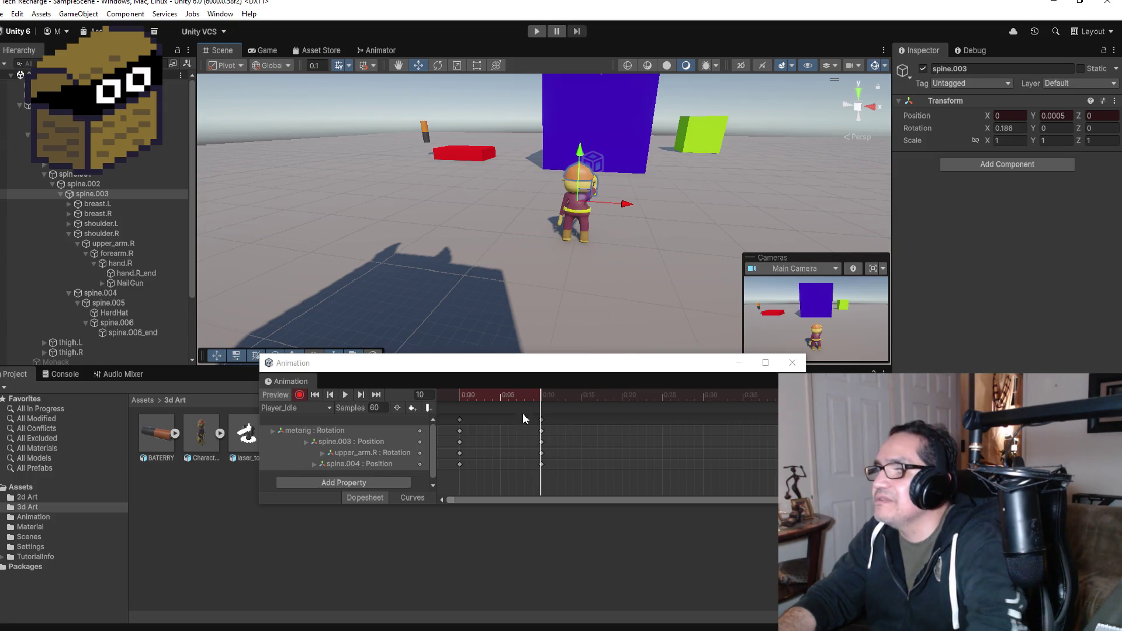
pyautogui.click(298, 396)
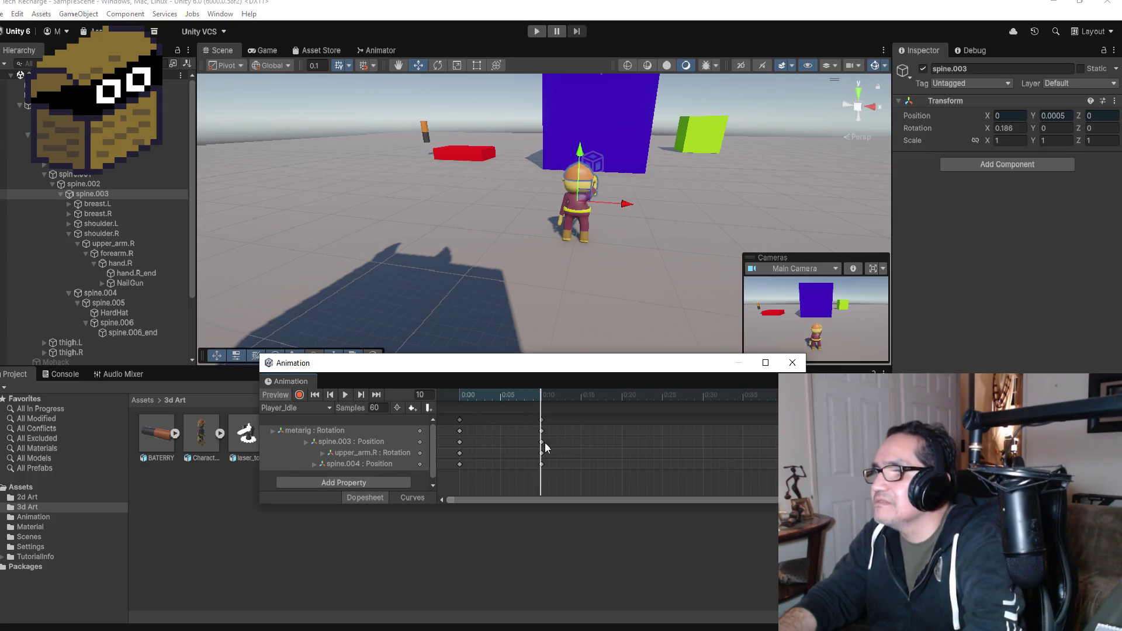
pyautogui.click(459, 420)
pyautogui.click(330, 395)
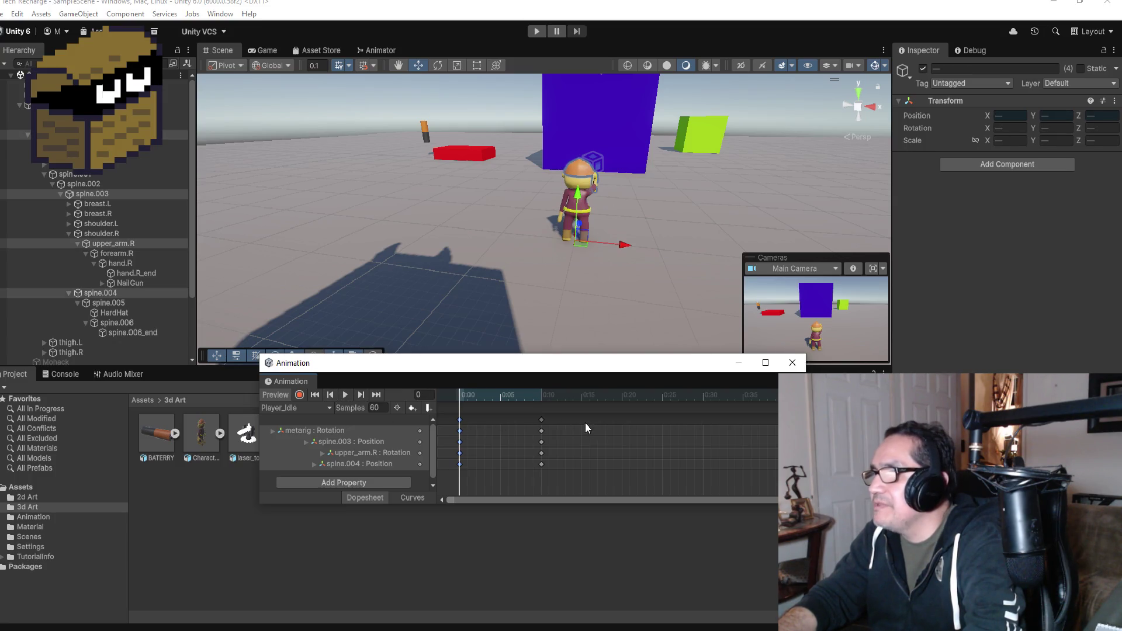
pyautogui.rightClick(622, 419)
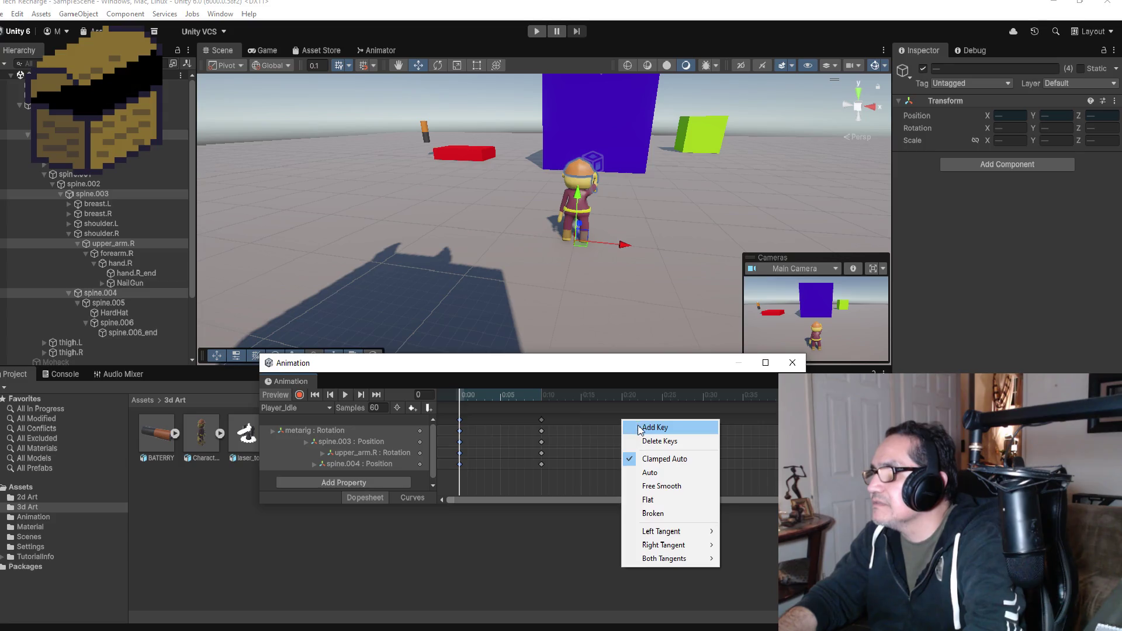
pyautogui.click(630, 425)
# - Drag the last keyframe column out to 0:30, preview the clip, and close the Animation window
pyautogui.click(346, 395)
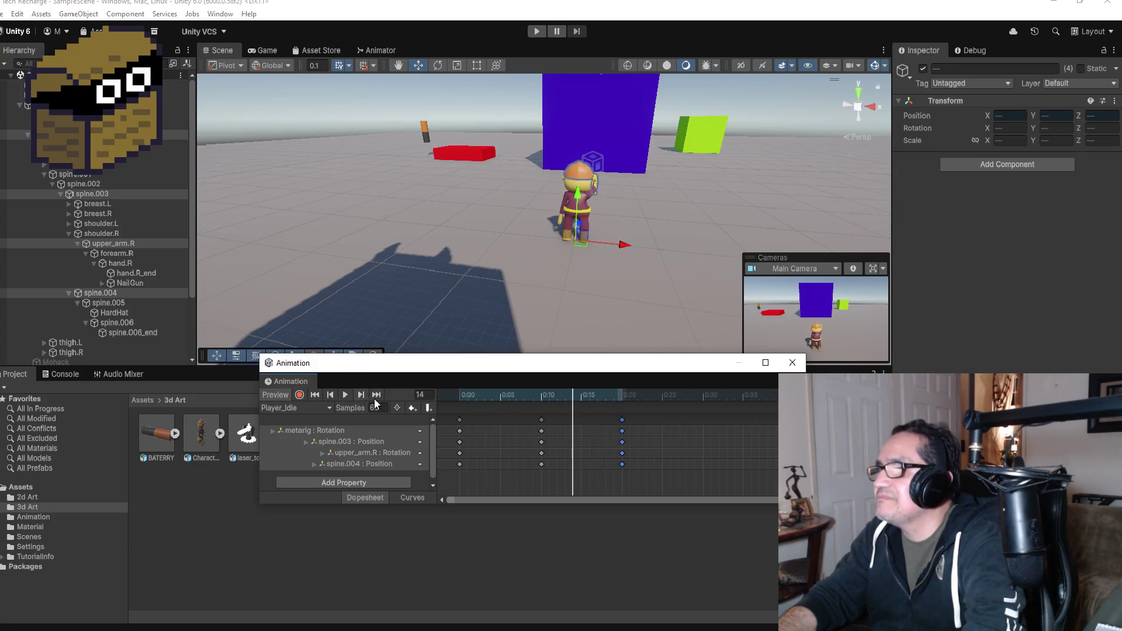
pyautogui.moveTo(620, 431); pyautogui.dragTo(703, 429)
pyautogui.moveTo(551, 416)
pyautogui.mouseDown()
pyautogui.moveTo(574, 426)
pyautogui.moveTo(543, 421)
pyautogui.moveTo(583, 428)
pyautogui.mouseUp()
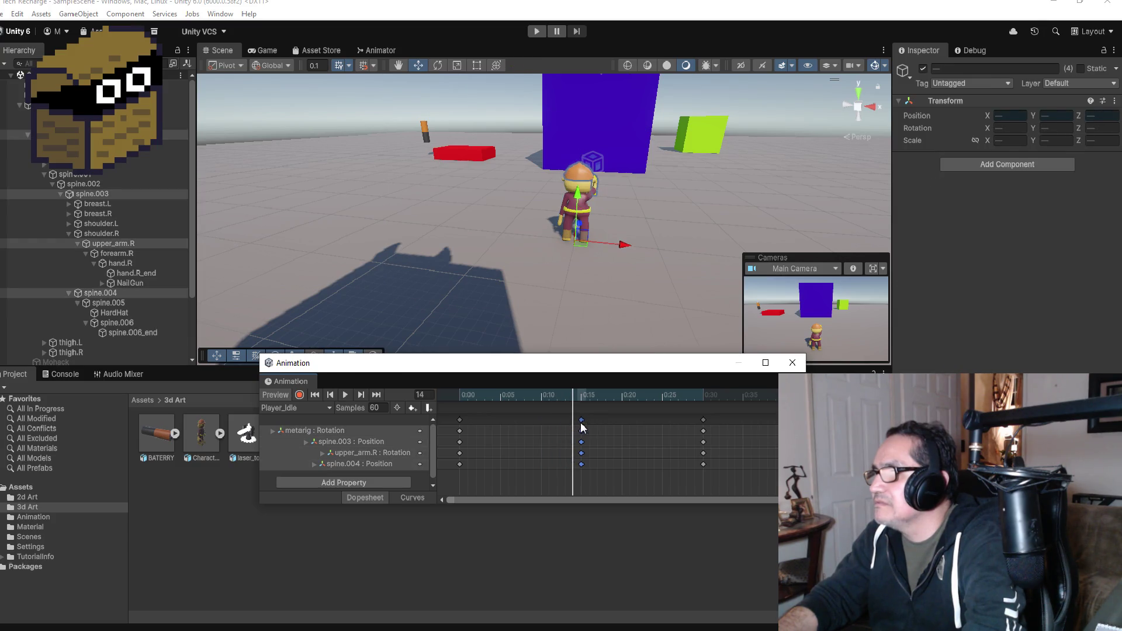
pyautogui.click(524, 395)
pyautogui.press('space')
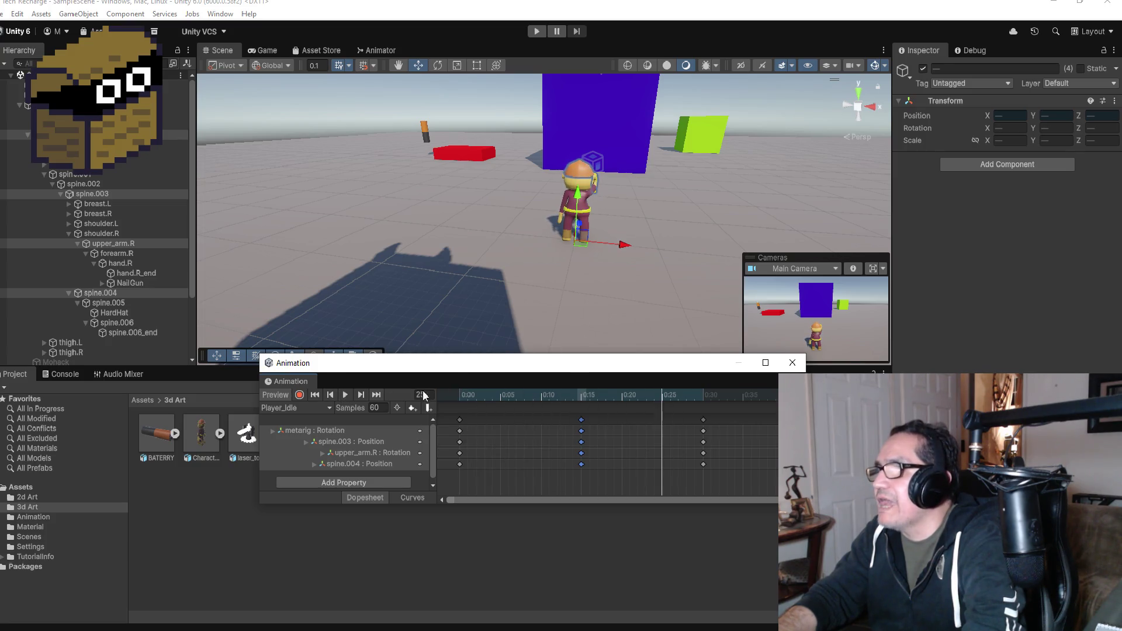
pyautogui.click(792, 363)
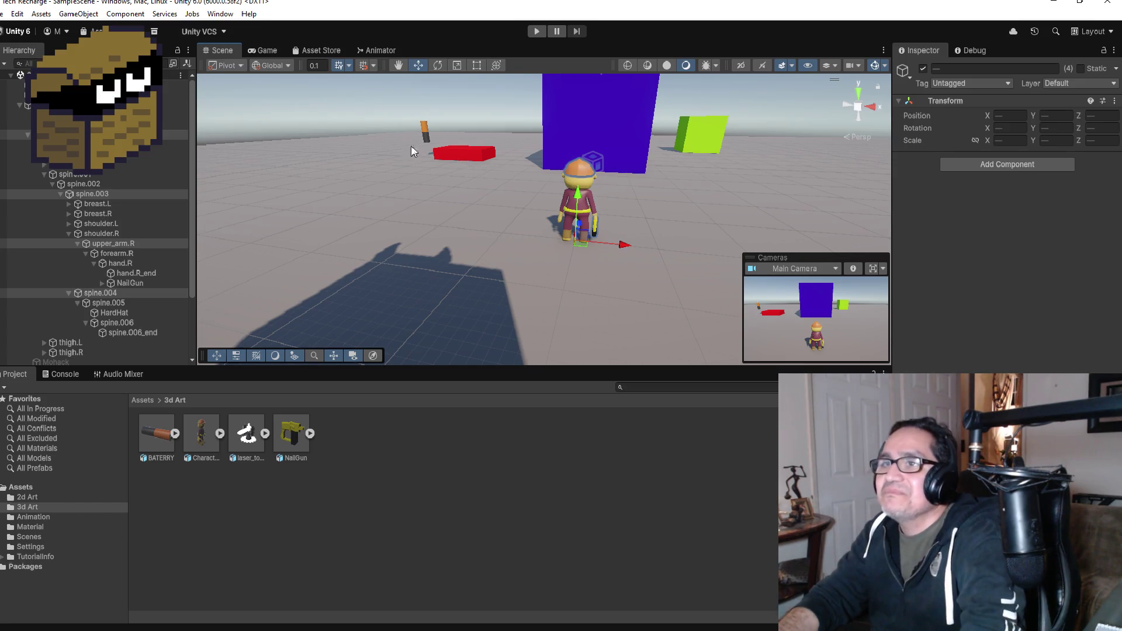
# - Reopen the Animation window from Window > Animation
pyautogui.click(1, 14)
pyautogui.press('Escape')
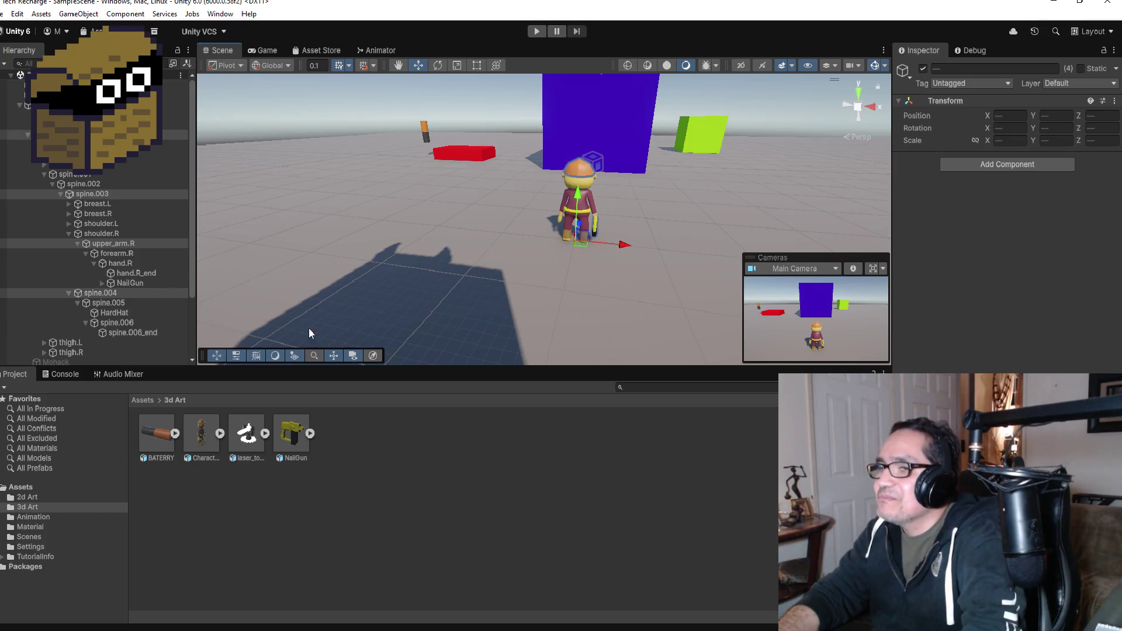
pyautogui.click(220, 14)
pyautogui.moveTo(287, 254)
pyautogui.click(401, 257)
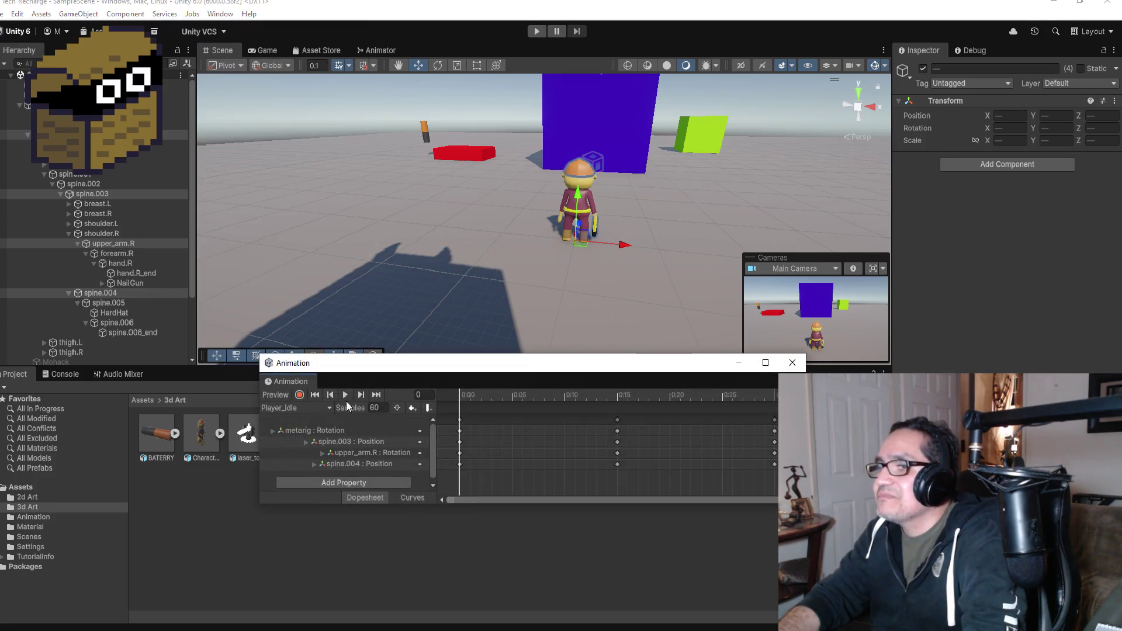
# - Create a new clip named Player_Run from the clip dropdown
pyautogui.click(313, 408)
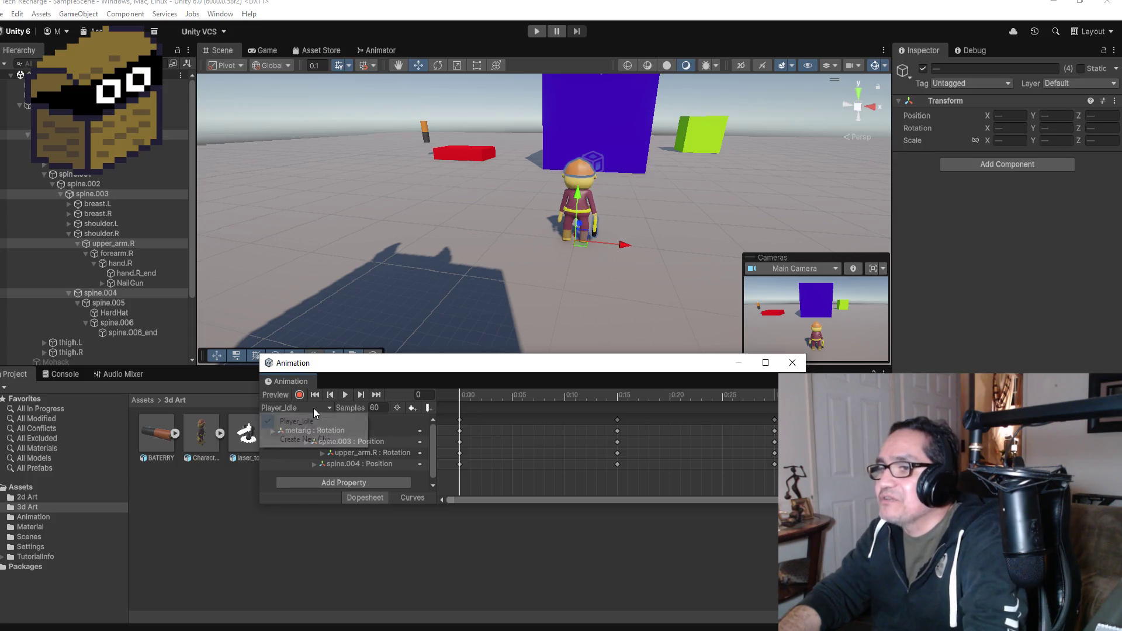
pyautogui.click(313, 445)
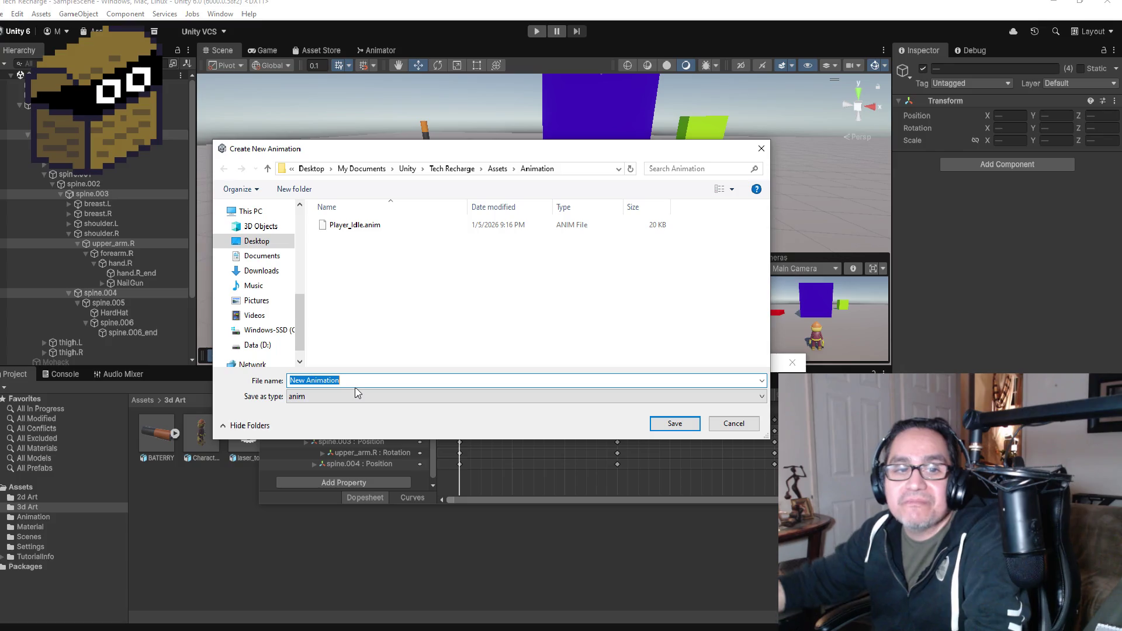
pyautogui.press('BackSpace')
pyautogui.write('Play')
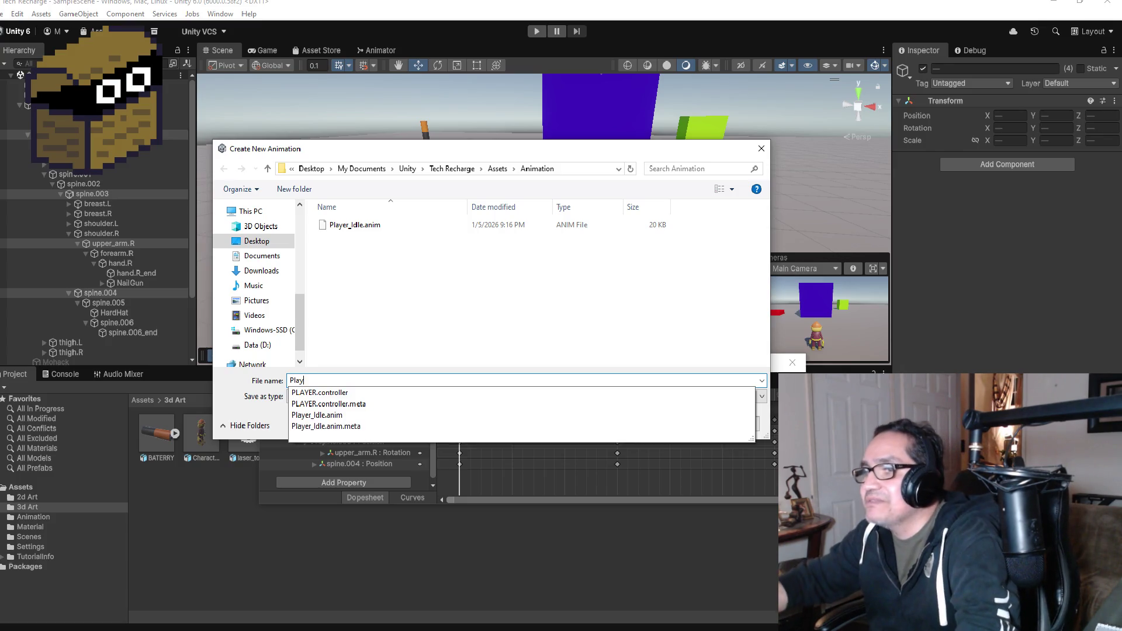
pyautogui.write('er)')
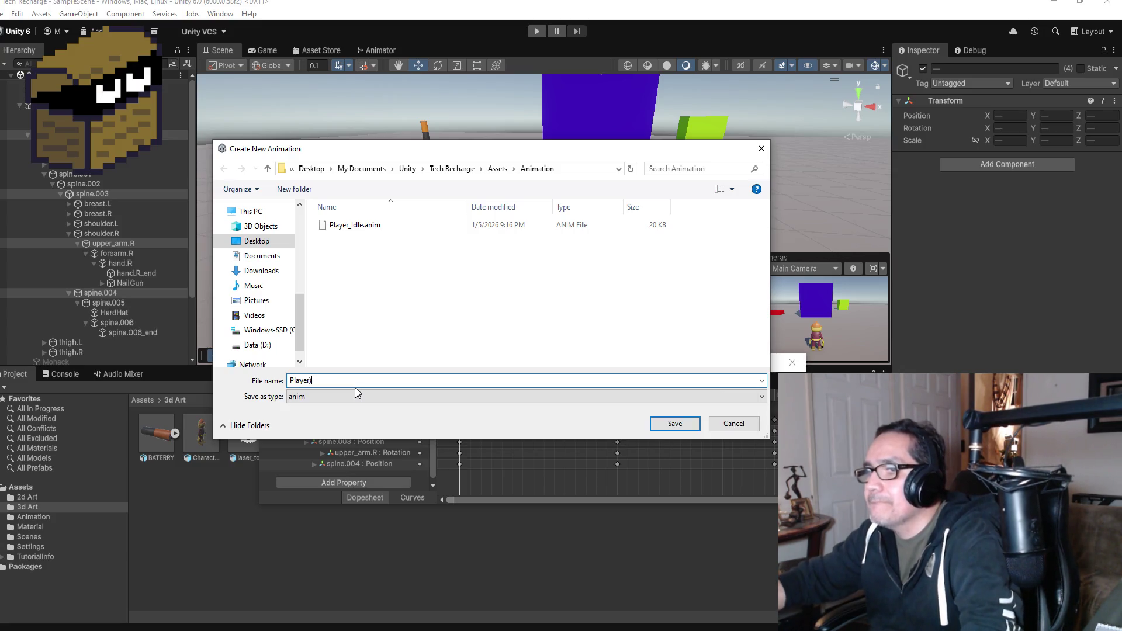
pyautogui.press('BackSpace')
pyautogui.write('_Run')
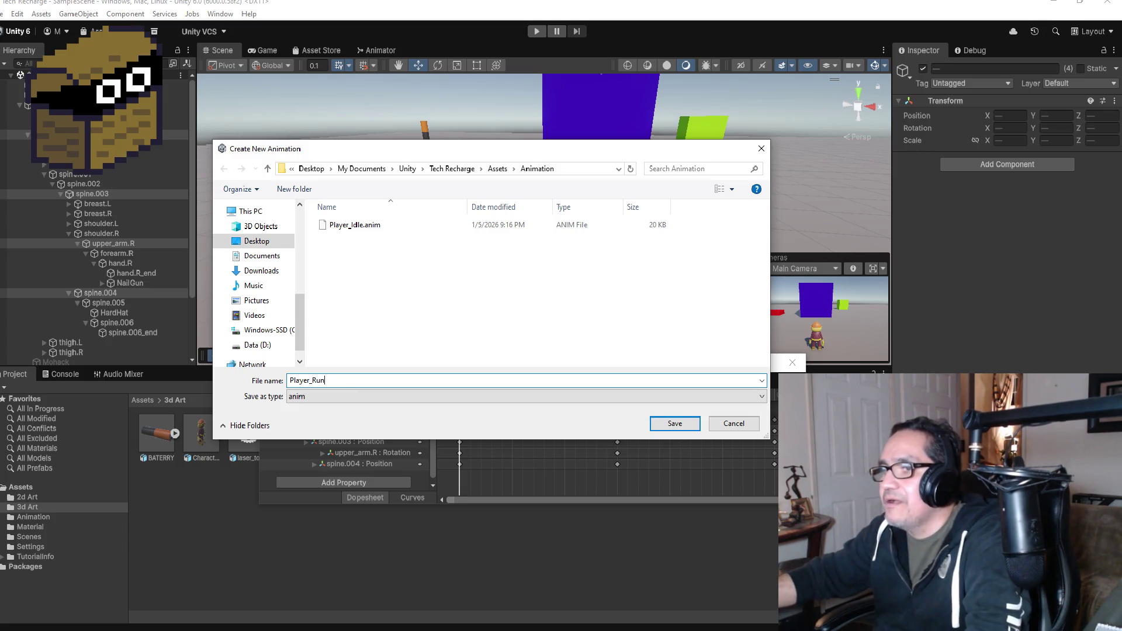
pyautogui.press('Return')
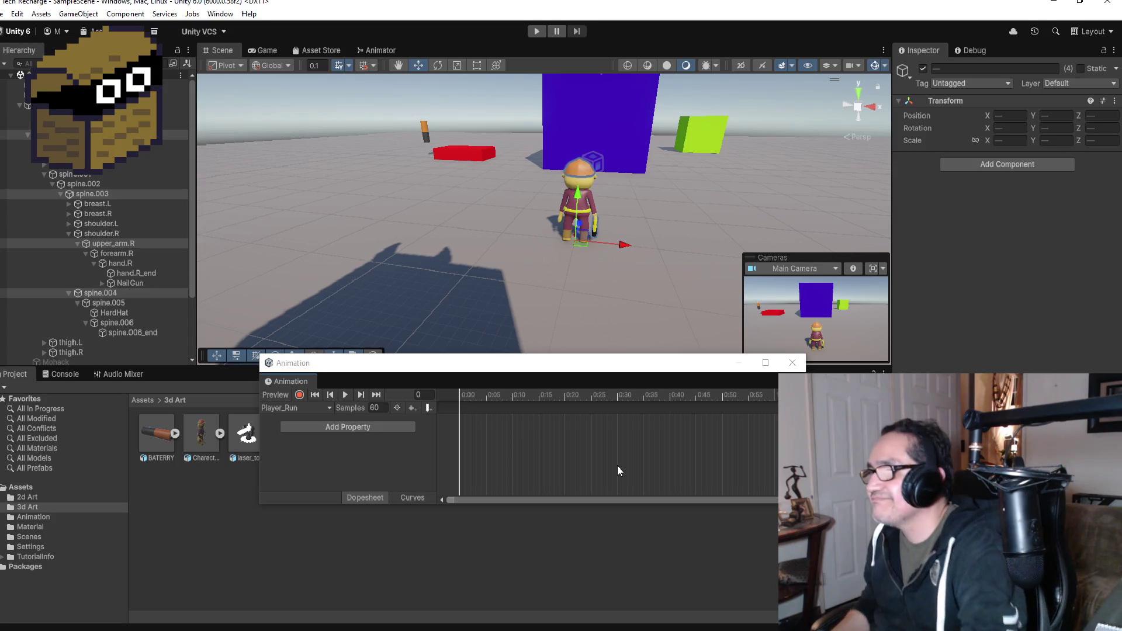
# - Switch the Scene to Right view and add a metarig Rotation track to Player_Run
pyautogui.scroll(3, 613, 207)
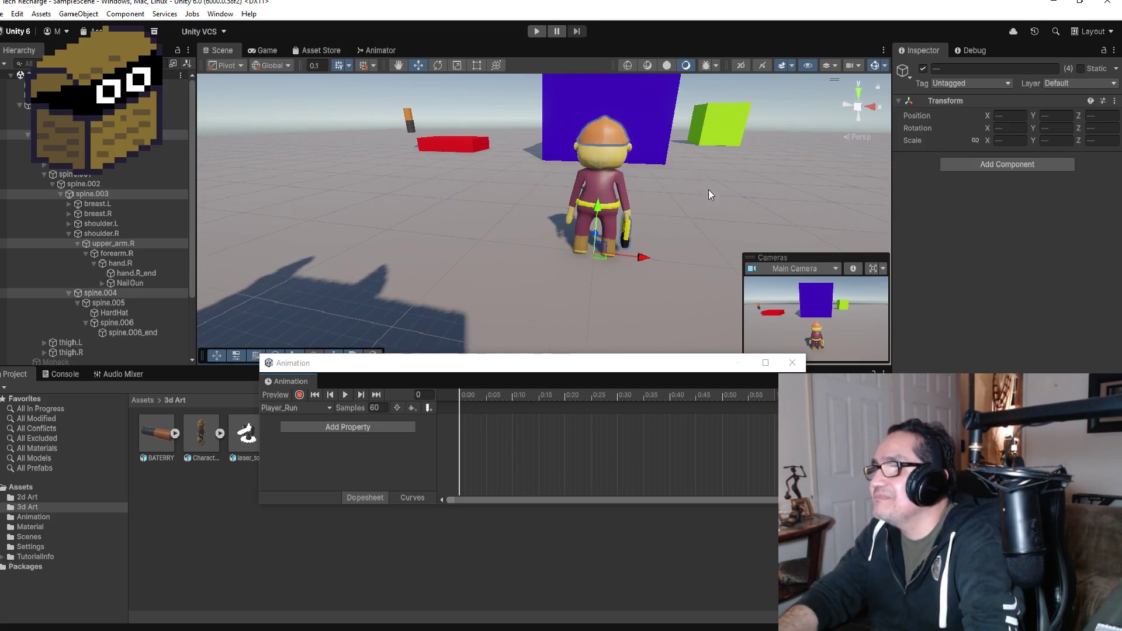
pyautogui.click(866, 111)
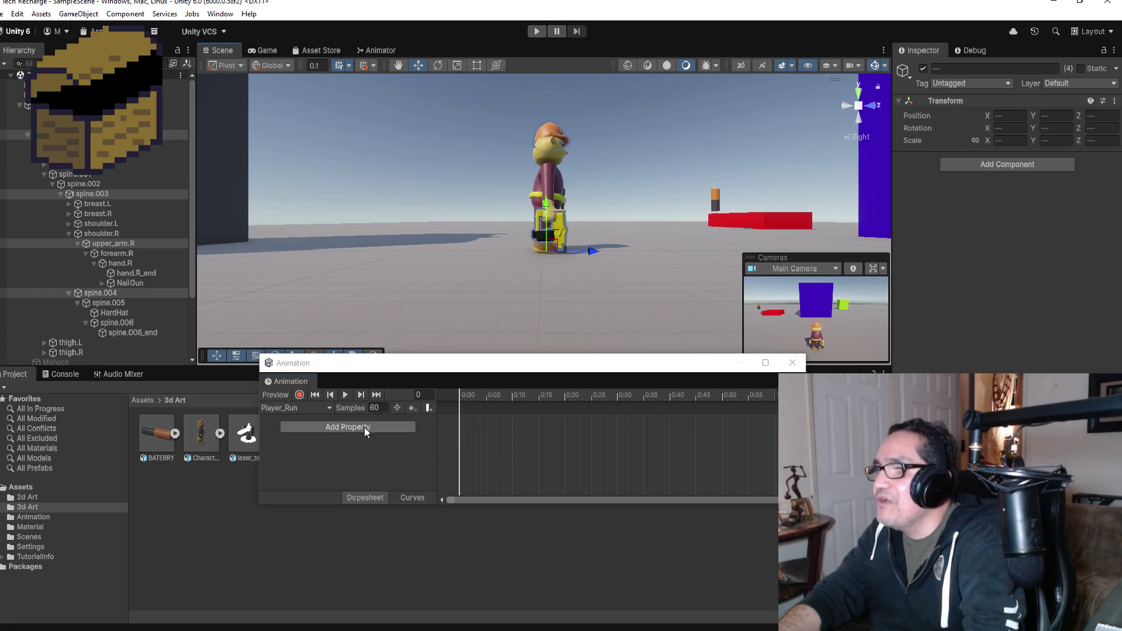
pyautogui.click(307, 425)
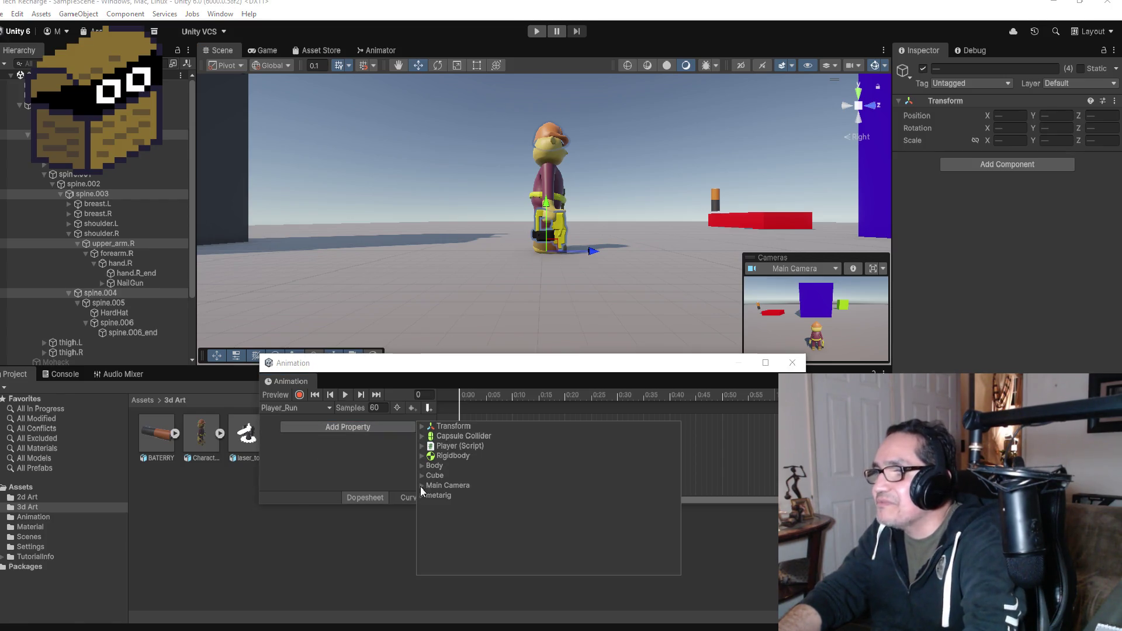
pyautogui.click(421, 496)
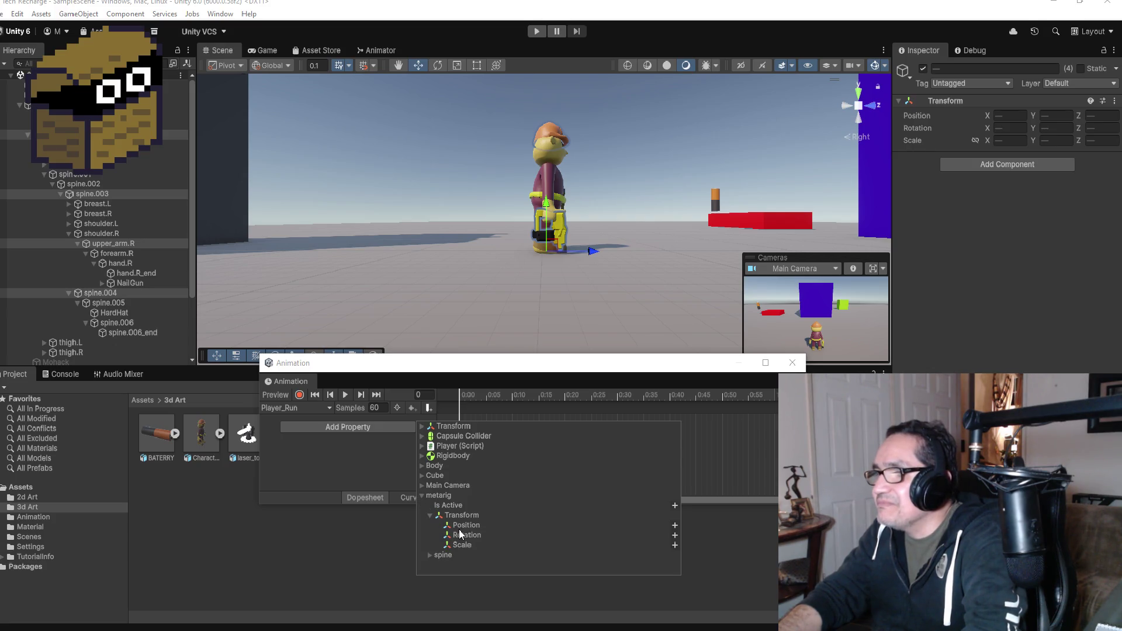
pyautogui.click(485, 536)
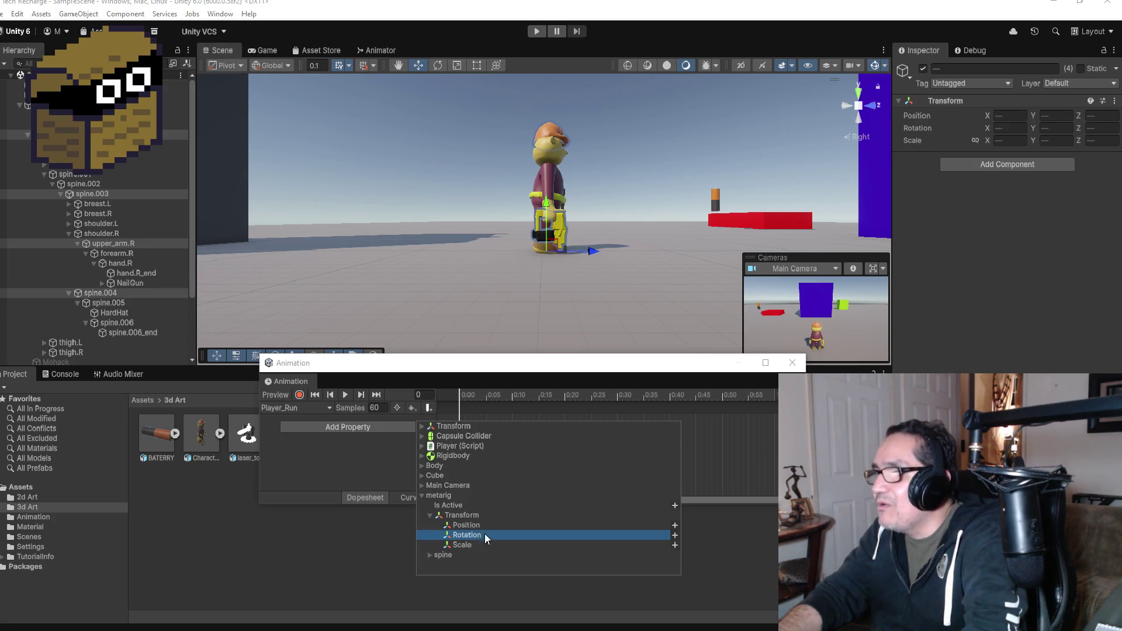
pyautogui.click(675, 536)
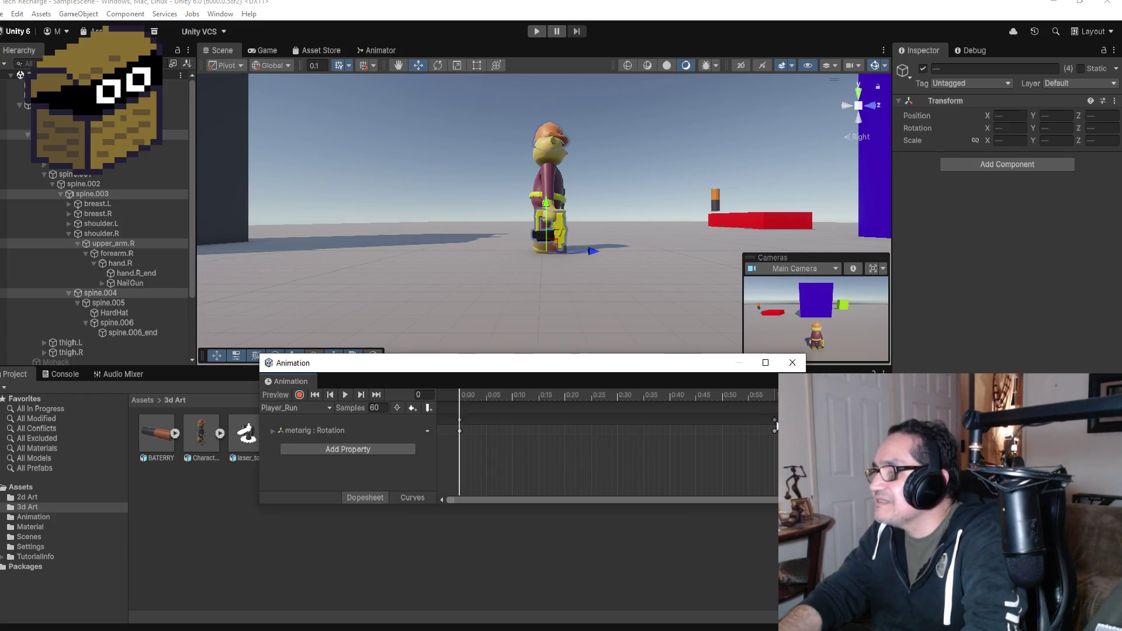
# - Move the end keys to 0:15, jump there, arm recording and expand the pelvis bone
pyautogui.moveTo(776, 426); pyautogui.dragTo(584, 422)
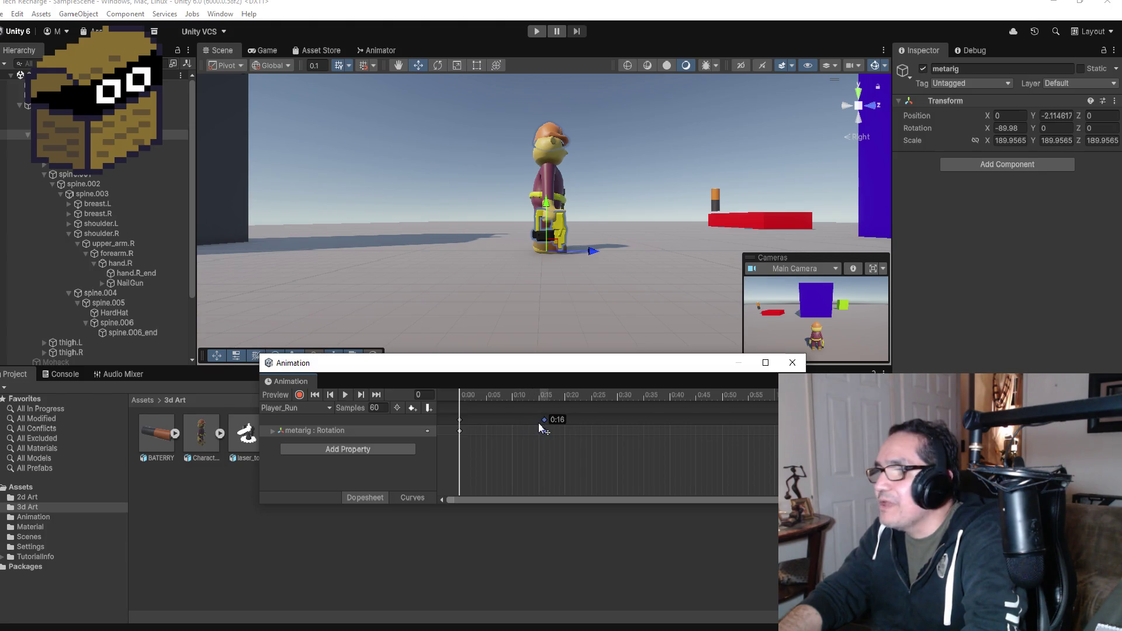
pyautogui.moveTo(537, 423); pyautogui.dragTo(535, 423)
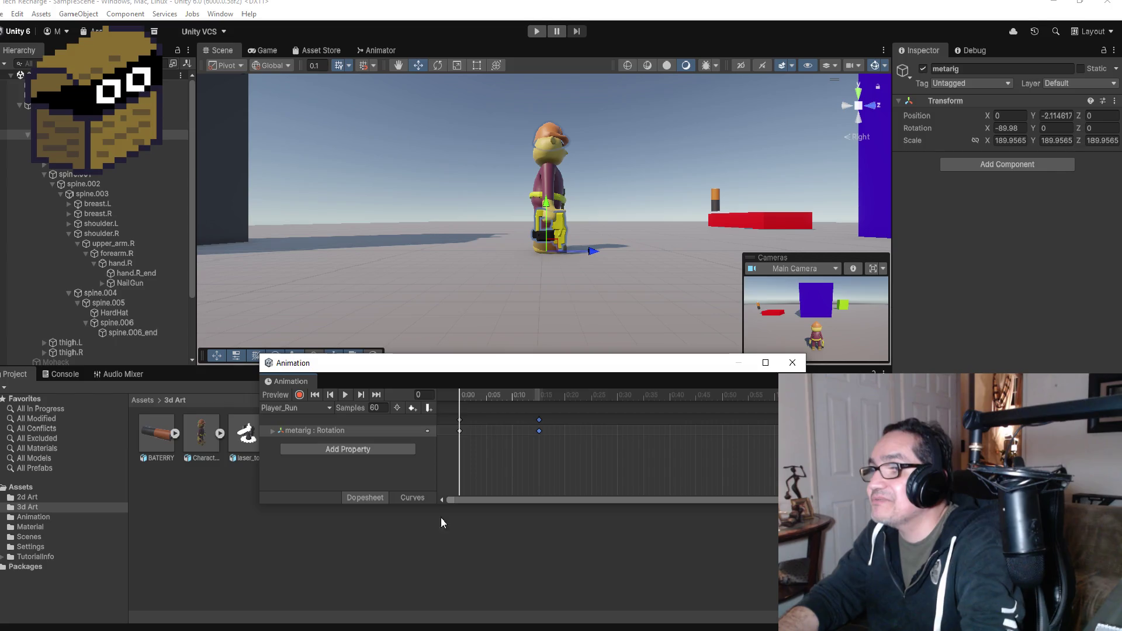
pyautogui.click(377, 396)
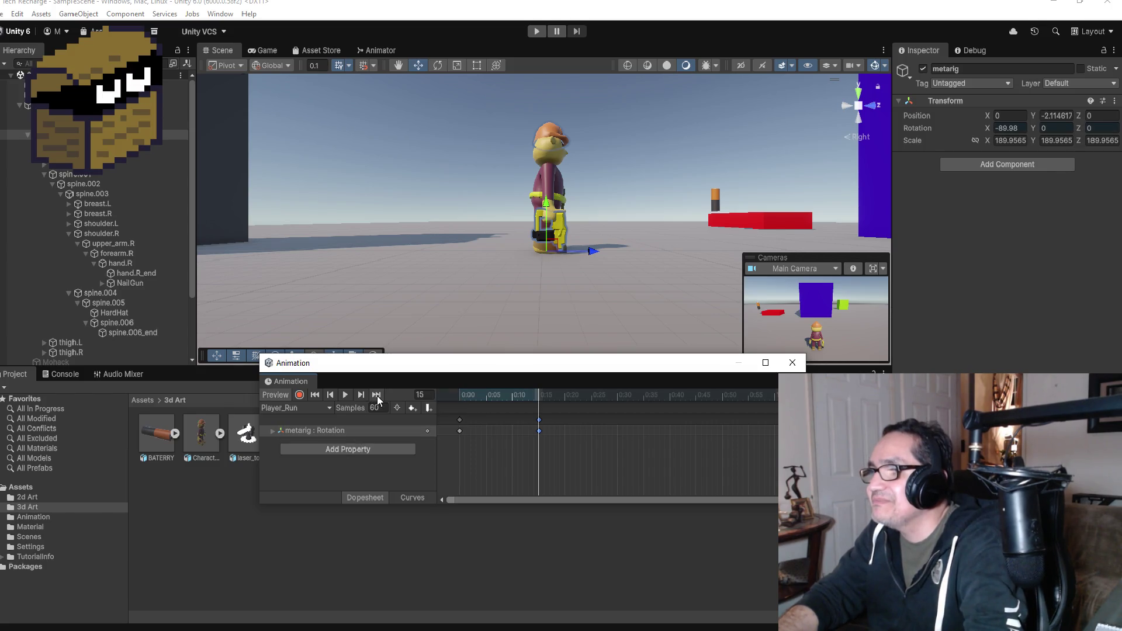
pyautogui.click(300, 395)
pyautogui.scroll(2, 650, 156)
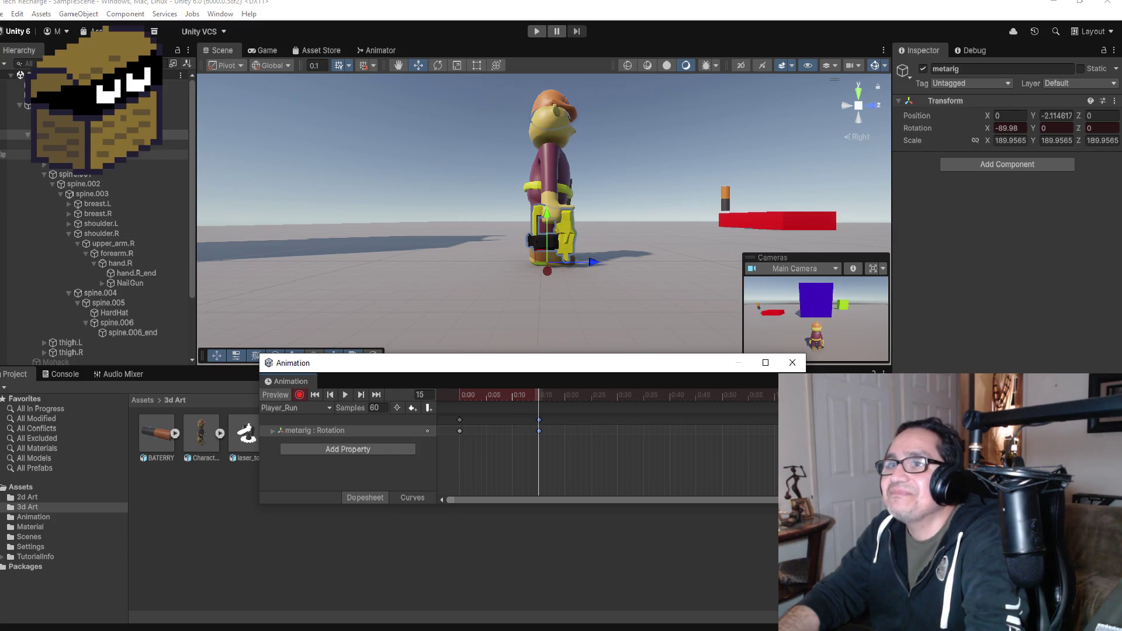
pyautogui.click(36, 164)
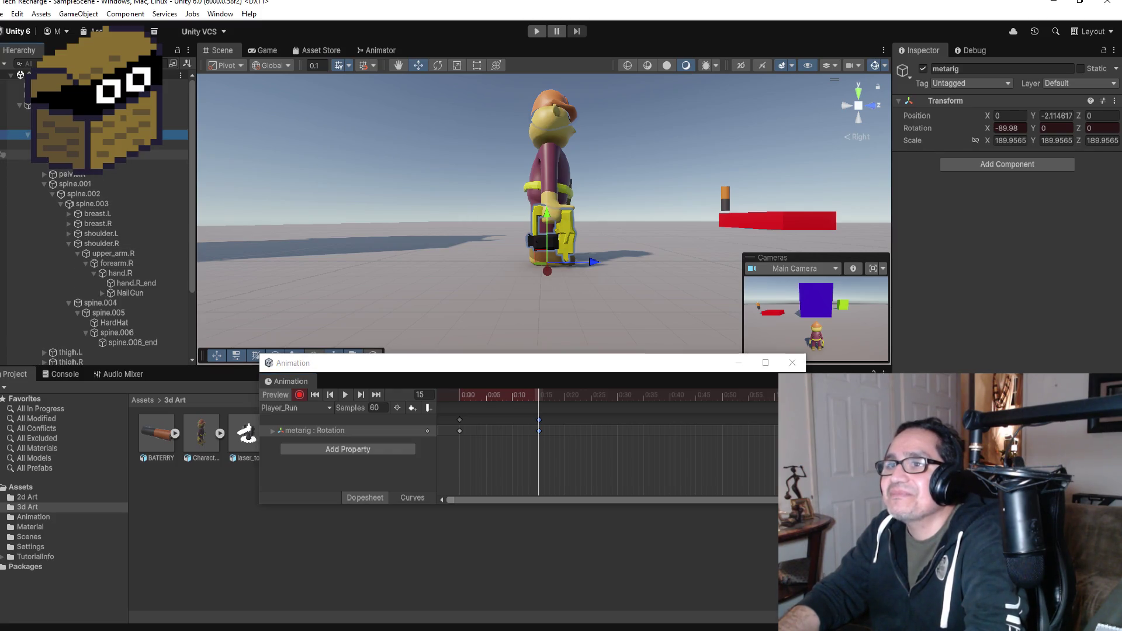
# - Browse the pelvis and leg bones in the Hierarchy and select thigh.L
pyautogui.click(44, 174)
pyautogui.click(57, 185)
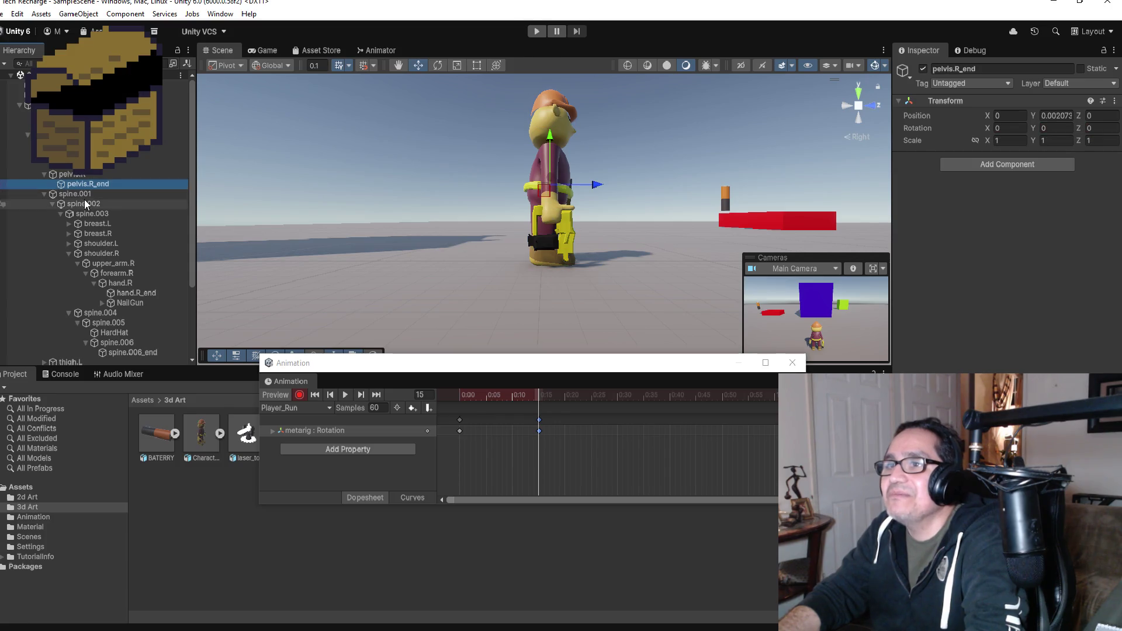
pyautogui.click(41, 166)
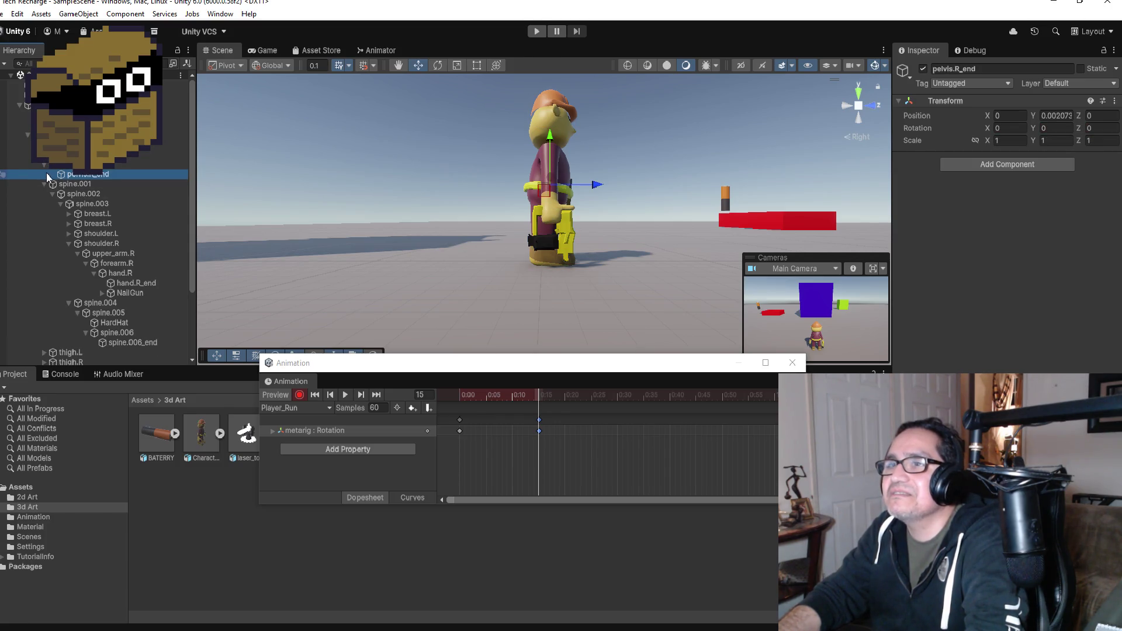
pyautogui.click(45, 166)
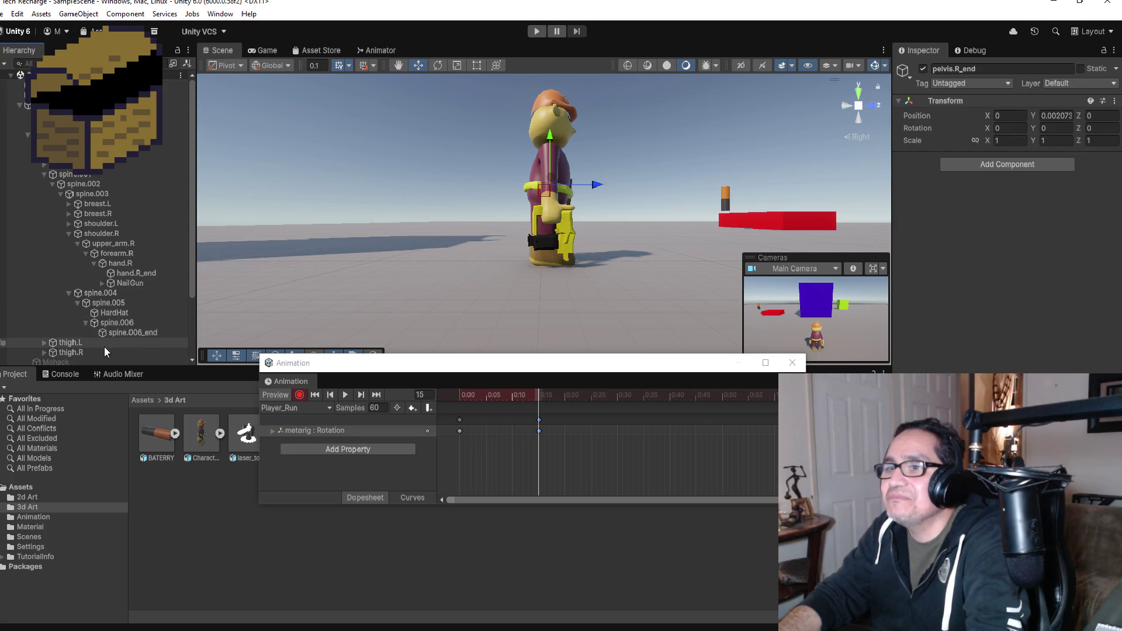
pyautogui.scroll(-3, 103, 347)
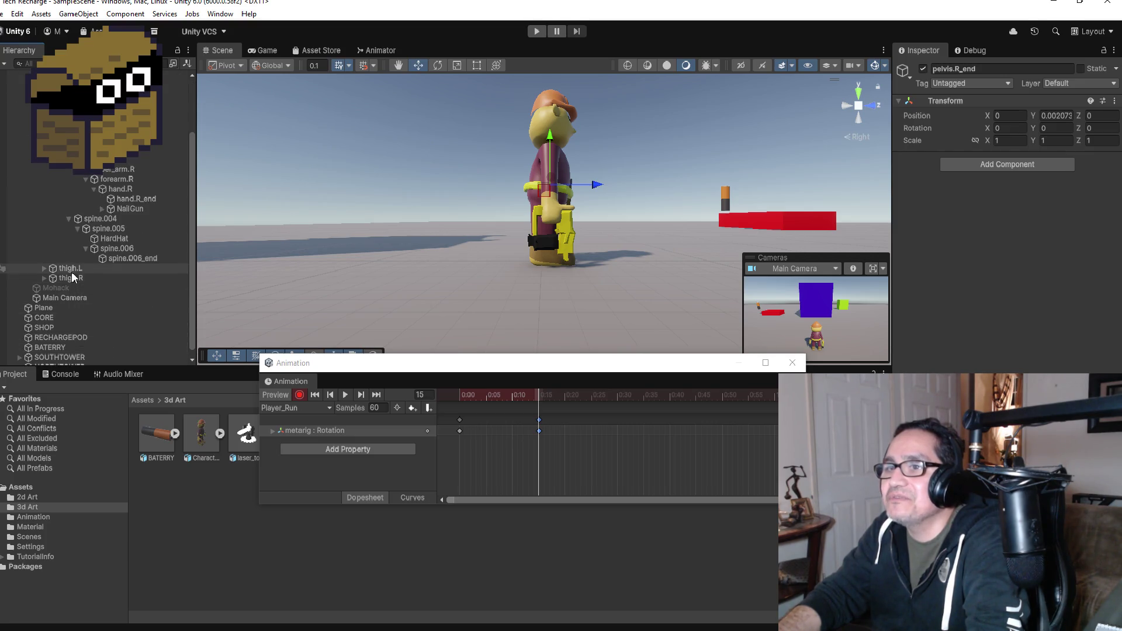
pyautogui.click(45, 268)
pyautogui.click(76, 278)
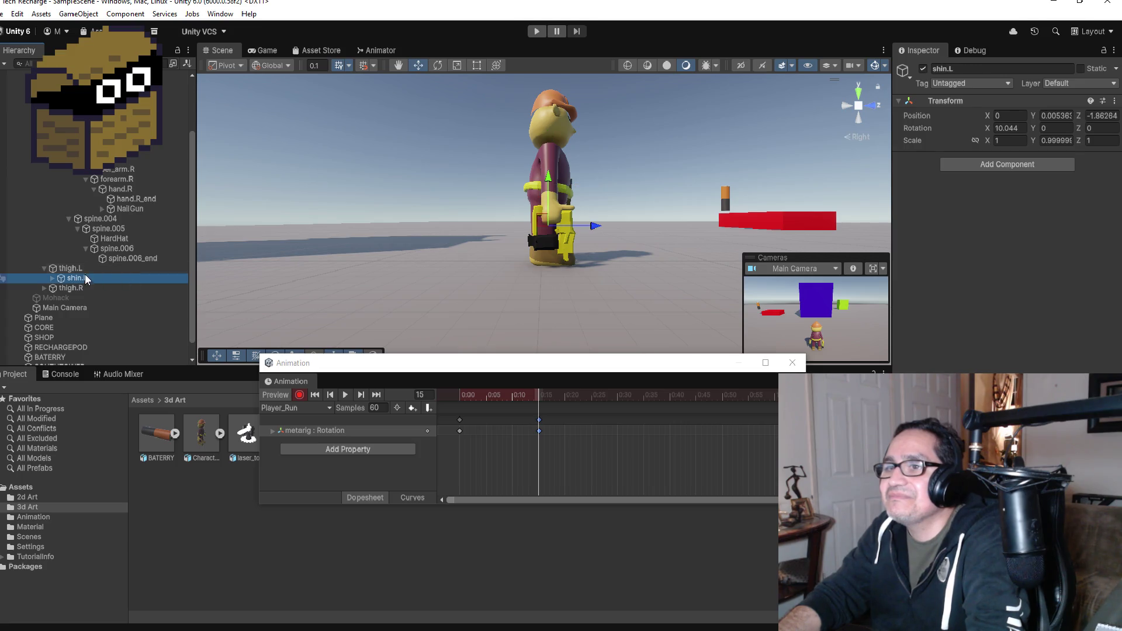
pyautogui.click(78, 270)
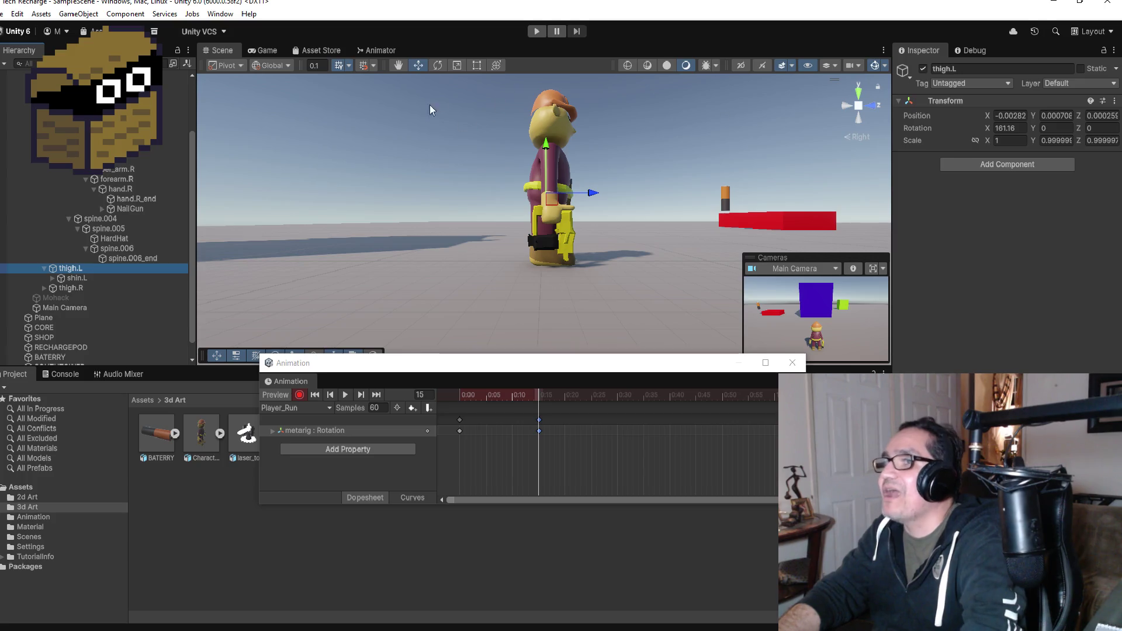
# - Rotate thigh.L to lift the left leg and bend shin.L at the knee
pyautogui.click(439, 65)
pyautogui.moveTo(574, 155); pyautogui.dragTo(646, 209)
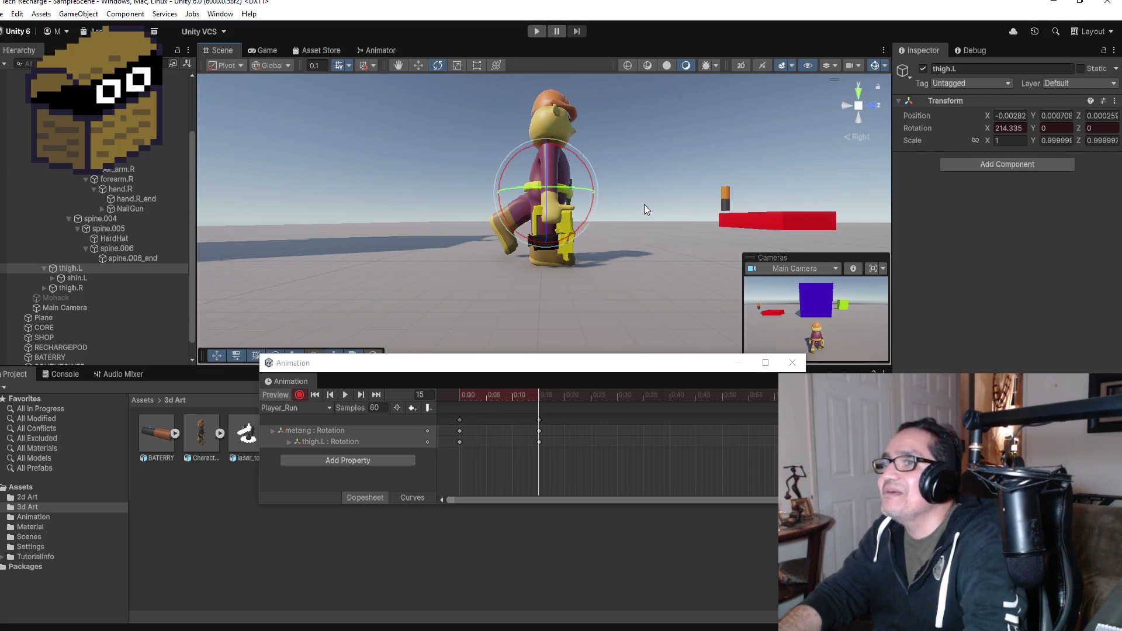
pyautogui.click(82, 278)
pyautogui.moveTo(540, 179); pyautogui.dragTo(581, 204)
pyautogui.moveTo(679, 187); pyautogui.dragTo(643, 219)
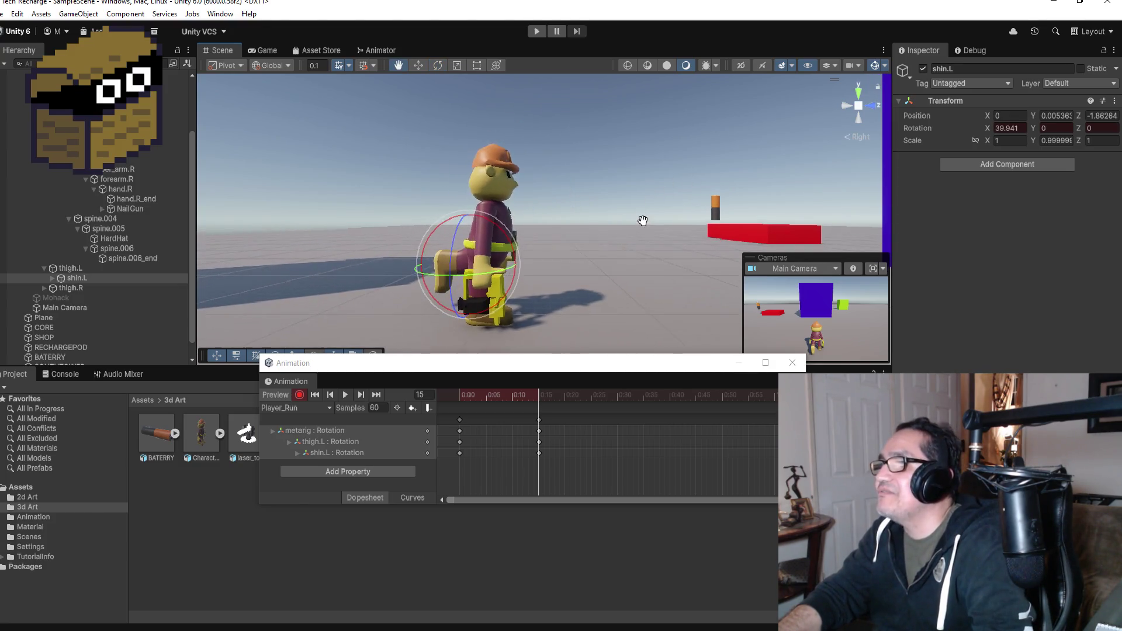
pyautogui.moveTo(493, 212); pyautogui.dragTo(501, 214)
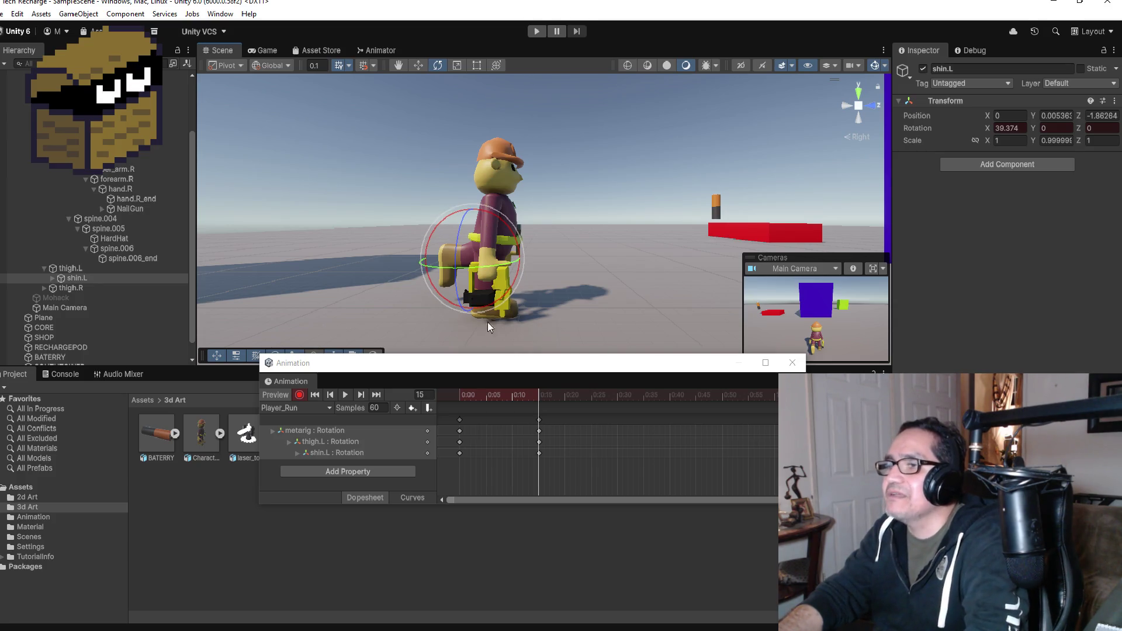
# - Swing thigh.R forward and rotate shin.R at frame 15, then stop recording
pyautogui.click(70, 289)
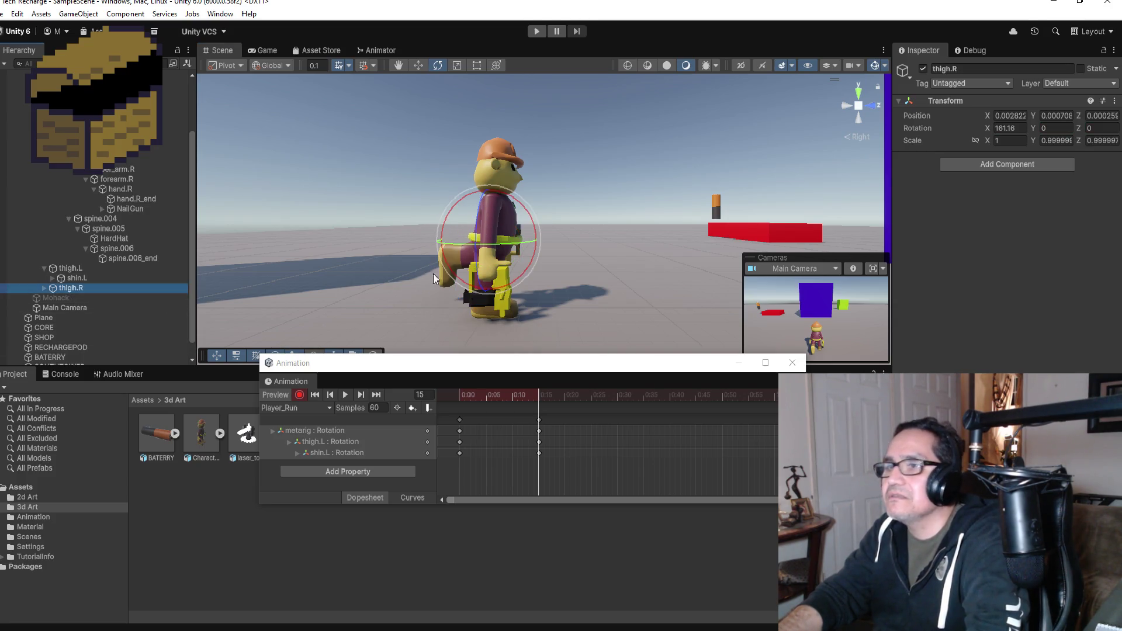
pyautogui.moveTo(535, 228); pyautogui.dragTo(506, 158)
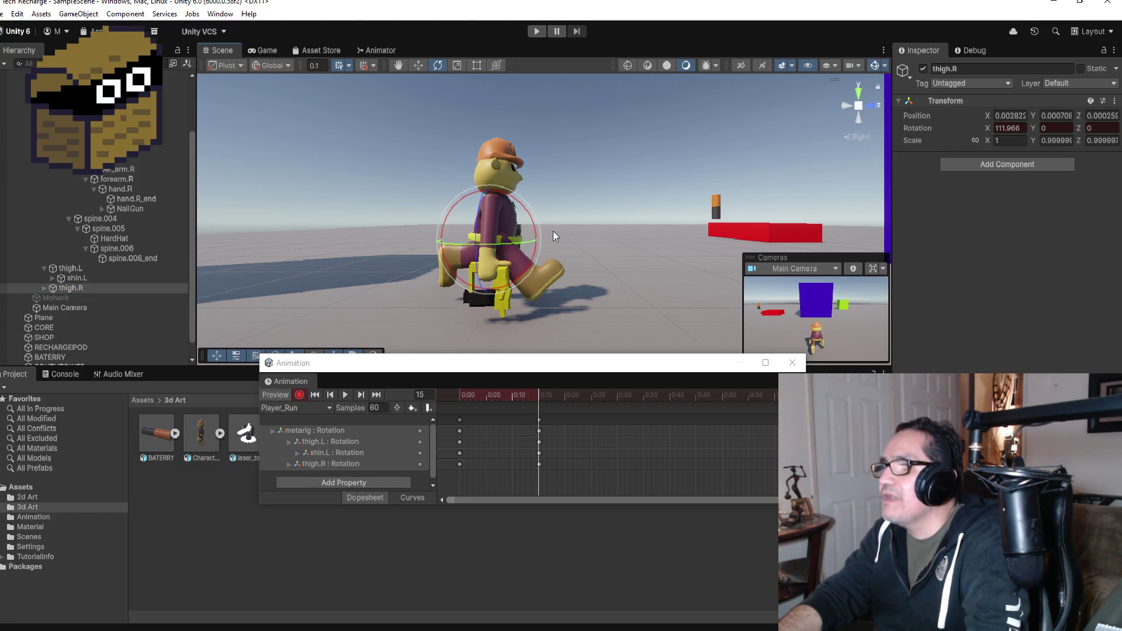
pyautogui.moveTo(603, 254)
pyautogui.mouseDown()
pyautogui.moveTo(708, 278)
pyautogui.moveTo(616, 238)
pyautogui.mouseUp()
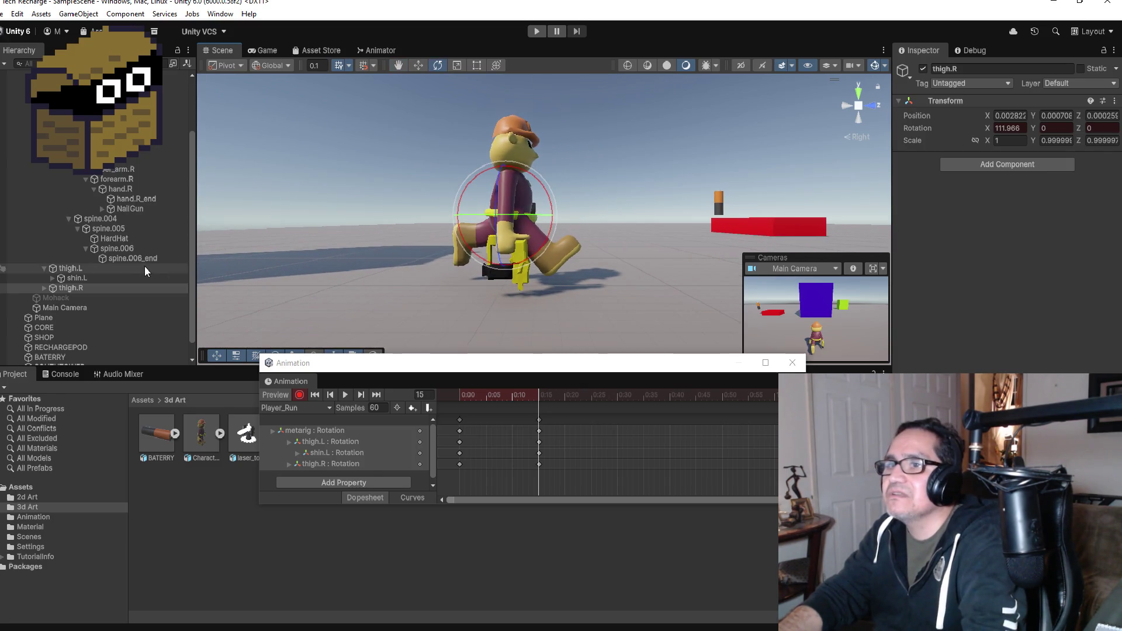
pyautogui.click(44, 288)
pyautogui.click(76, 297)
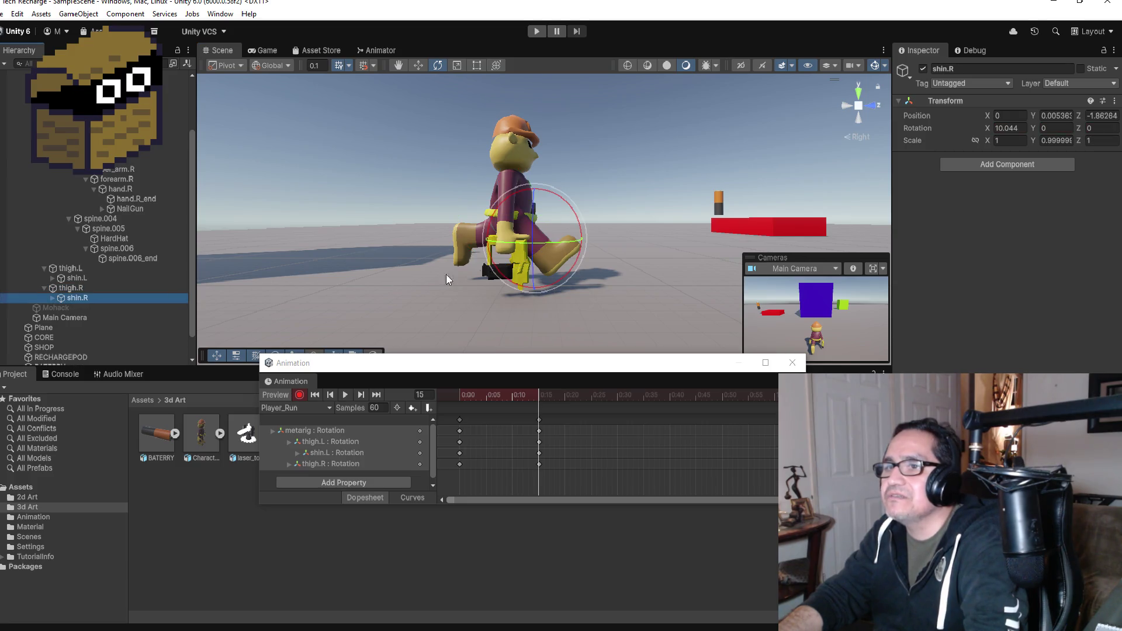
pyautogui.moveTo(576, 221); pyautogui.dragTo(565, 201)
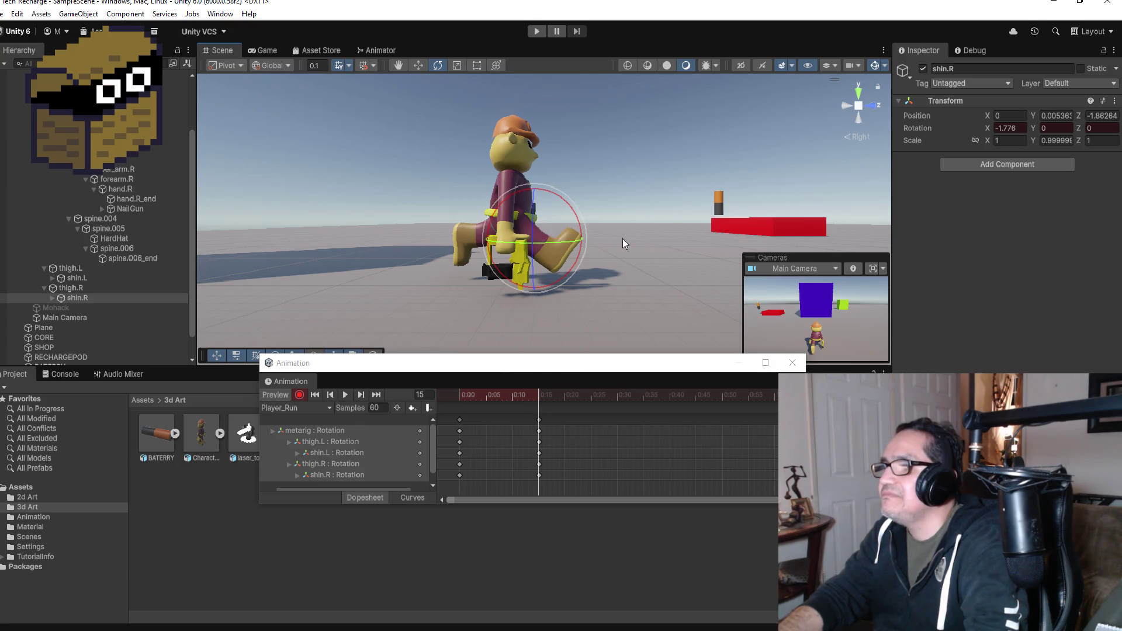
pyautogui.moveTo(622, 242)
pyautogui.mouseDown()
pyautogui.moveTo(393, 234)
pyautogui.moveTo(587, 234)
pyautogui.moveTo(727, 218)
pyautogui.moveTo(667, 289)
pyautogui.mouseUp()
pyautogui.click(299, 400)
pyautogui.scroll(-1, 543, 428)
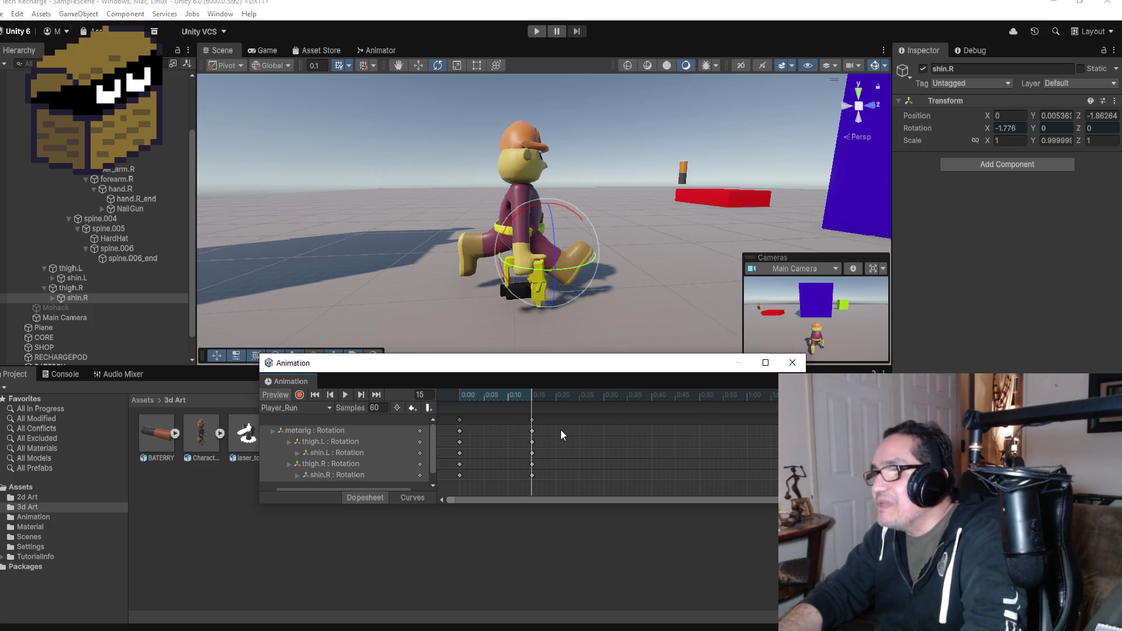
# - Add a new key column, move it to frame 30, and record from there
pyautogui.rightClick(590, 423)
pyautogui.click(623, 430)
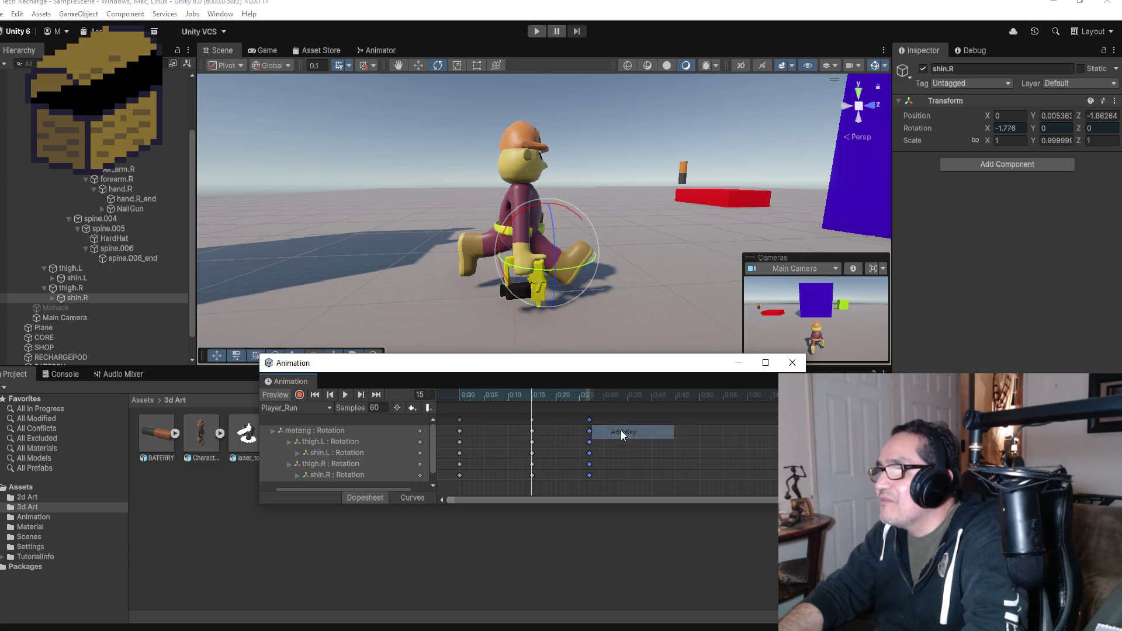
pyautogui.moveTo(589, 425); pyautogui.dragTo(605, 421)
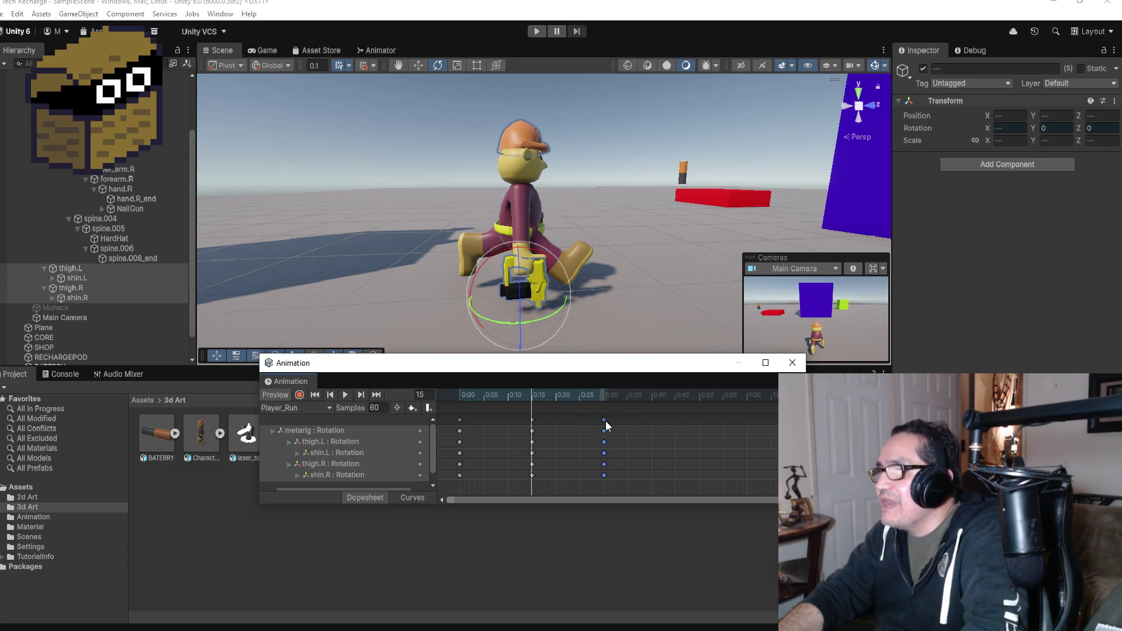
pyautogui.click(377, 396)
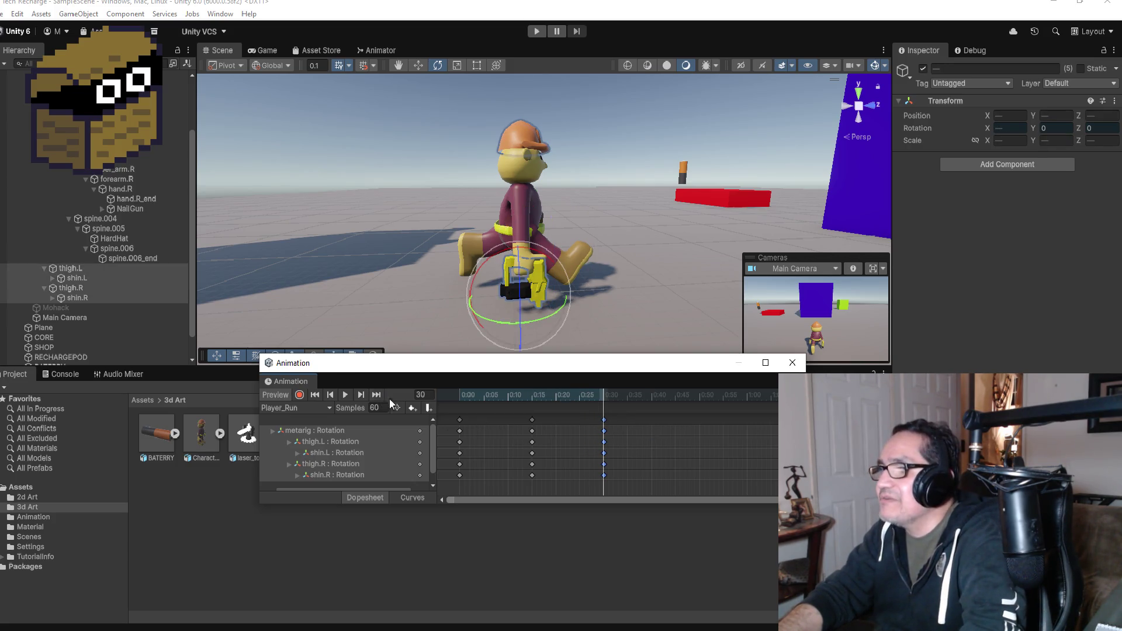
pyautogui.click(299, 396)
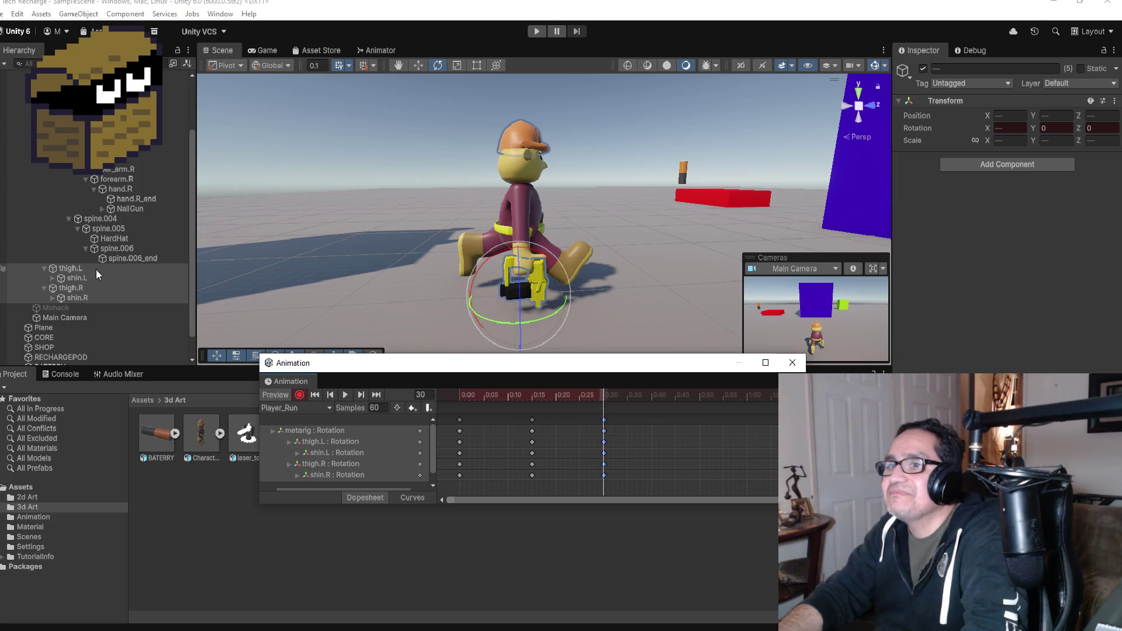
# - Swing thigh.L and bend shin.L into the frame 30 pose
pyautogui.click(120, 268)
pyautogui.moveTo(540, 187)
pyautogui.mouseDown()
pyautogui.moveTo(444, 146)
pyautogui.moveTo(458, 159)
pyautogui.mouseUp()
pyautogui.moveTo(710, 226)
pyautogui.mouseDown()
pyautogui.moveTo(606, 185)
pyautogui.moveTo(489, 209)
pyautogui.moveTo(693, 209)
pyautogui.mouseUp()
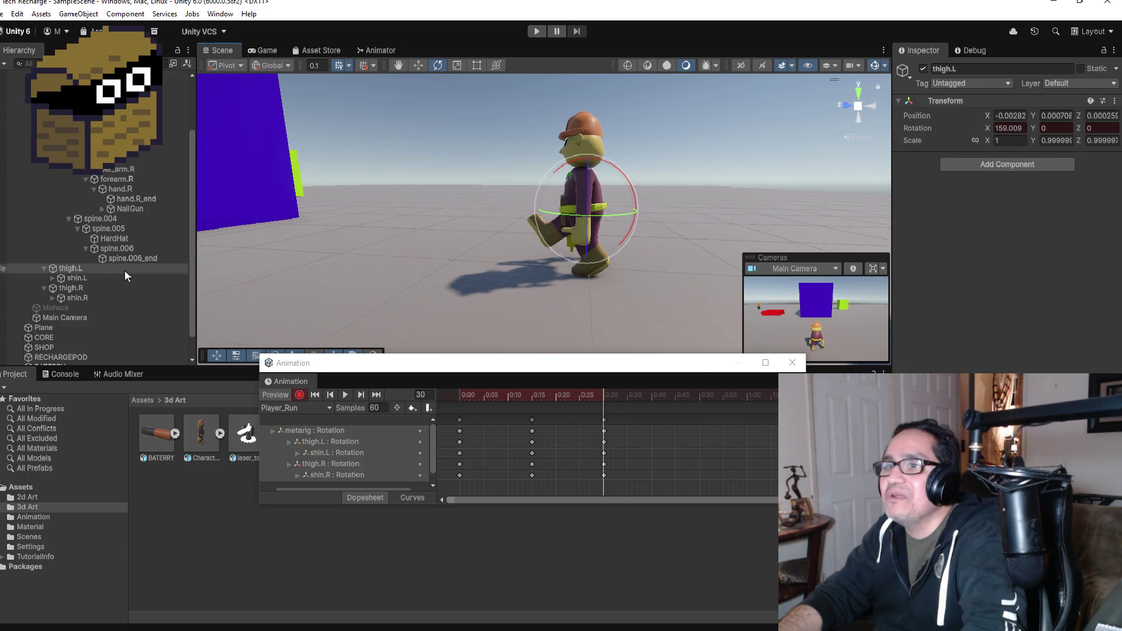
pyautogui.click(82, 280)
pyautogui.moveTo(615, 202)
pyautogui.mouseDown()
pyautogui.moveTo(658, 222)
pyautogui.moveTo(645, 205)
pyautogui.mouseUp()
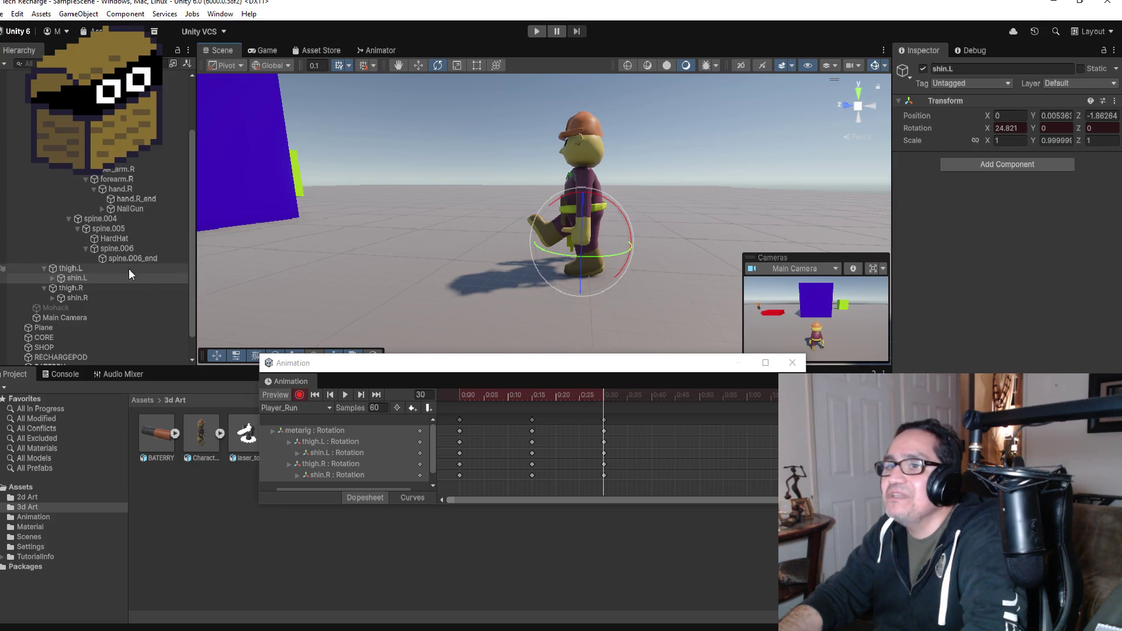
pyautogui.click(87, 288)
pyautogui.moveTo(735, 187)
pyautogui.mouseDown()
pyautogui.moveTo(709, 170)
pyautogui.moveTo(529, 163)
pyautogui.moveTo(587, 232)
pyautogui.moveTo(624, 257)
pyautogui.moveTo(722, 203)
pyautogui.moveTo(530, 199)
pyautogui.moveTo(517, 160)
pyautogui.mouseUp()
pyautogui.scroll(-6, 552, 179)
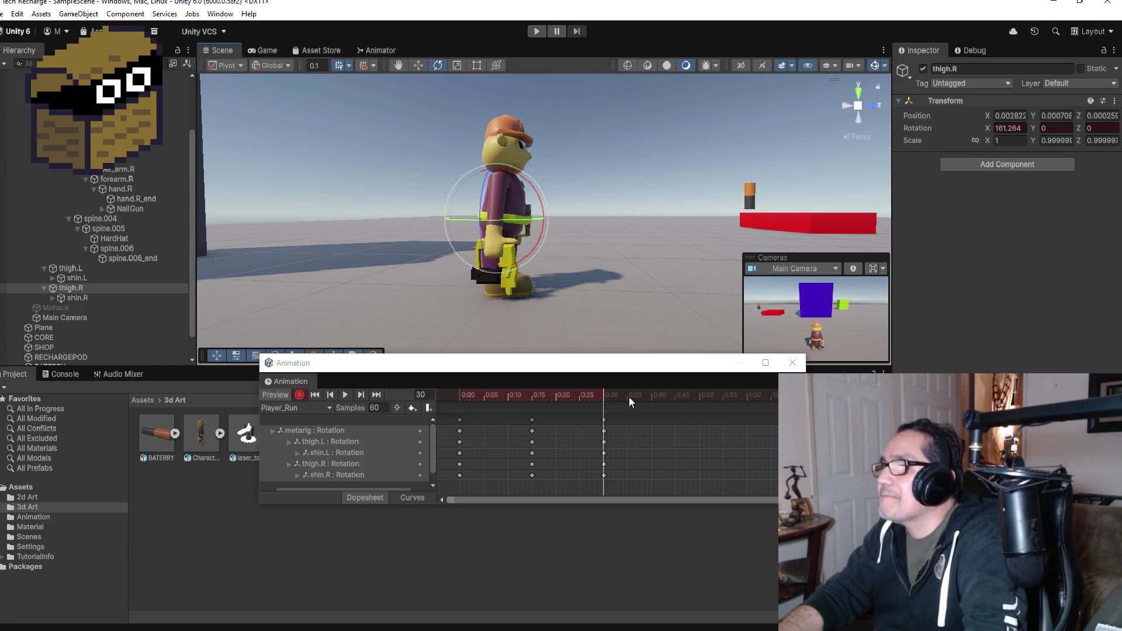
# - Stop recording, play back the stride, and add a key column at 0:40
pyautogui.click(299, 395)
pyautogui.click(344, 395)
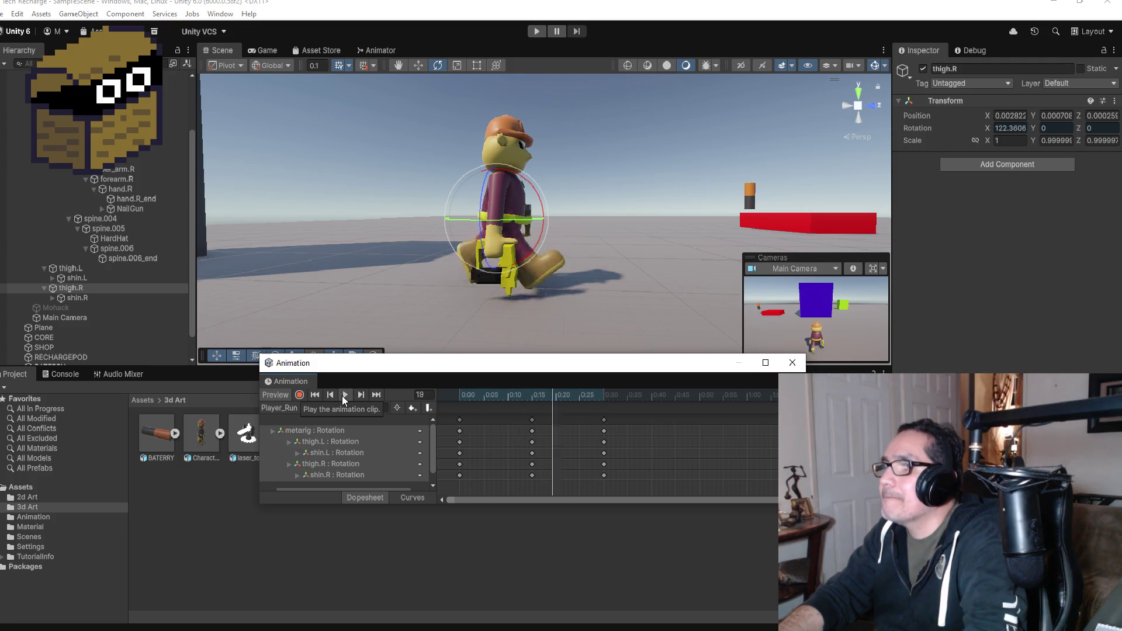
pyautogui.click(363, 395)
pyautogui.click(363, 395)
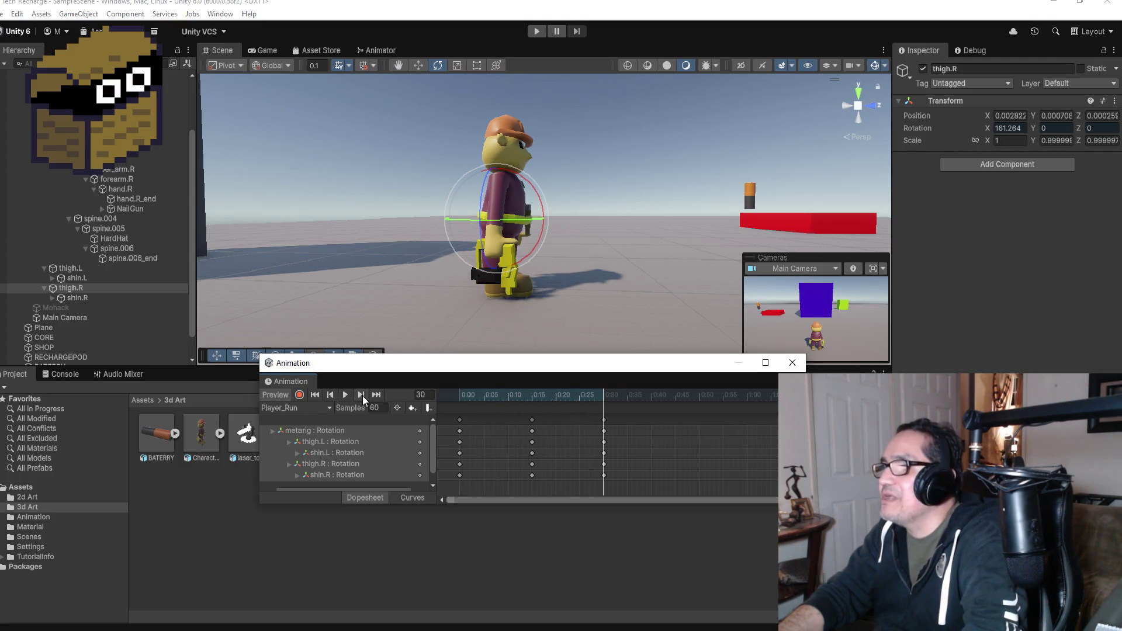
pyautogui.rightClick(669, 423)
pyautogui.click(710, 431)
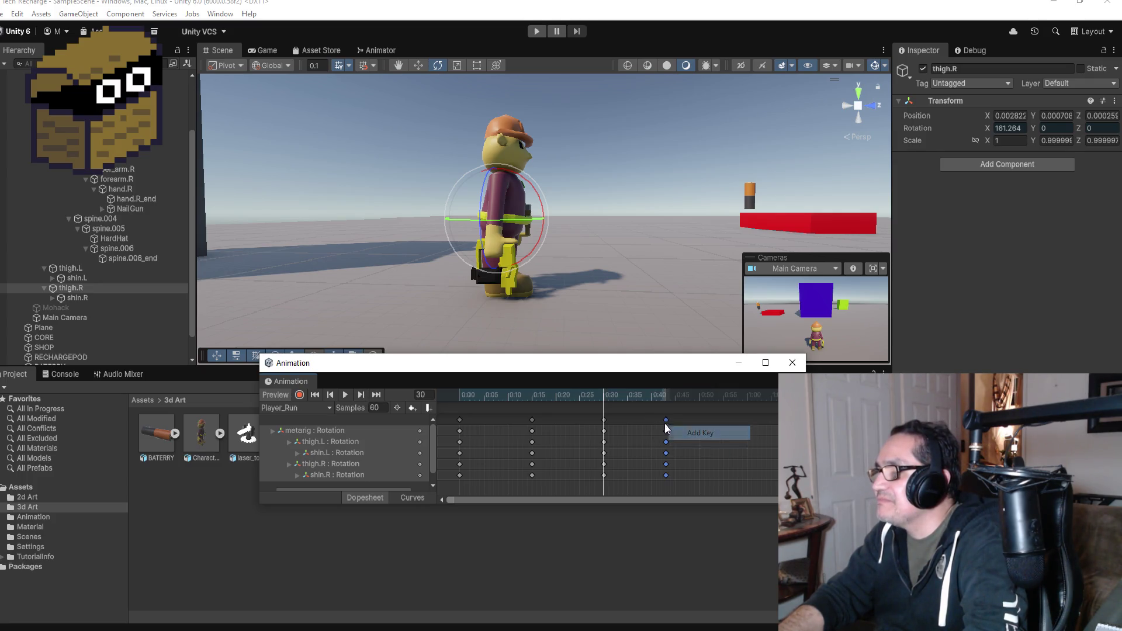
# - Move the new leg keys from 0:40 to frame 45 and turn recording on there
pyautogui.click(665, 422)
pyautogui.moveTo(665, 422); pyautogui.dragTo(674, 422)
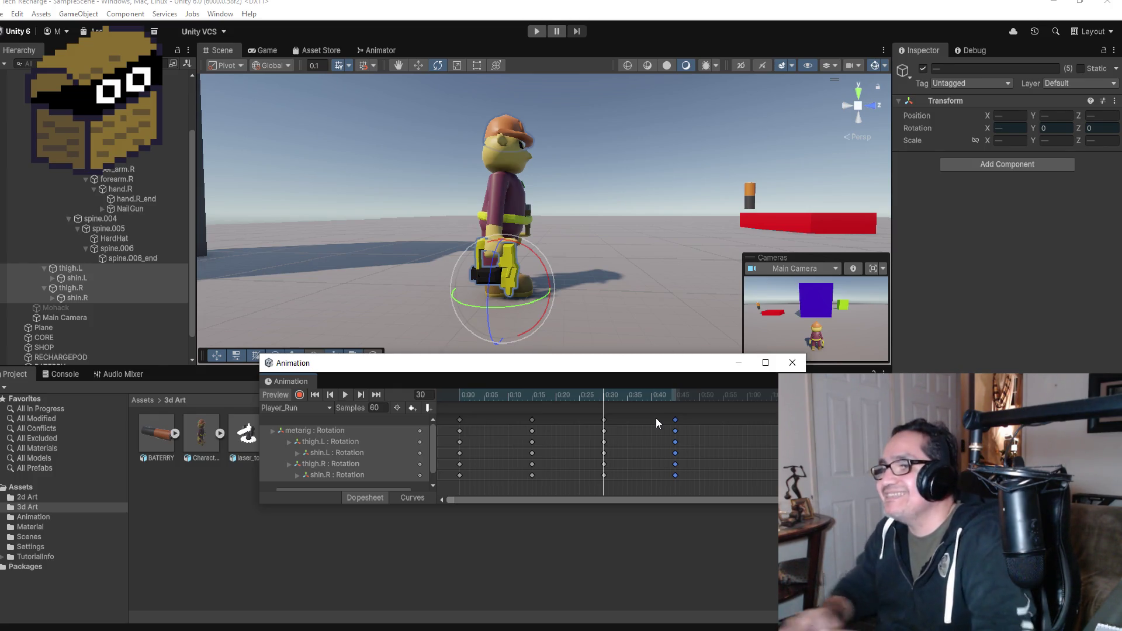
pyautogui.click(376, 396)
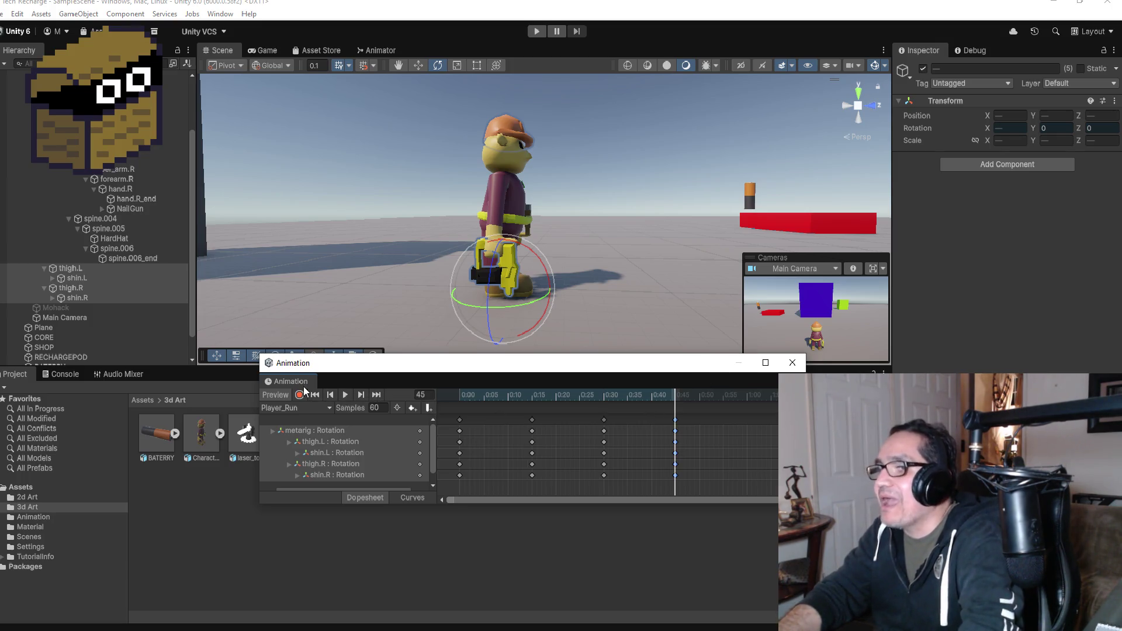
pyautogui.click(299, 395)
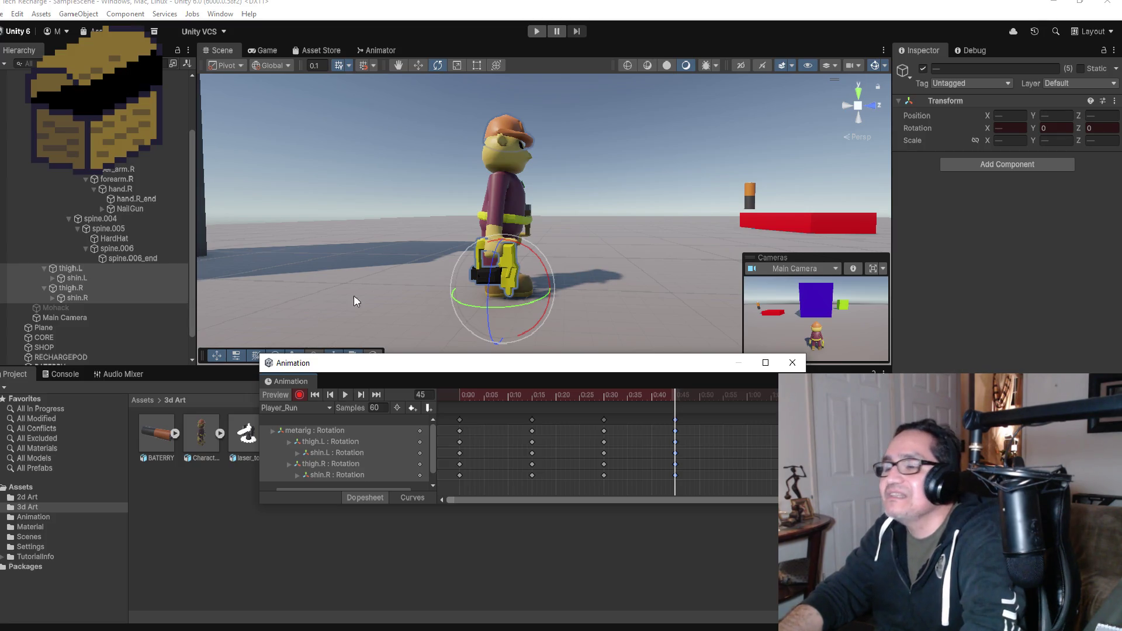
# - Swing thigh.R and bend the right knee (shin.R) at frame 45
pyautogui.moveTo(629, 280)
pyautogui.mouseDown()
pyautogui.moveTo(704, 269)
pyautogui.moveTo(629, 263)
pyautogui.moveTo(682, 251)
pyautogui.moveTo(313, 264)
pyautogui.mouseUp()
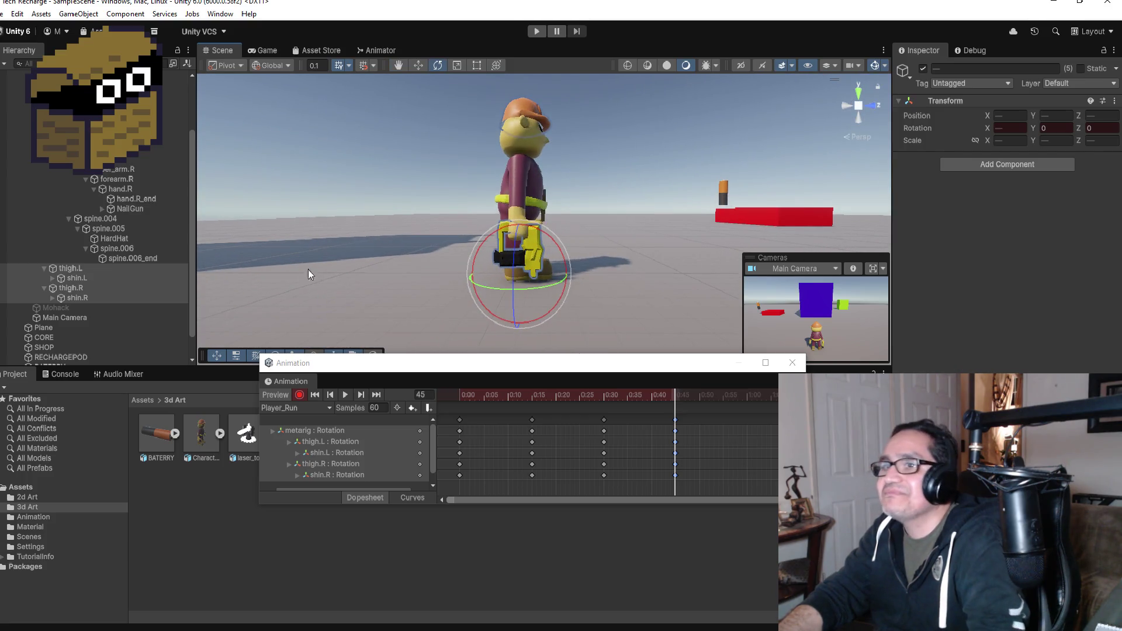
pyautogui.click(88, 288)
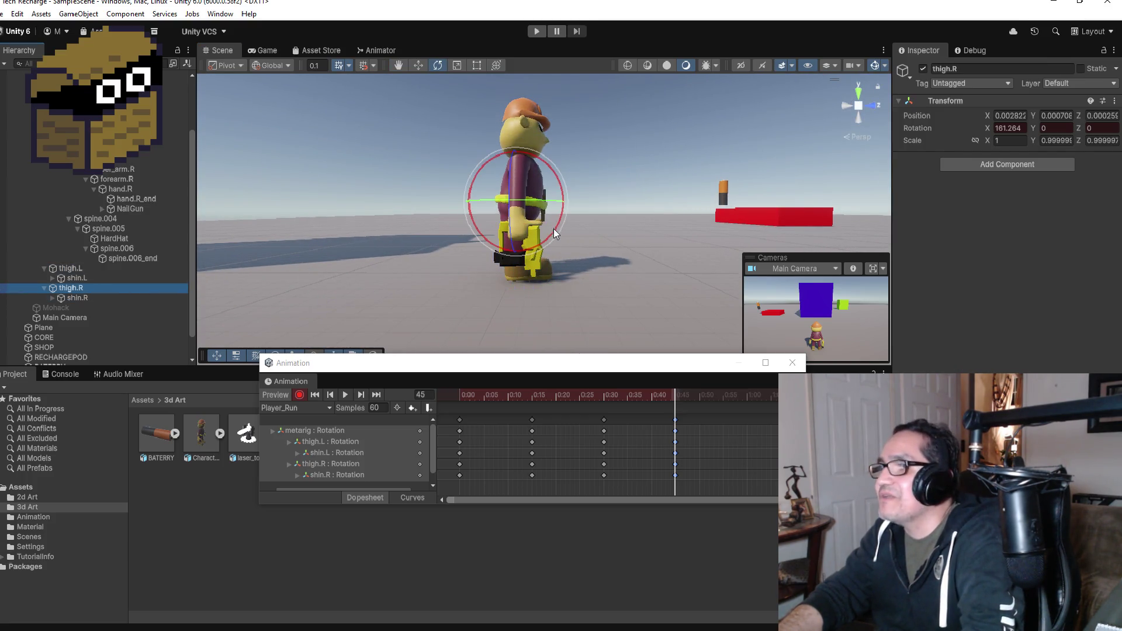
pyautogui.moveTo(546, 165); pyautogui.dragTo(641, 195)
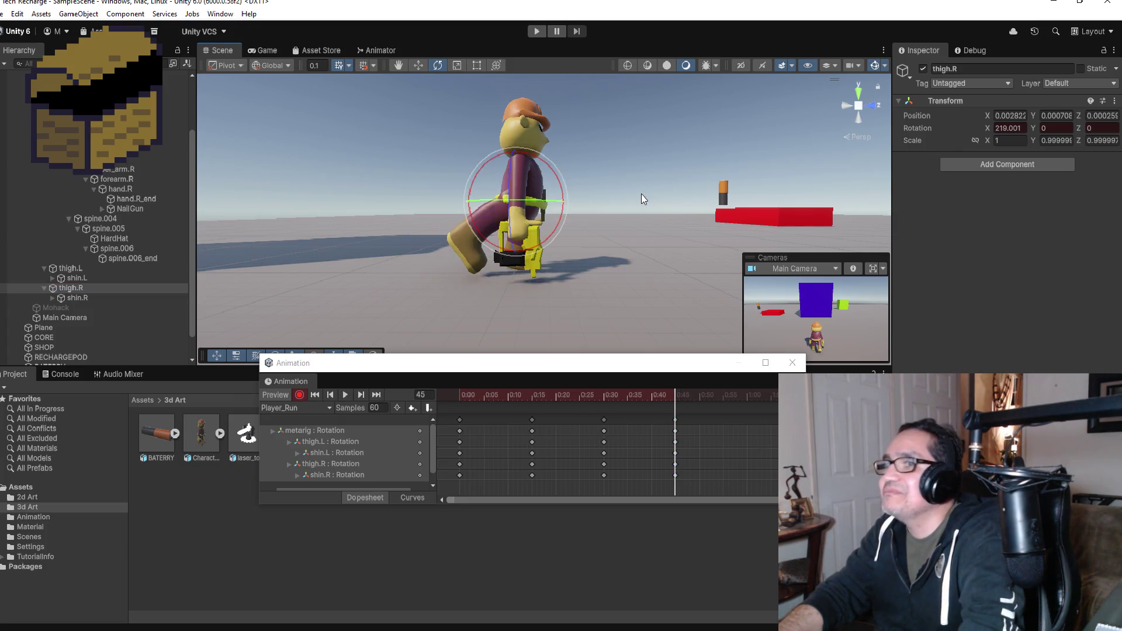
pyautogui.click(81, 298)
pyautogui.moveTo(514, 177)
pyautogui.mouseDown()
pyautogui.moveTo(566, 235)
pyautogui.moveTo(574, 227)
pyautogui.mouseUp()
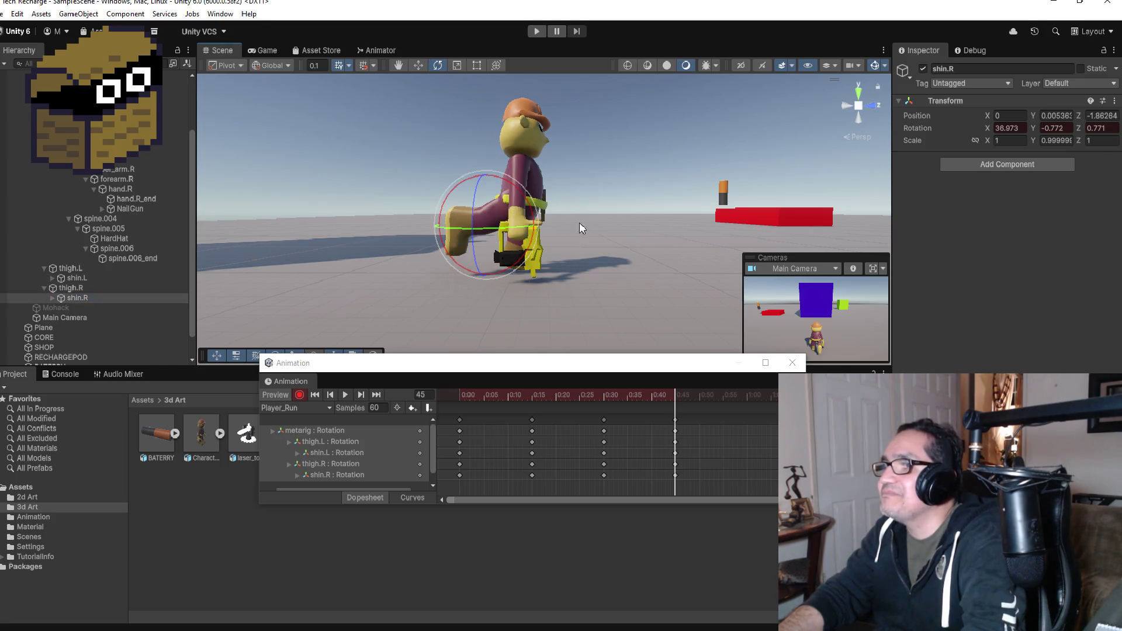
pyautogui.moveTo(612, 184)
pyautogui.keyDown('alt'); pyautogui.mouseDown()
pyautogui.moveTo(397, 197)
pyautogui.moveTo(666, 179)
pyautogui.moveTo(394, 183)
pyautogui.moveTo(661, 199)
pyautogui.mouseUp(); pyautogui.keyUp('alt')
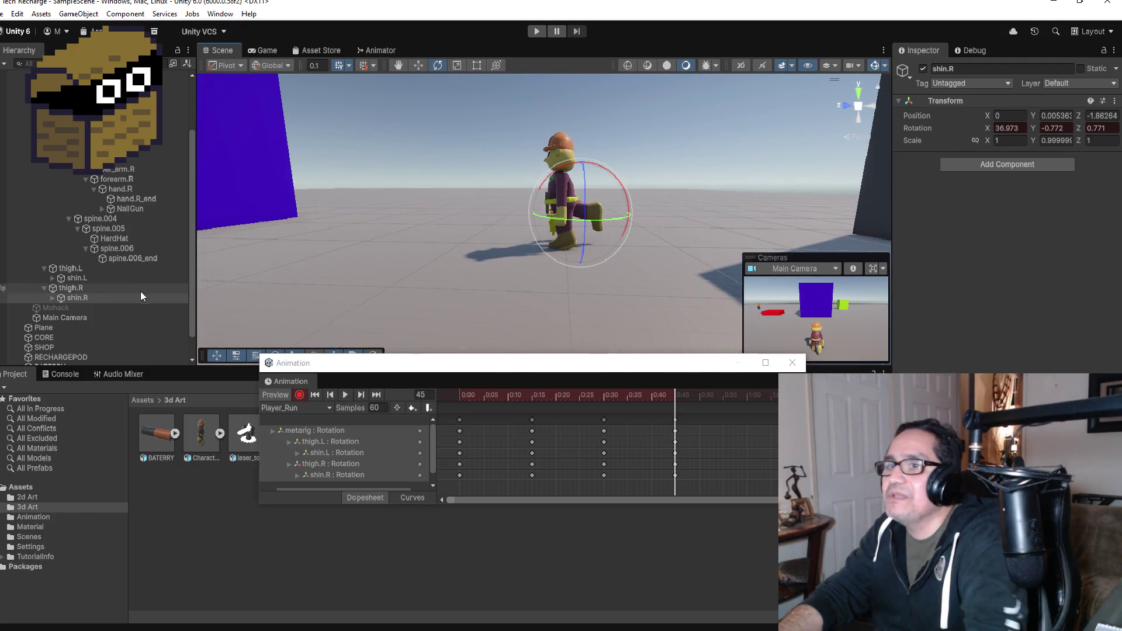
# - Swing thigh.L, straighten shin.L at frame 45, and play the run cycle
pyautogui.click(83, 270)
pyautogui.moveTo(598, 171)
pyautogui.mouseDown()
pyautogui.moveTo(628, 186)
pyautogui.moveTo(650, 219)
pyautogui.moveTo(668, 218)
pyautogui.mouseUp()
pyautogui.scroll(3, 673, 217)
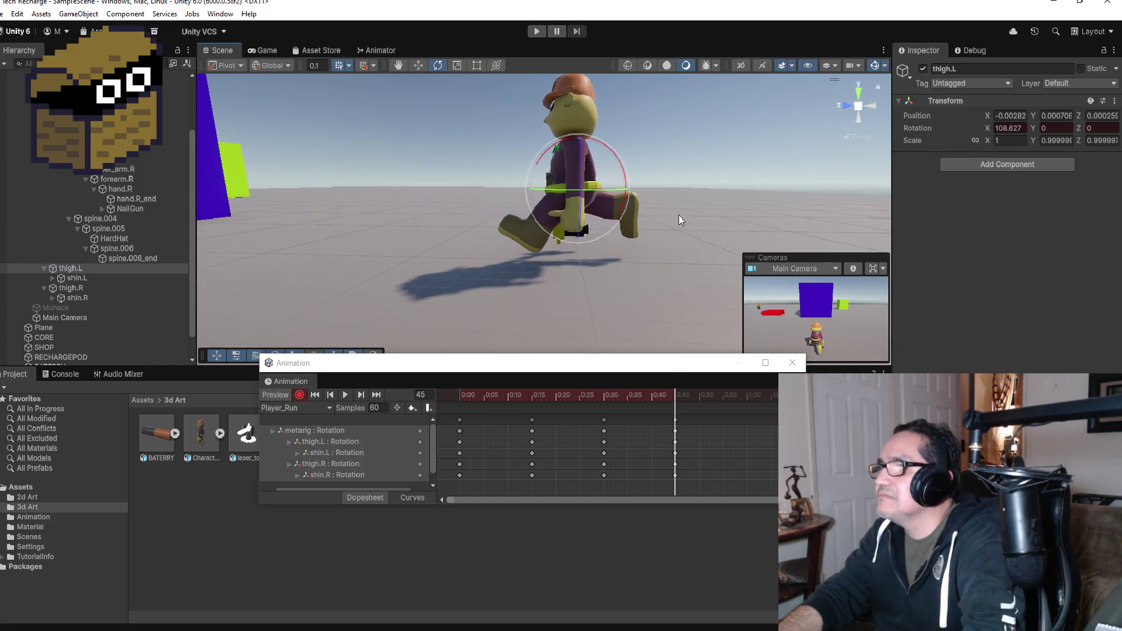
pyautogui.click(77, 278)
pyautogui.moveTo(570, 172); pyautogui.dragTo(591, 184)
pyautogui.click(345, 396)
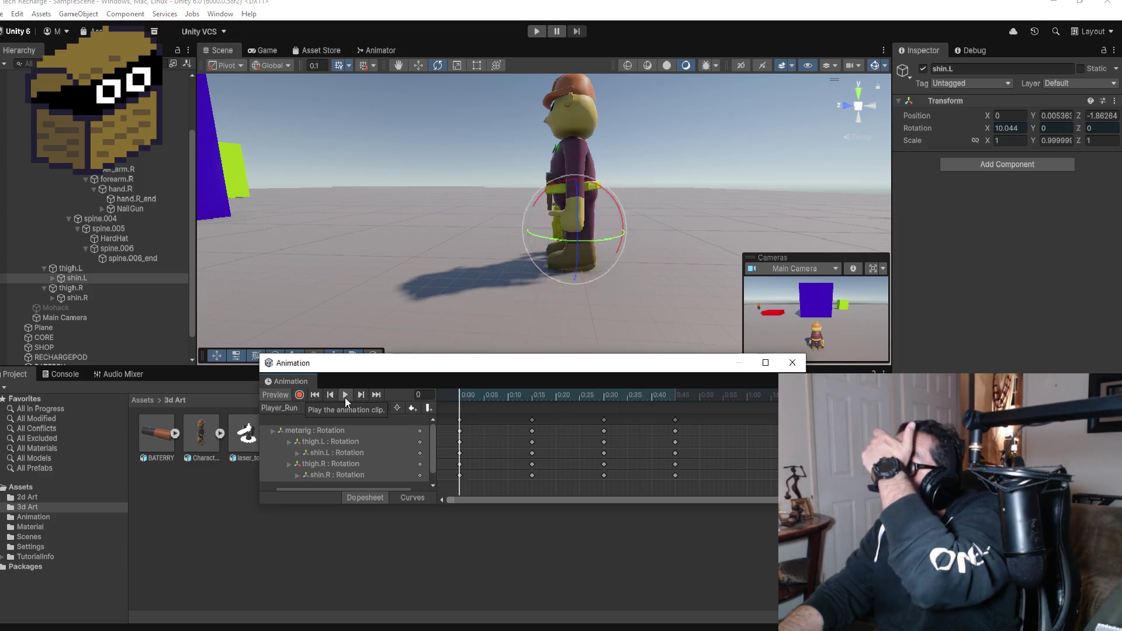
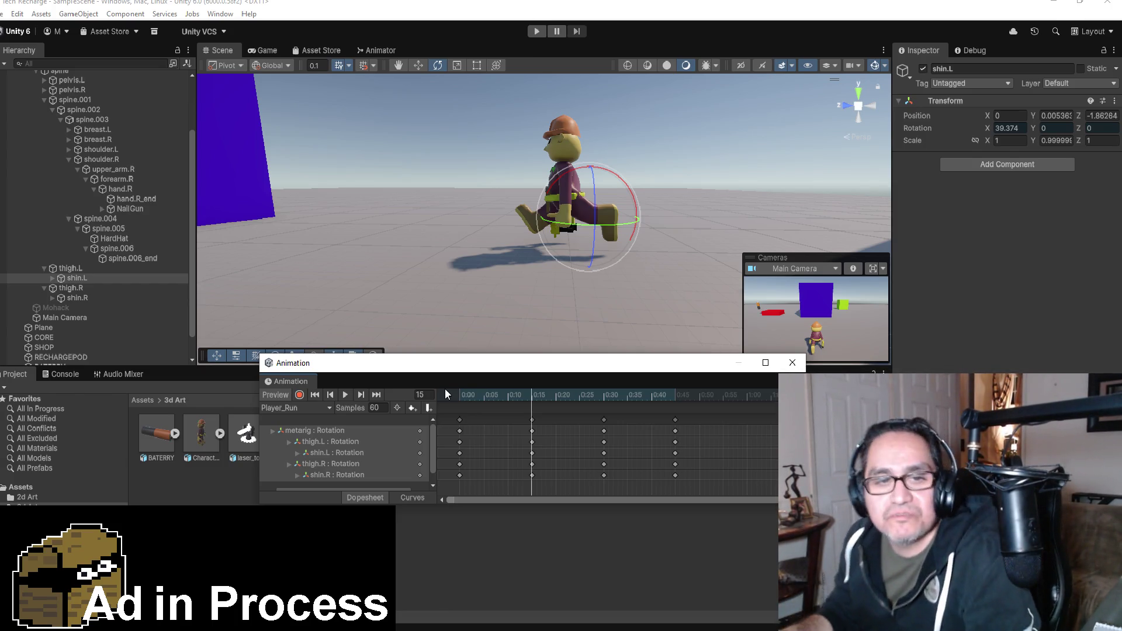
# - Add keys for every Player_Run row at 0:50, shift them to 0:58, and preview the loop
pyautogui.hotkey('ctrl', 'a')
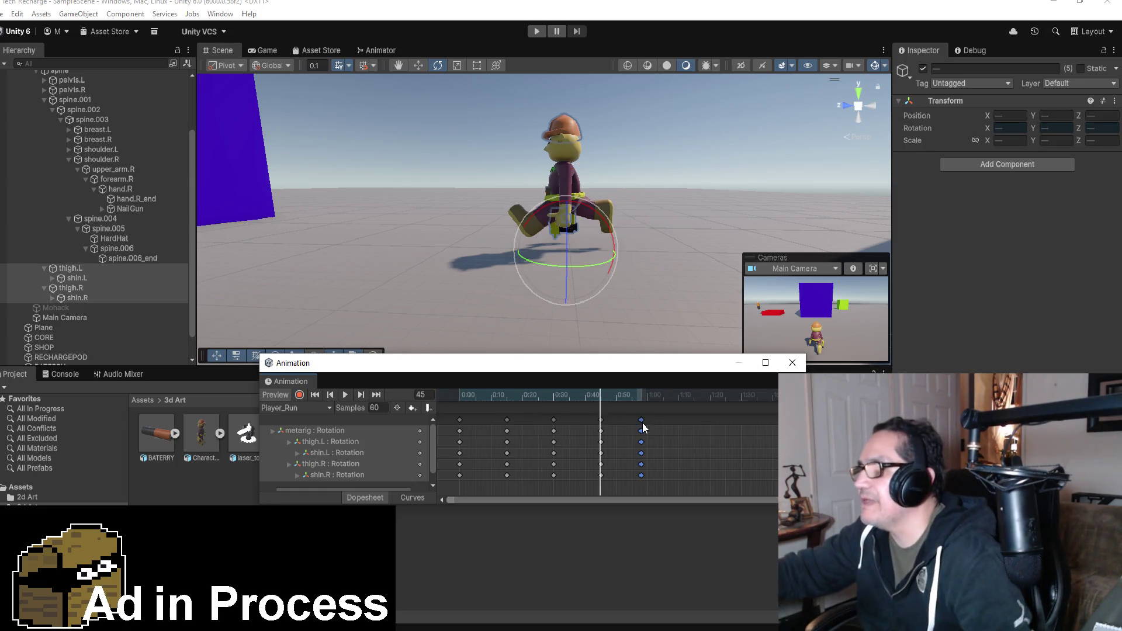
pyautogui.scroll(-2, 566, 435)
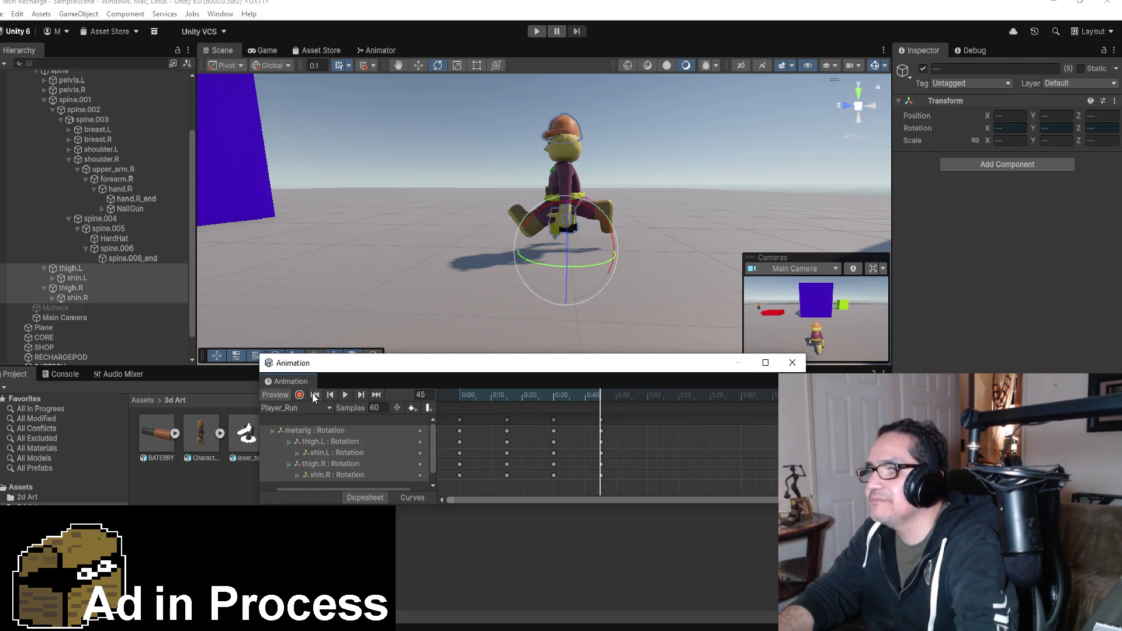
pyautogui.click(317, 395)
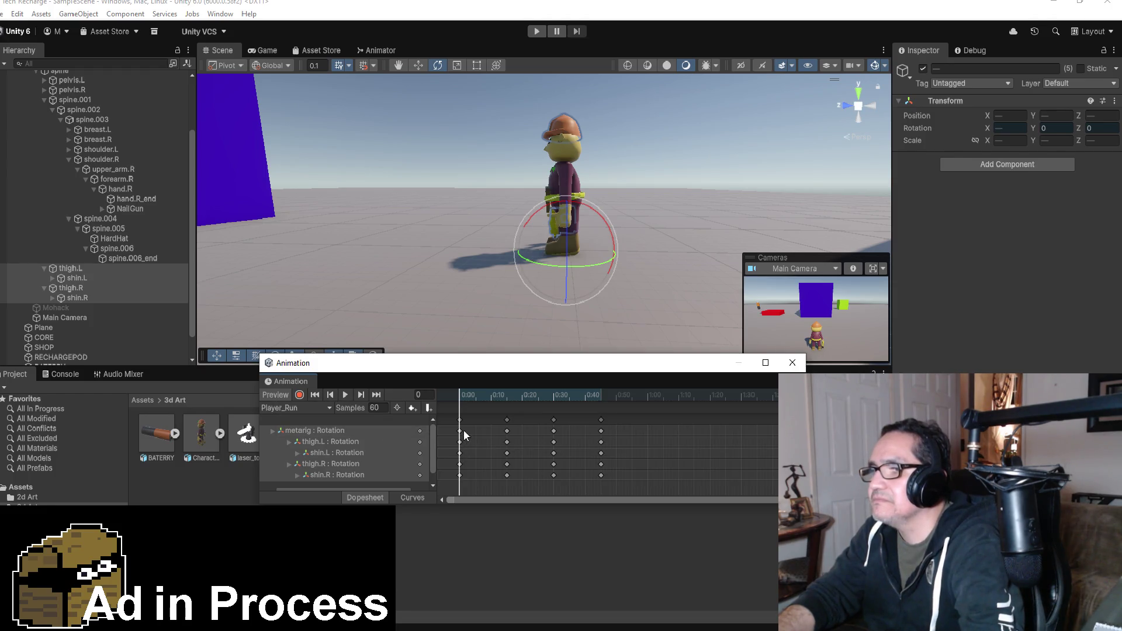
pyautogui.rightClick(636, 422)
pyautogui.click(643, 428)
pyautogui.moveTo(638, 424); pyautogui.dragTo(647, 425)
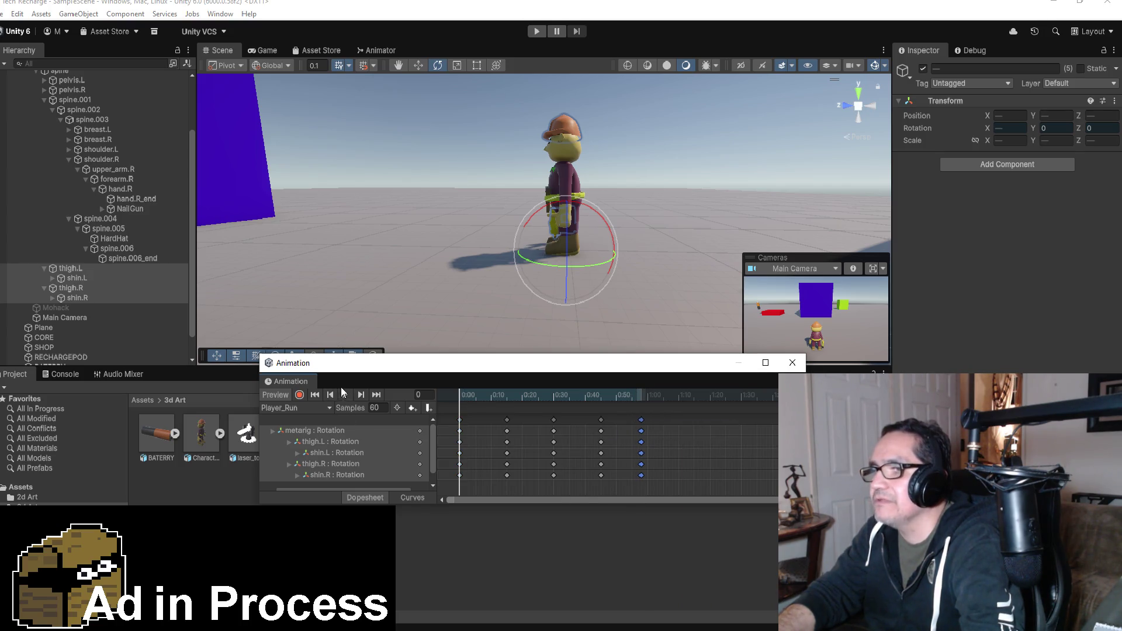
pyautogui.click(345, 395)
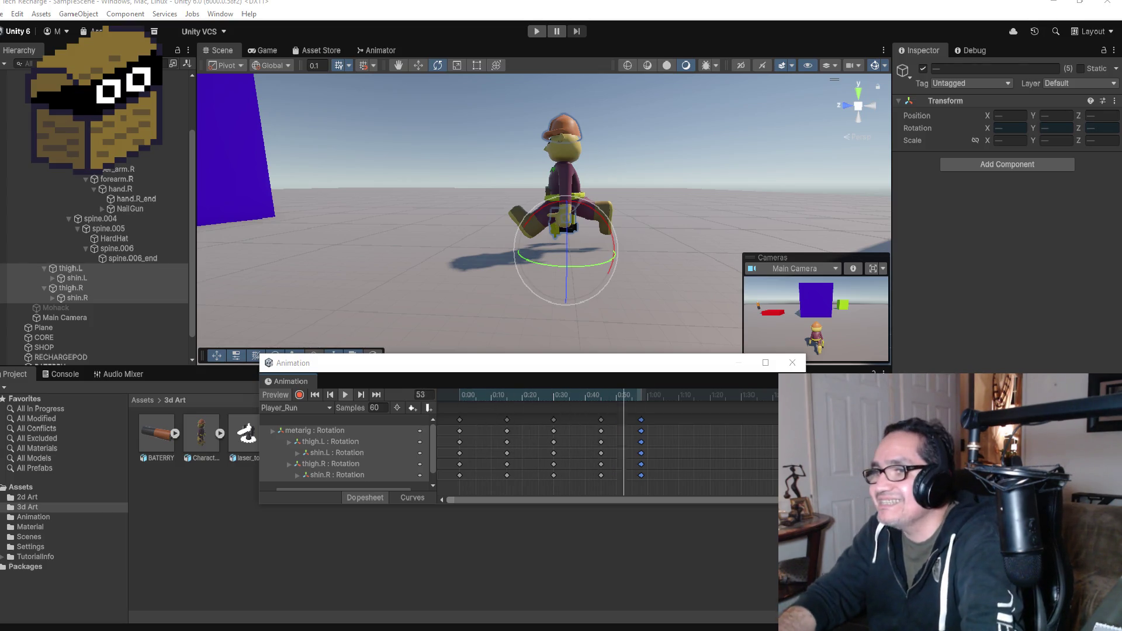
# - Stop the run preview, rewind to the first frame, and close the Animation window
pyautogui.click(346, 394)
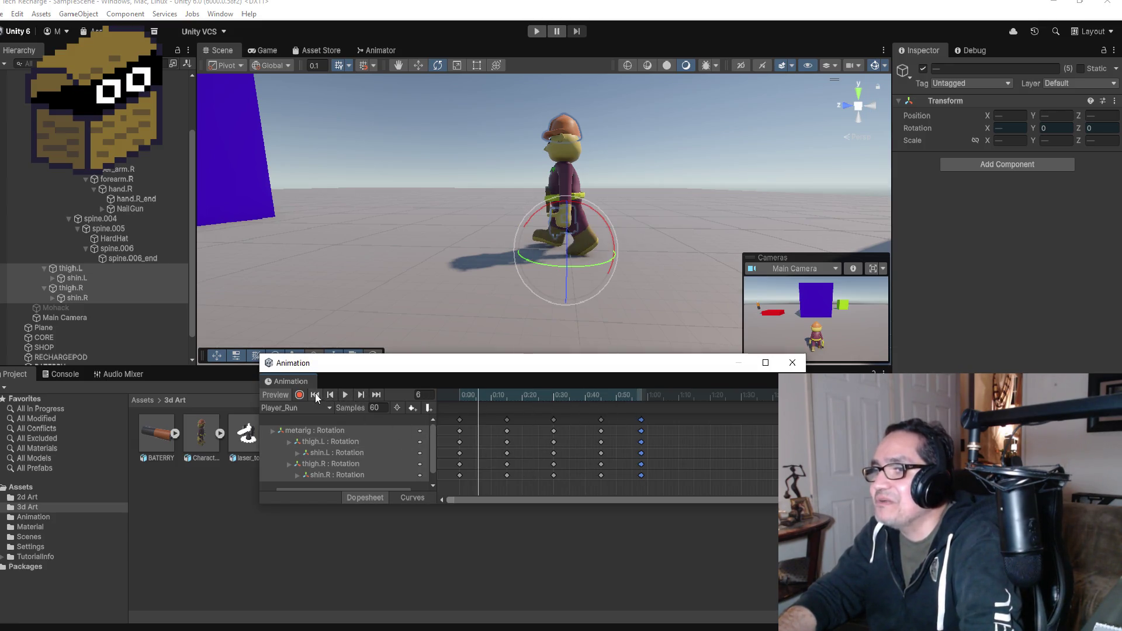
pyautogui.click(315, 395)
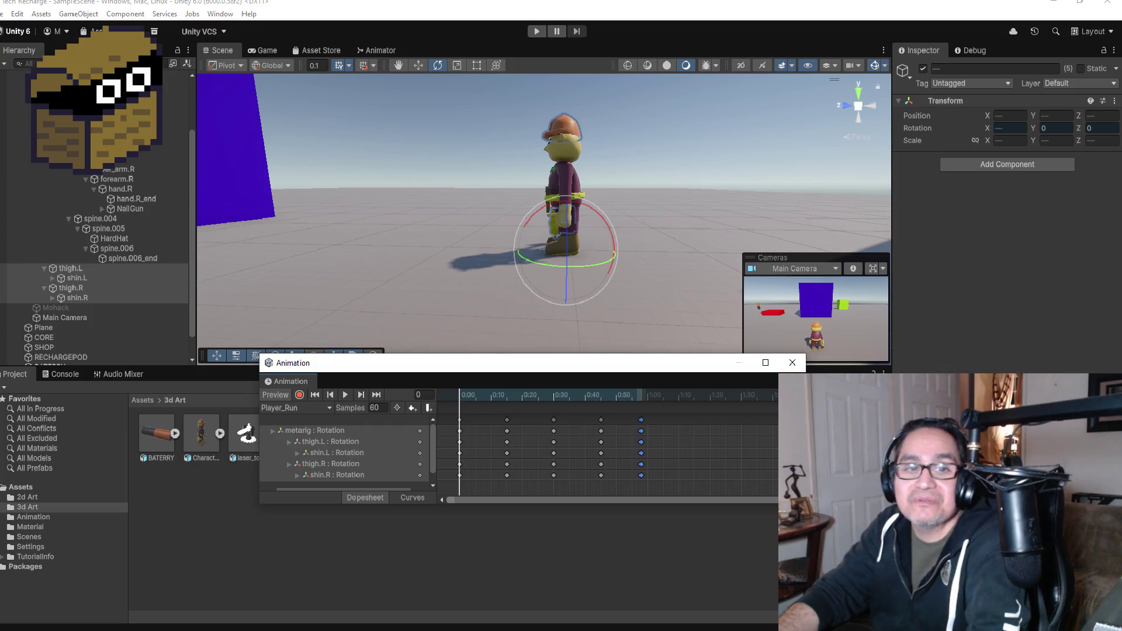
pyautogui.click(793, 363)
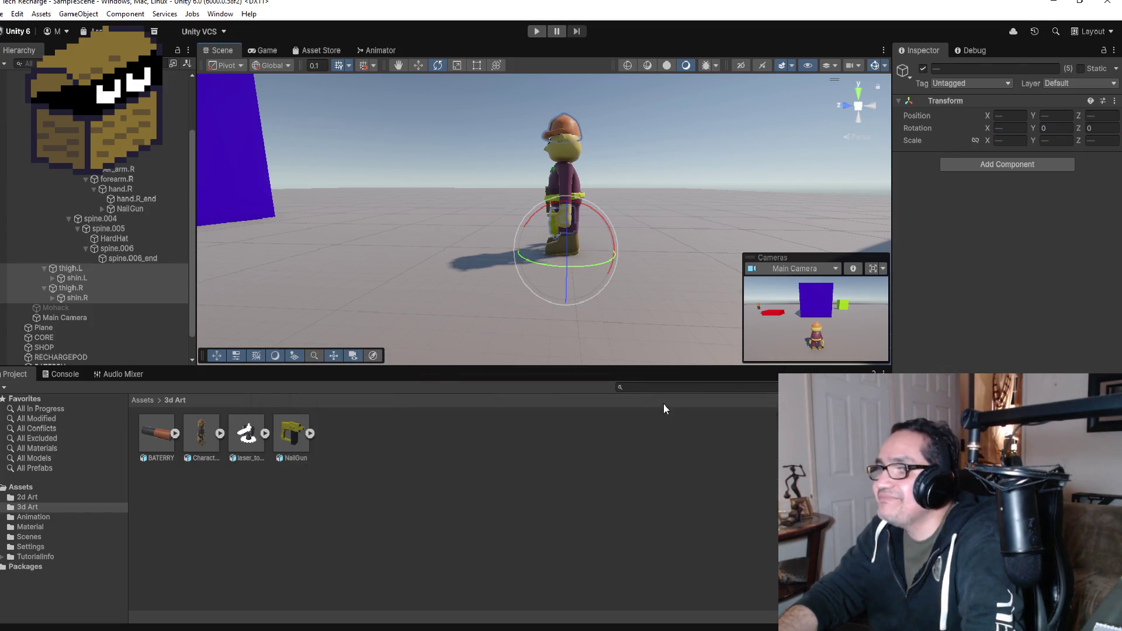
# - Return the Project panel to Assets, collapse the bone hierarchy, and show the Game view
pyautogui.click(155, 401)
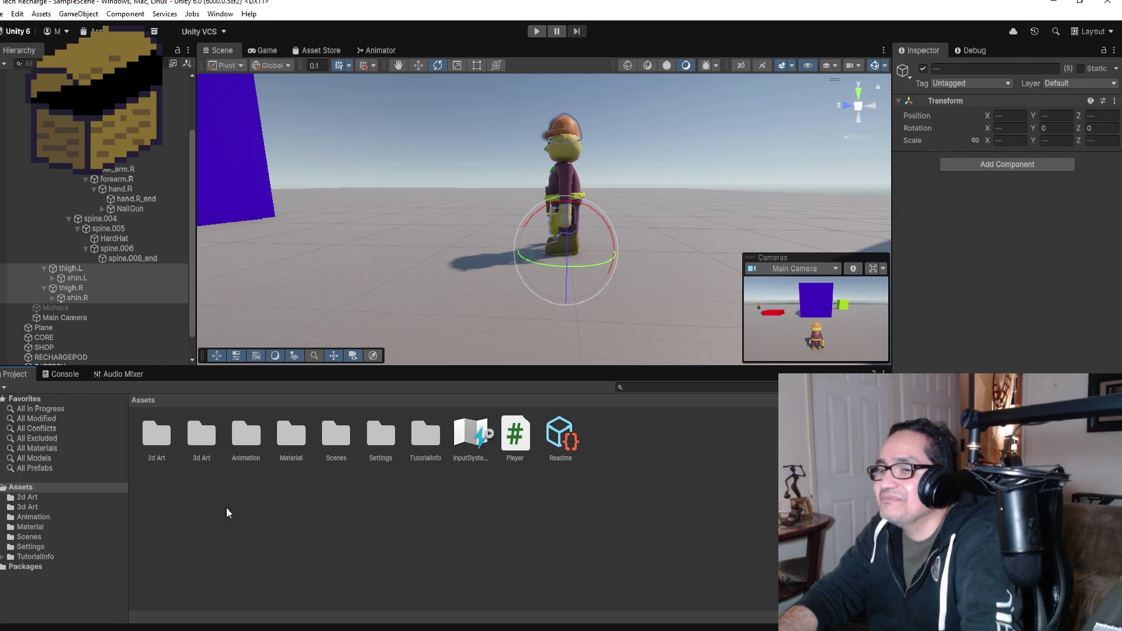
pyautogui.click(194, 444)
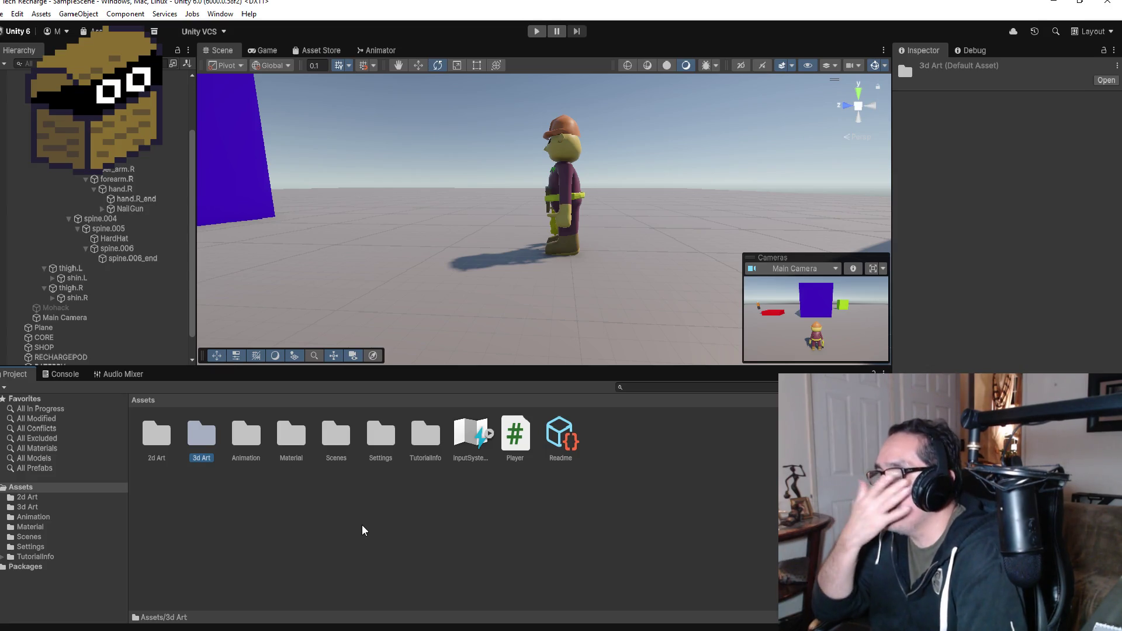
pyautogui.scroll(3, 59, 207)
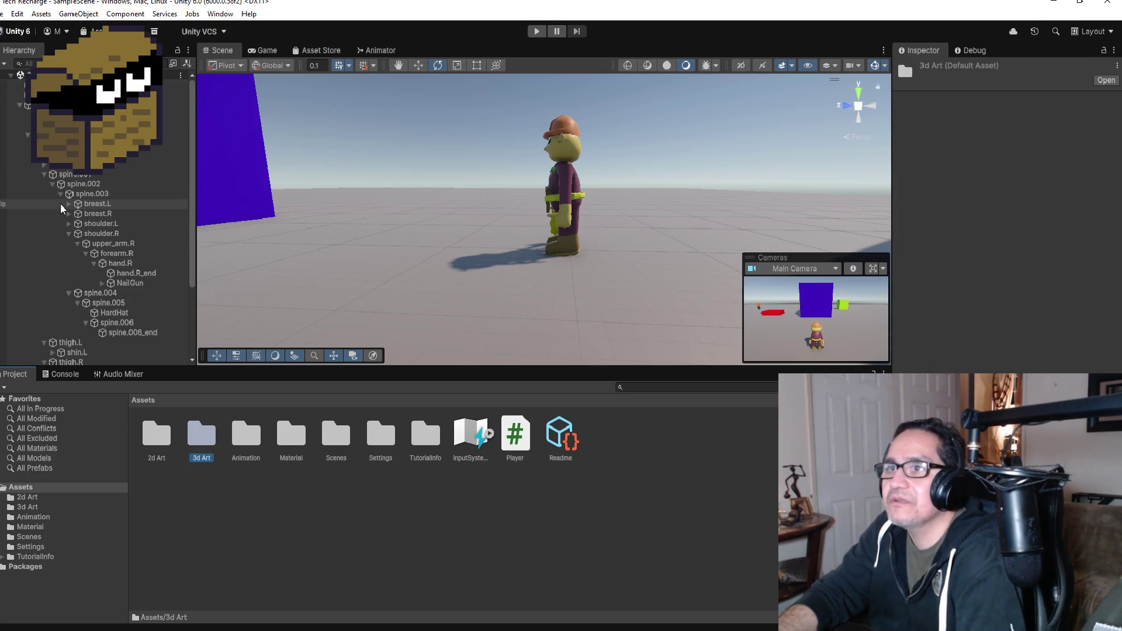
pyautogui.click(19, 106)
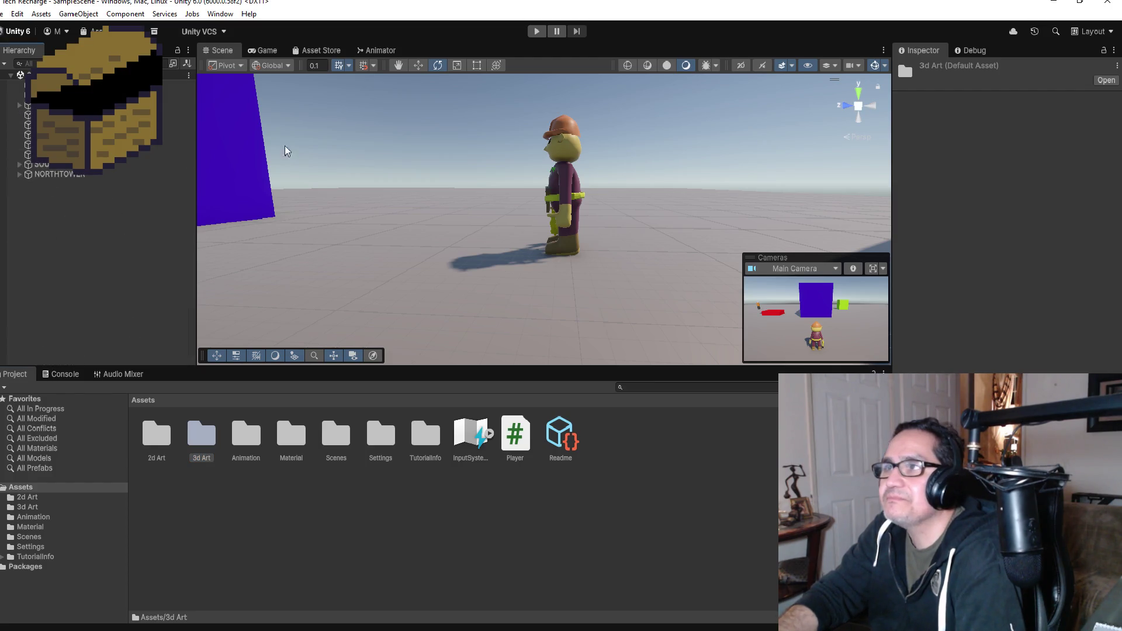
pyautogui.click(314, 55)
pyautogui.click(266, 51)
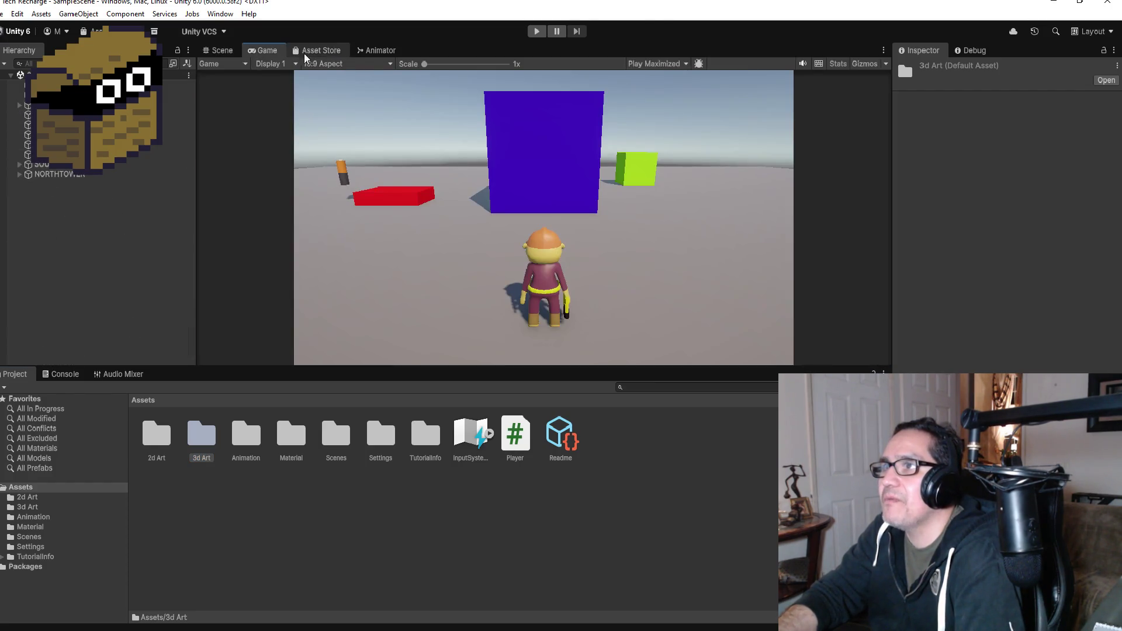
# - In PLAYER's Animator graph, place Player_Idle below Entry and Player_Run beneath it
pyautogui.click(379, 55)
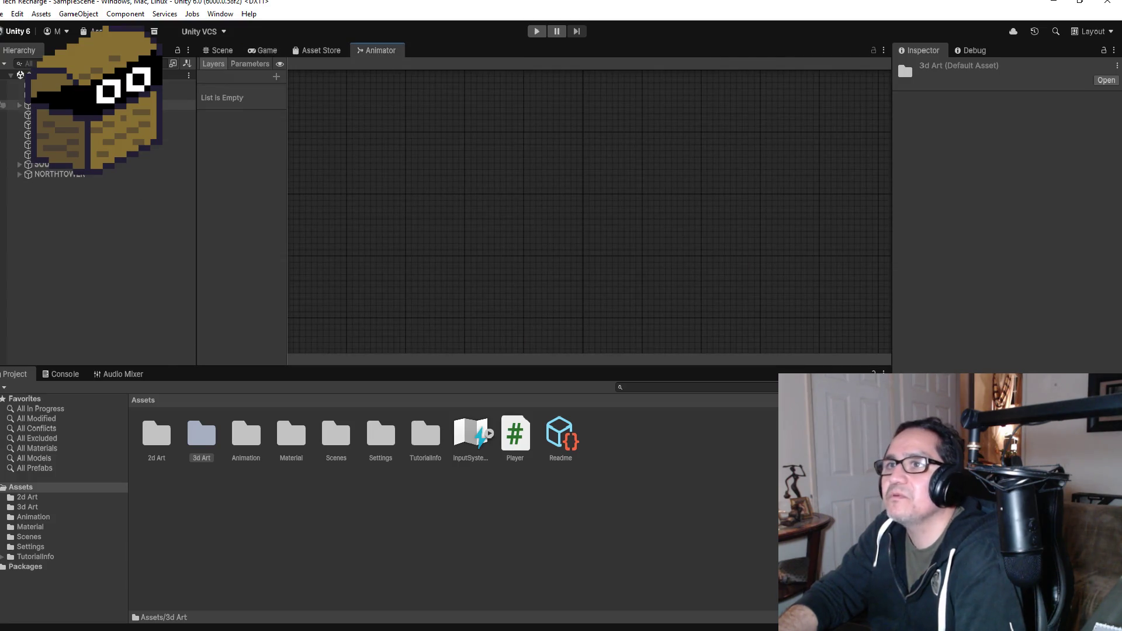
pyautogui.click(176, 106)
pyautogui.click(479, 196)
pyautogui.moveTo(479, 196); pyautogui.dragTo(496, 269)
pyautogui.moveTo(496, 216); pyautogui.dragTo(503, 316)
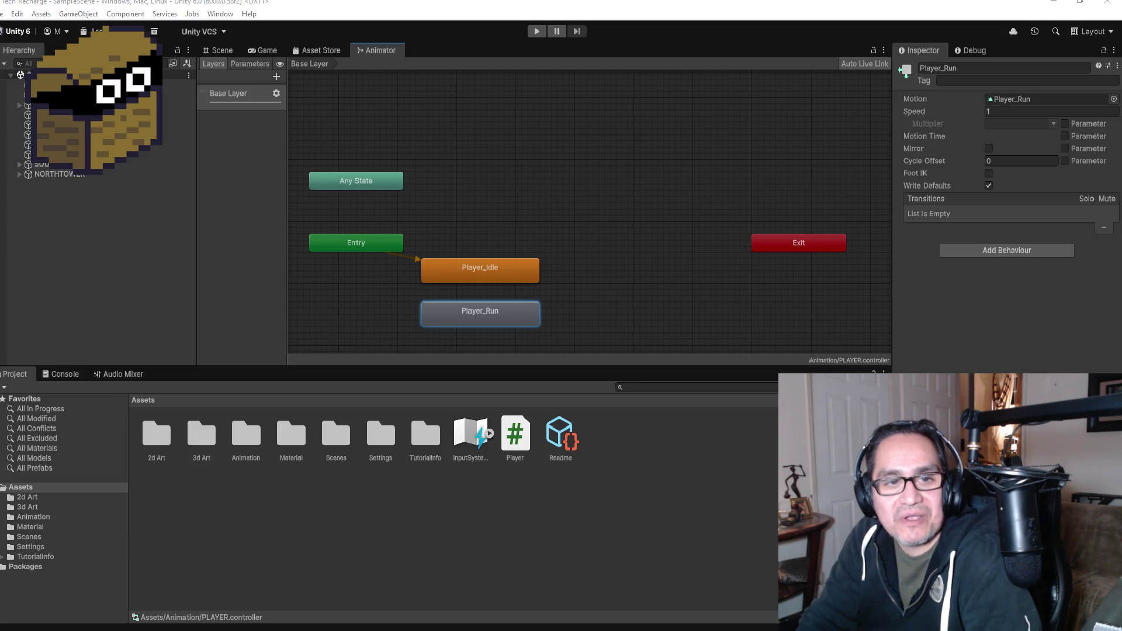
# - Reselect PLAYER, return to the Scene view, and open File Explorer with Win+E
pyautogui.click(59, 106)
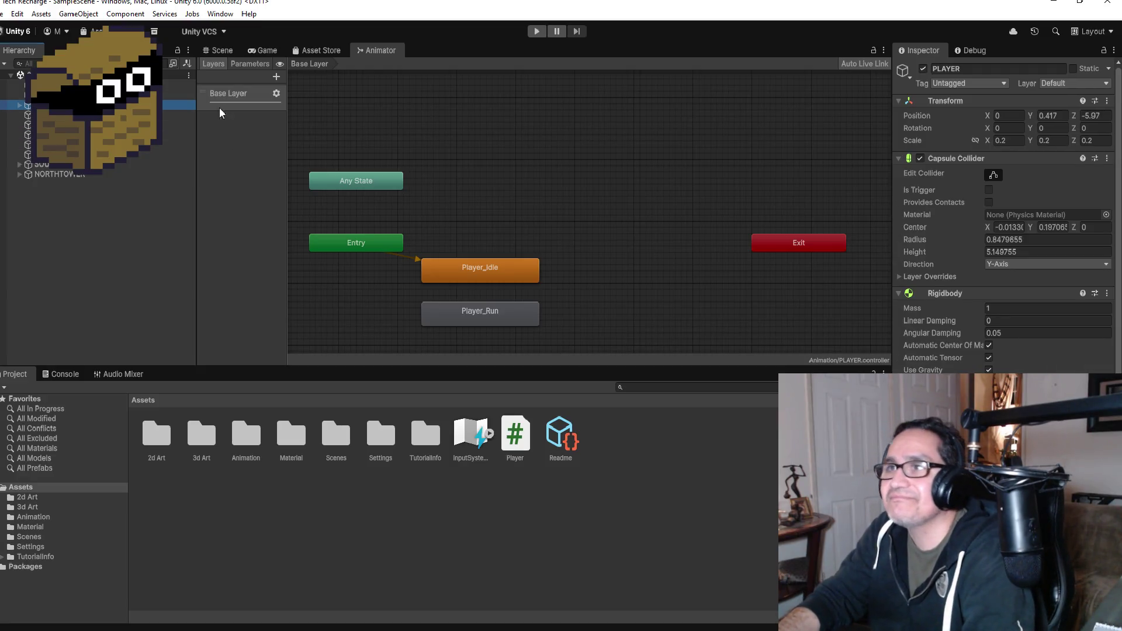
pyautogui.click(221, 50)
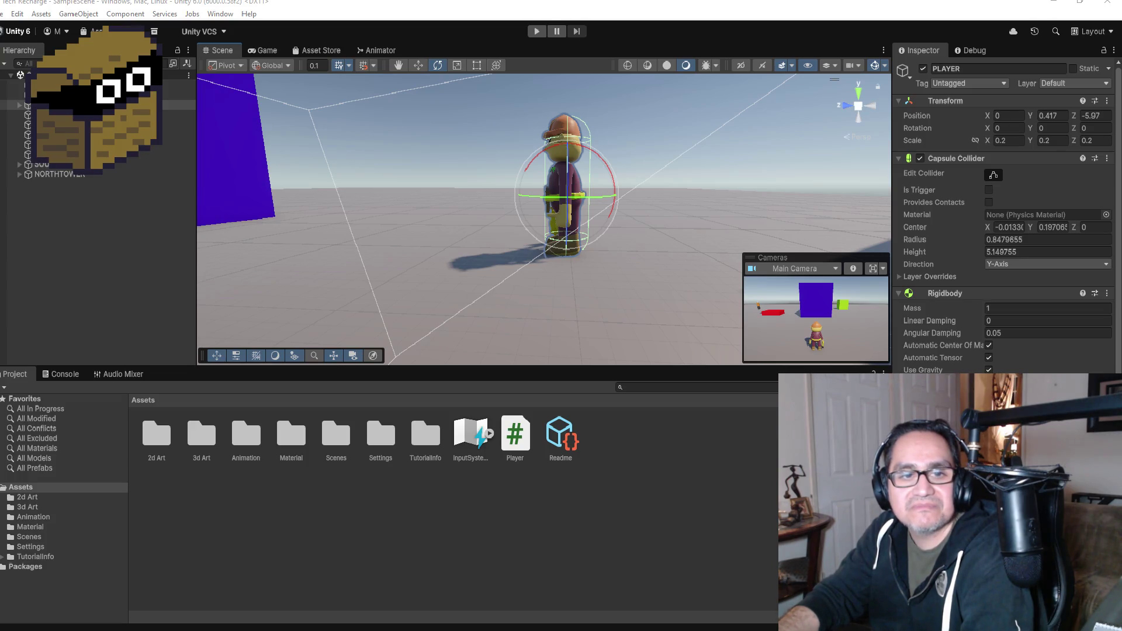
pyautogui.press('super+e')
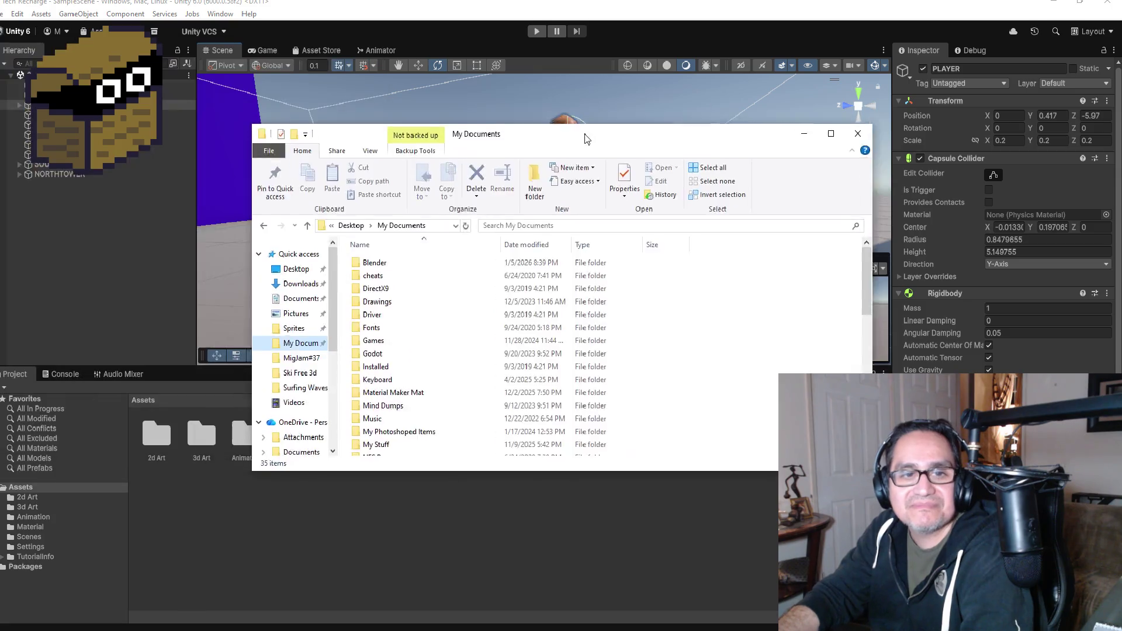
# - Centre the Explorer window and open My Documents > Unity > Tech Recharge
pyautogui.moveTo(522, 65)
pyautogui.mouseDown()
pyautogui.moveTo(599, 104)
pyautogui.moveTo(565, 96)
pyautogui.mouseUp()
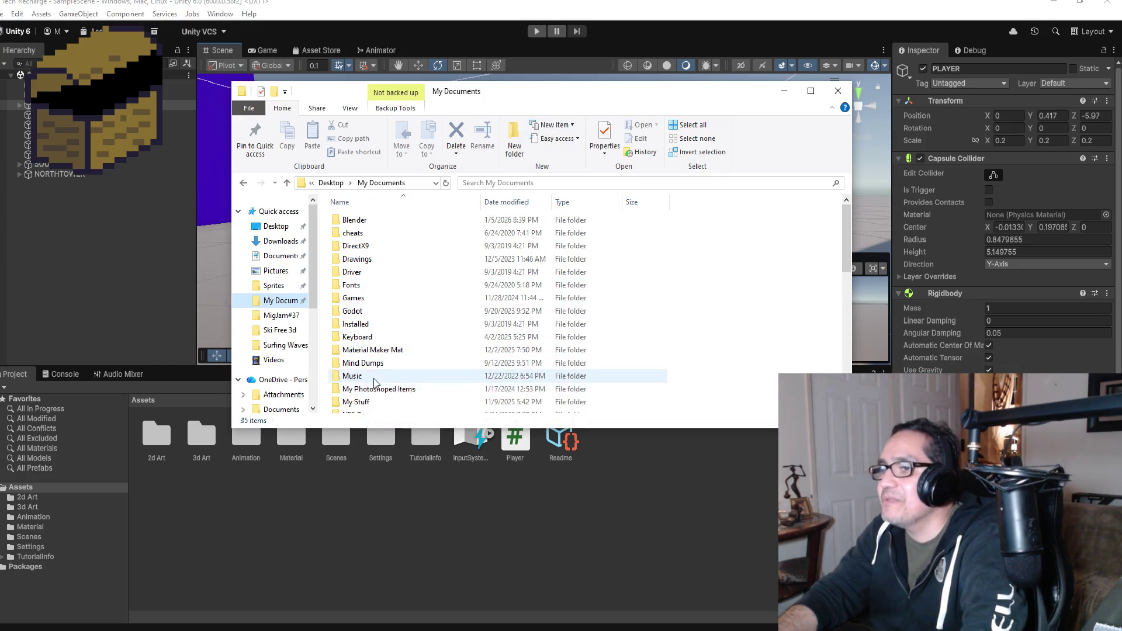
pyautogui.scroll(-2, 378, 369)
pyautogui.scroll(2, 388, 358)
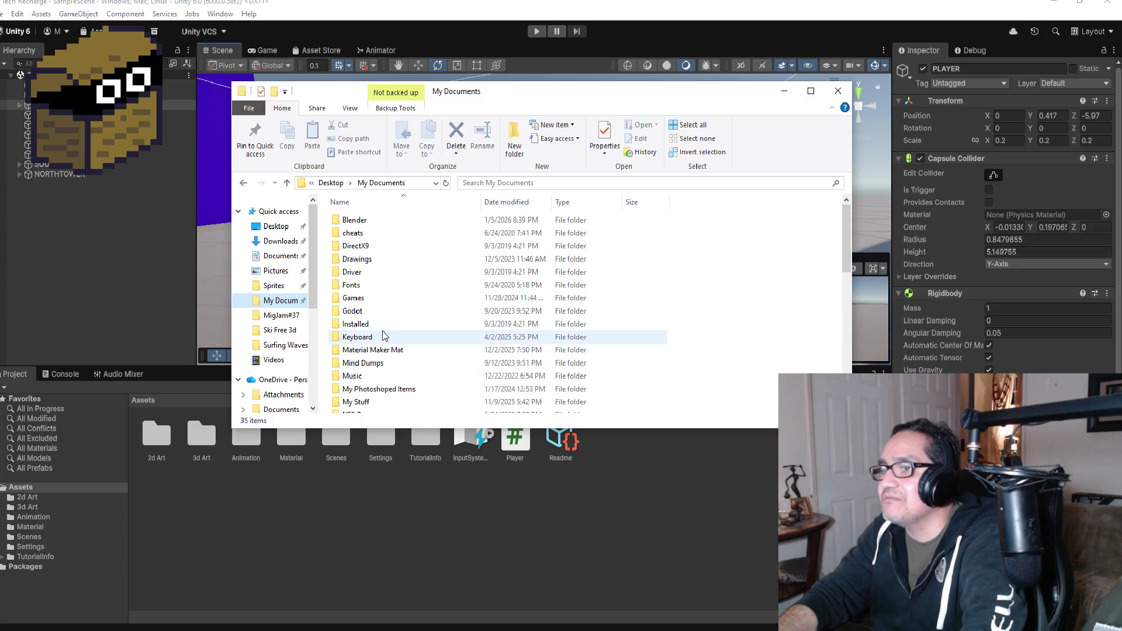
pyautogui.scroll(-2, 383, 345)
pyautogui.scroll(2, 374, 320)
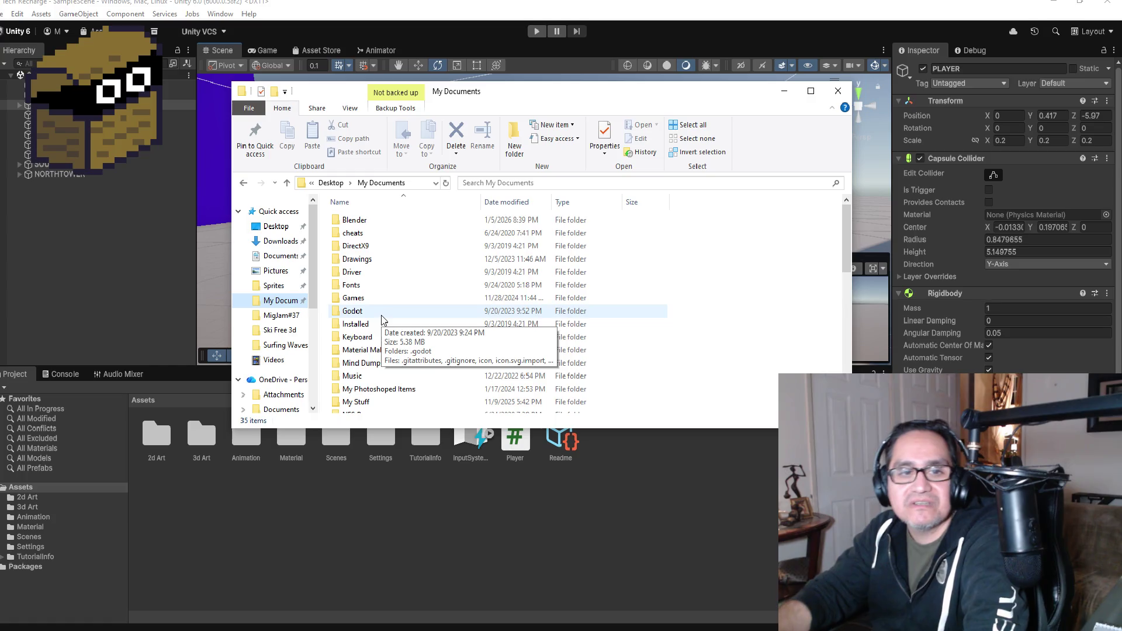
pyautogui.scroll(-1, 384, 361)
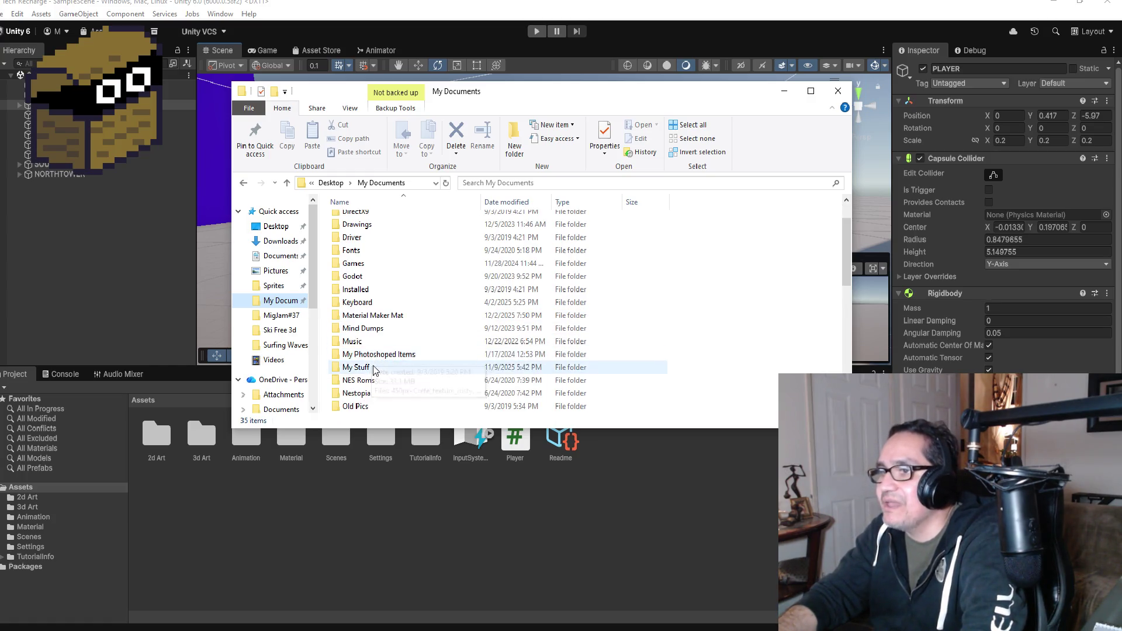
pyautogui.scroll(-5, 380, 358)
pyautogui.doubleClick(375, 354)
pyautogui.doubleClick(374, 221)
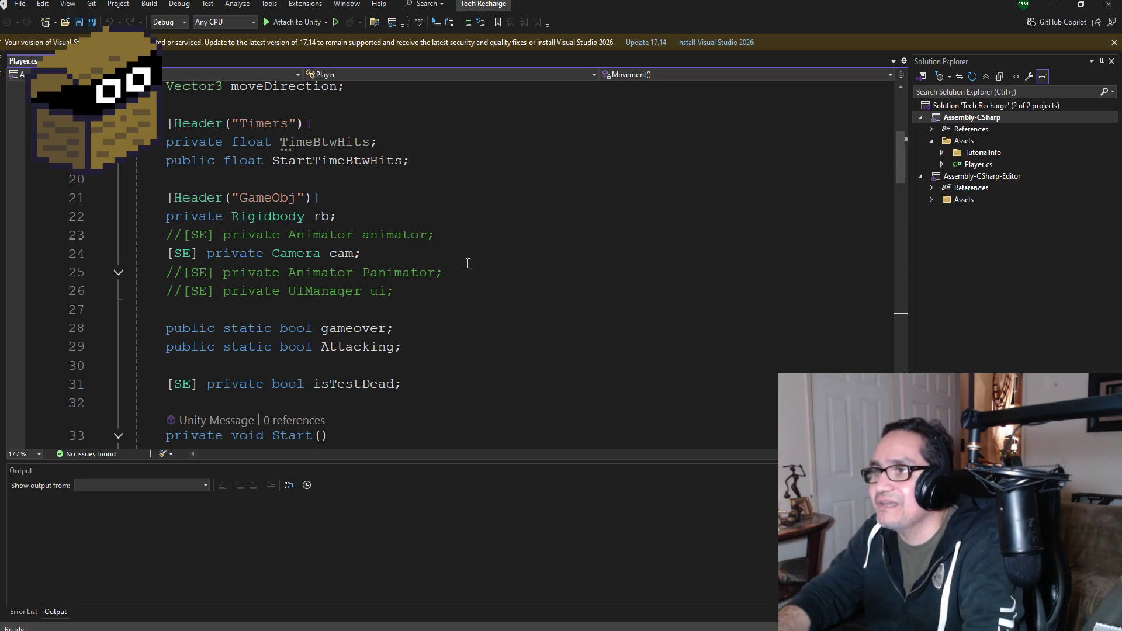
# - Uncomment the Animator field declaration on line 23 of Player.cs
pyautogui.scroll(-6, 374, 298)
pyautogui.scroll(4, 362, 298)
pyautogui.scroll(7, 362, 298)
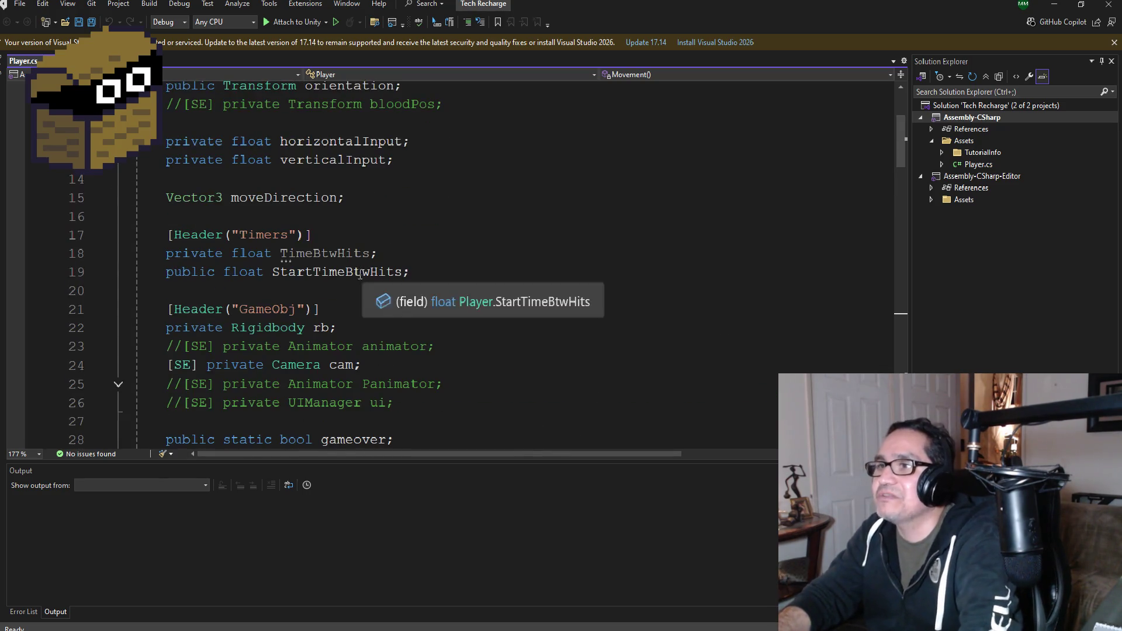
pyautogui.scroll(-3, 353, 319)
pyautogui.scroll(-2, 338, 372)
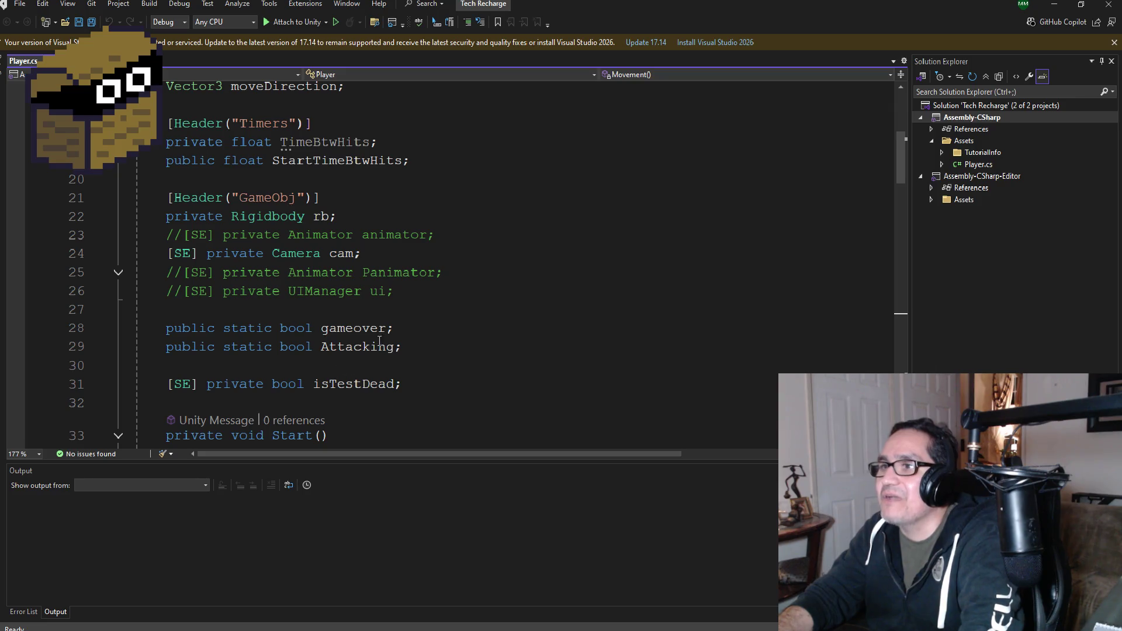
pyautogui.click(182, 235)
pyautogui.press('BackSpace')
pyautogui.press('BackSpace')
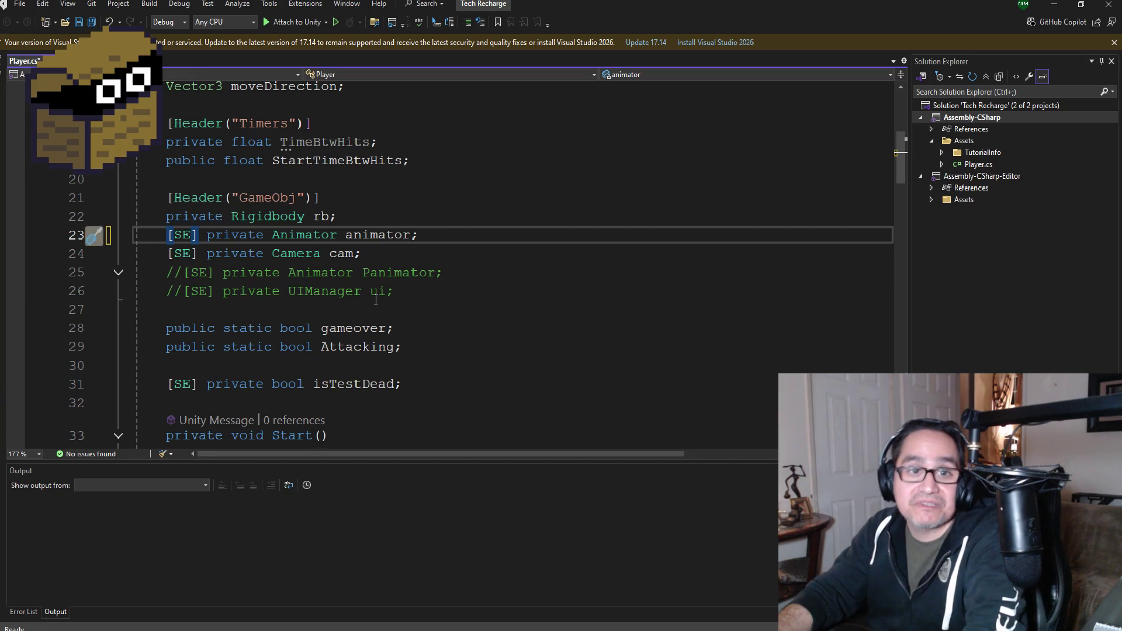
# - Uncomment the animator.Play call on line 81 and rename its clip to Player_Run
pyautogui.scroll(-6, 388, 310)
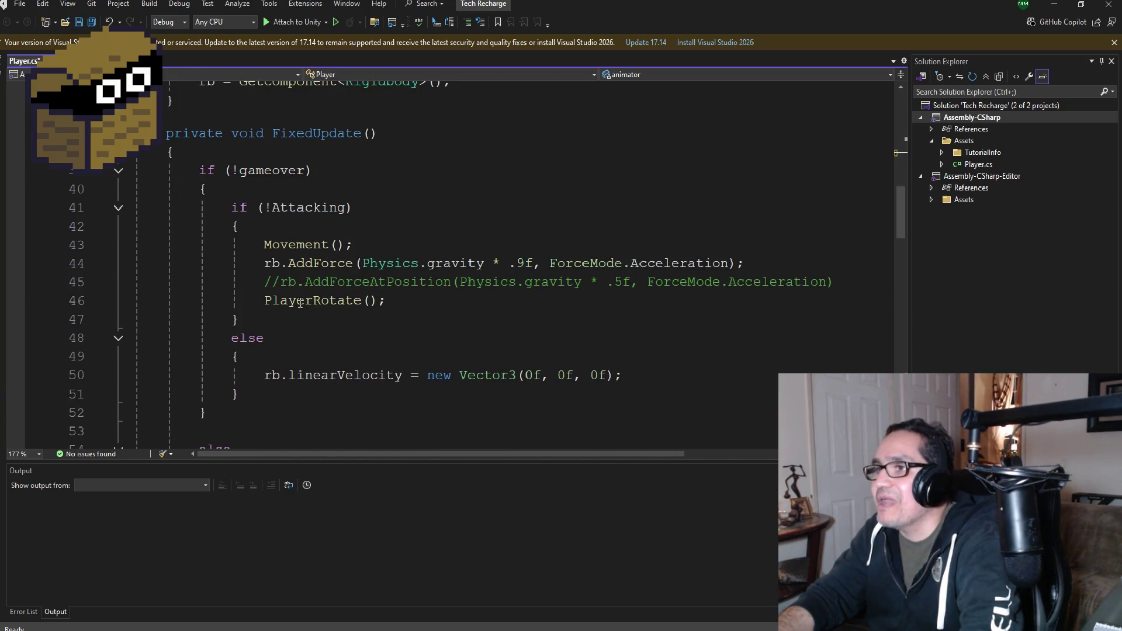
pyautogui.scroll(-9, 299, 302)
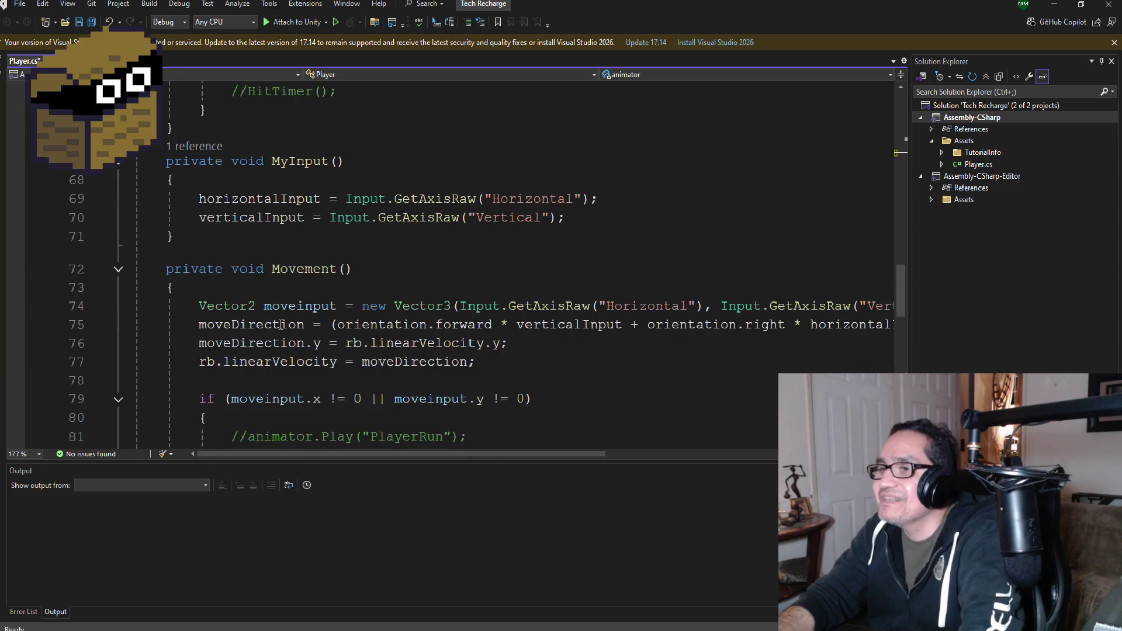
pyautogui.scroll(-3, 301, 347)
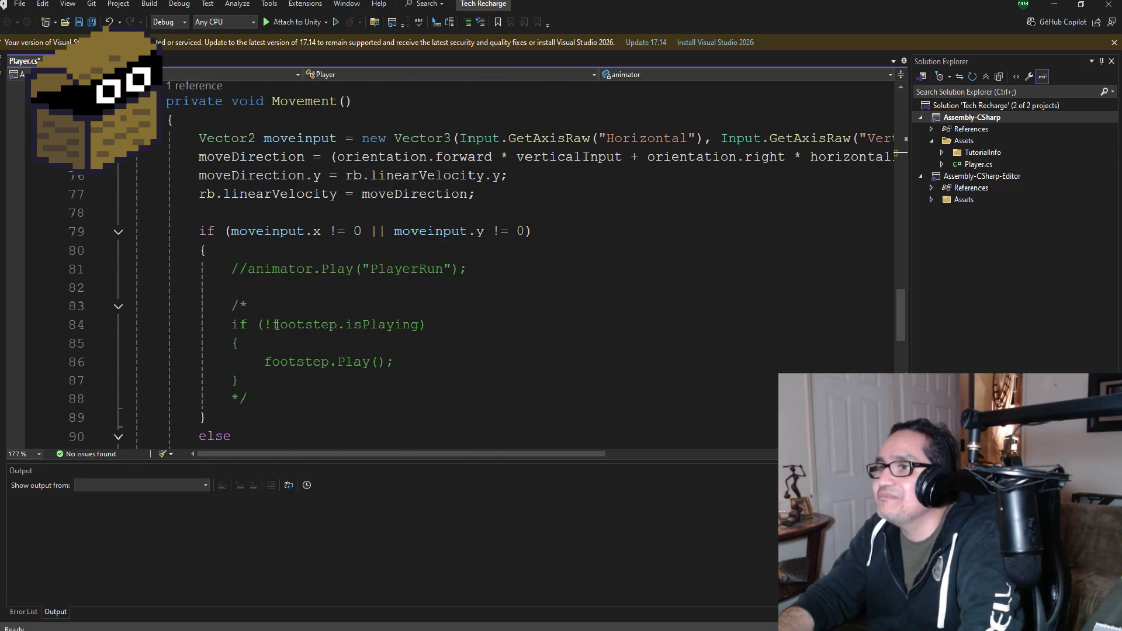
pyautogui.click(248, 272)
pyautogui.press('BackSpace')
pyautogui.press('BackSpace')
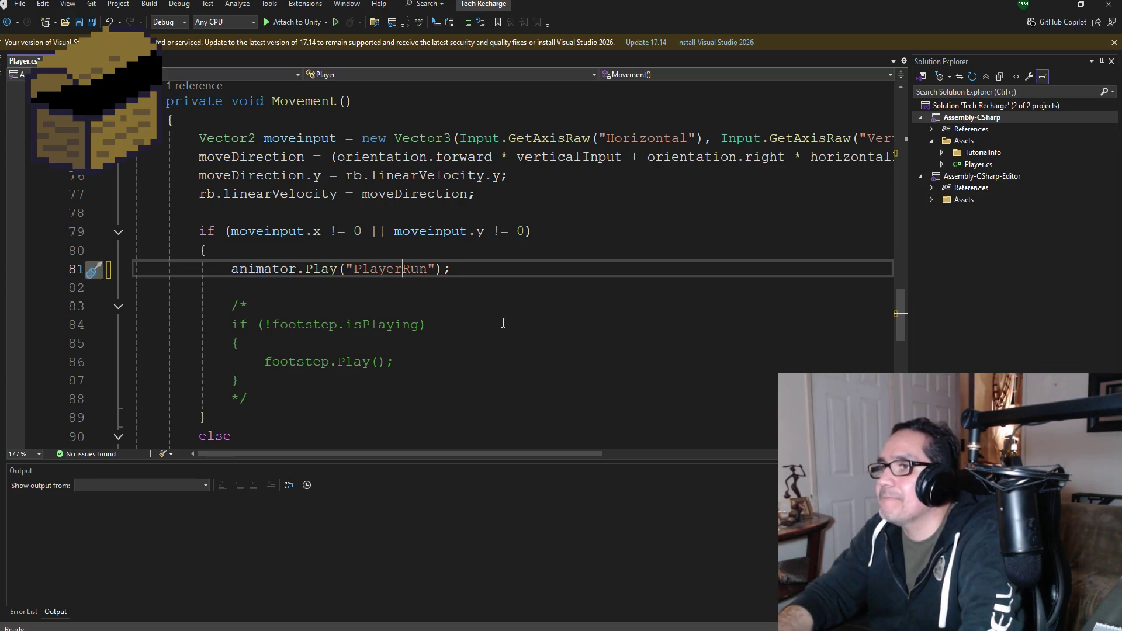
pyautogui.write('_')
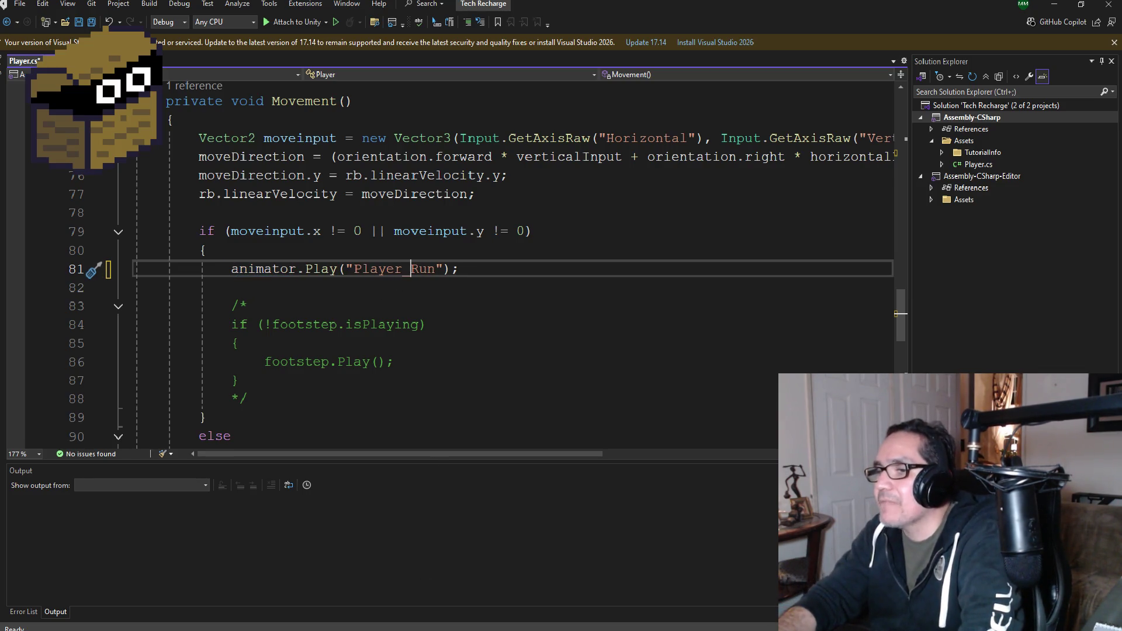
pyautogui.hotkey('alt', 'Tab')
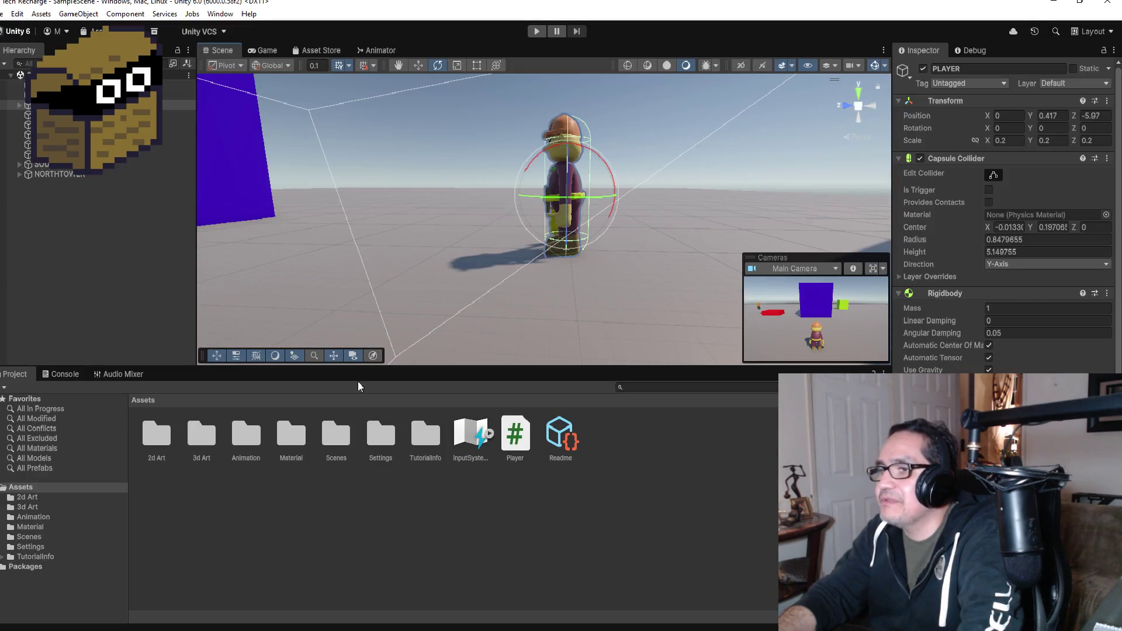
# - Open Window > Animation > Animation, check the clip list, then return to Visual Studio
pyautogui.click(220, 14)
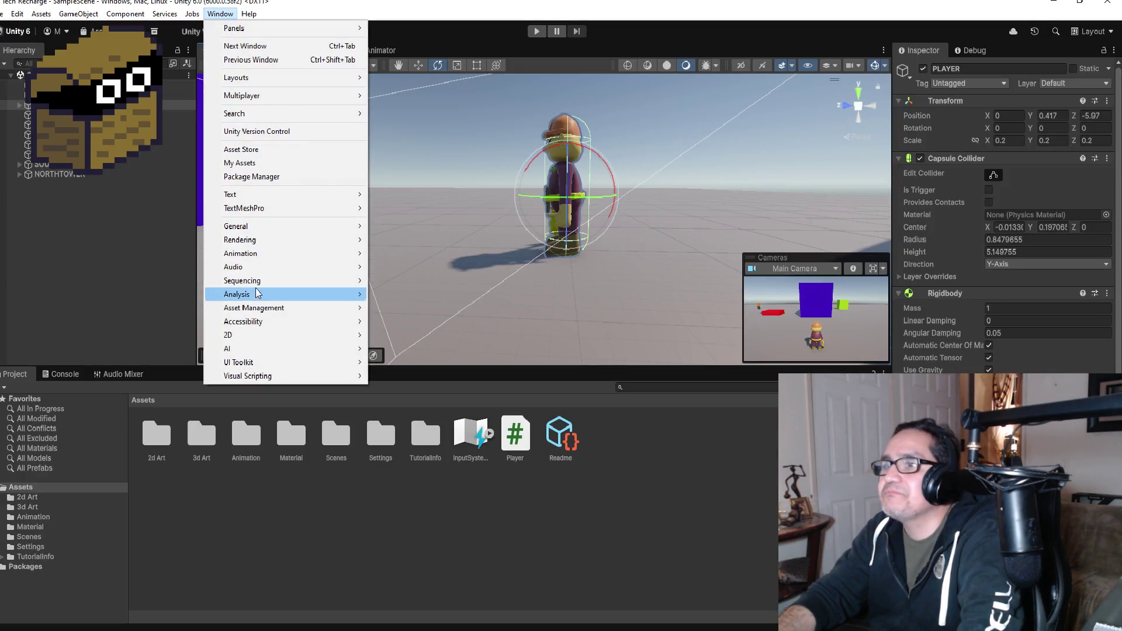
pyautogui.moveTo(255, 260)
pyautogui.click(399, 253)
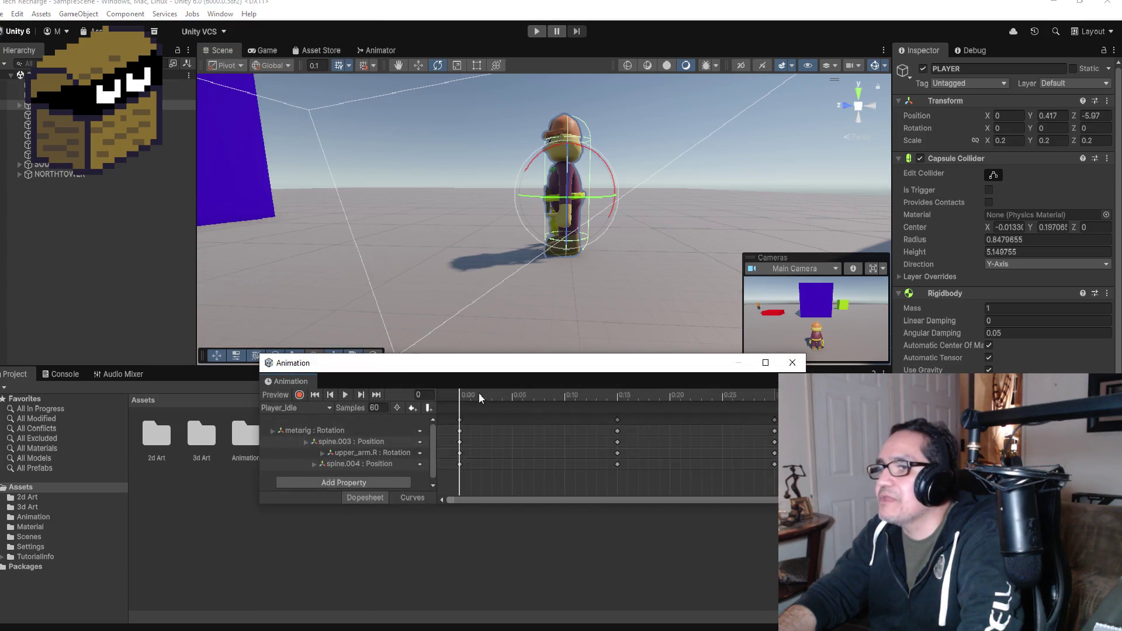
pyautogui.click(304, 409)
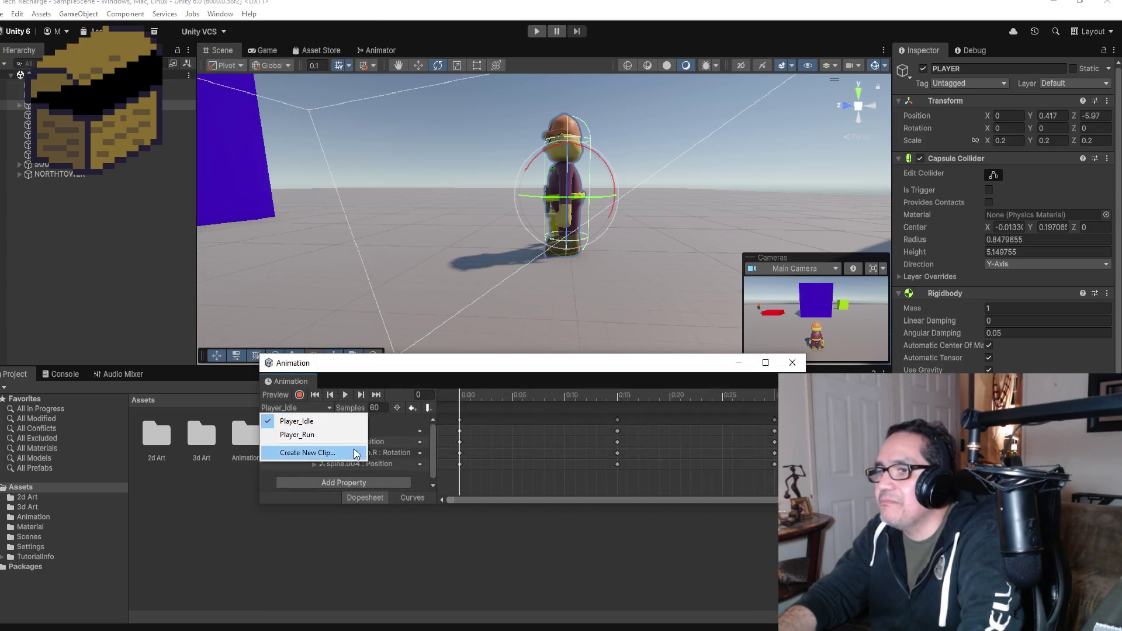
pyautogui.click(390, 563)
pyautogui.hotkey('alt', 'Tab')
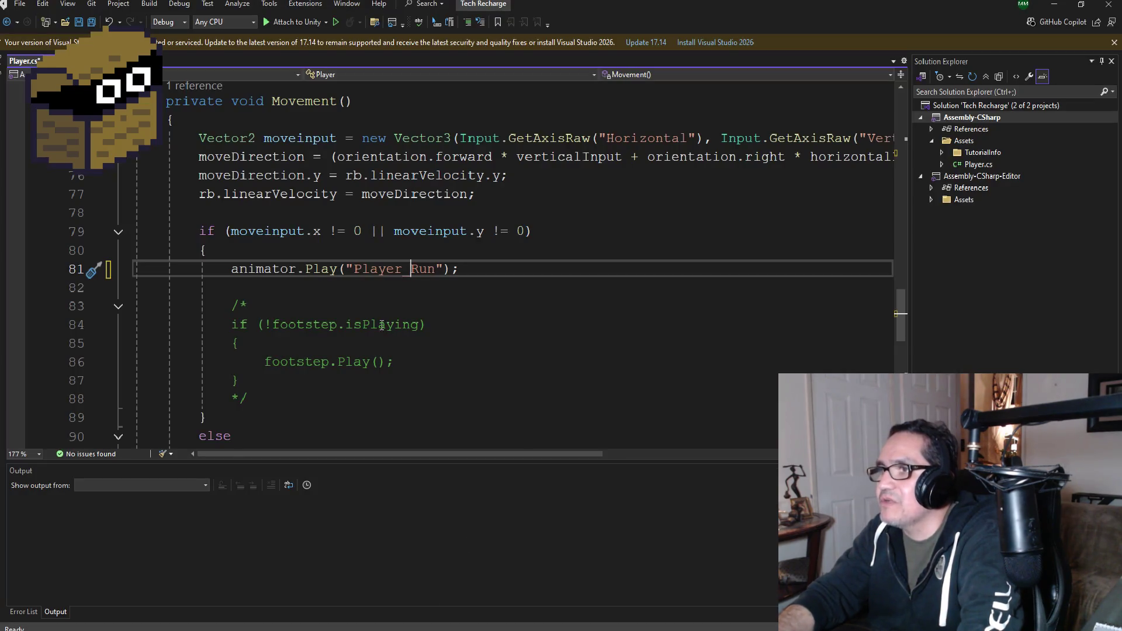
# - Cut the animator.Play("PlayerIdle"); call out of the commented block on line 95
pyautogui.scroll(-2, 299, 331)
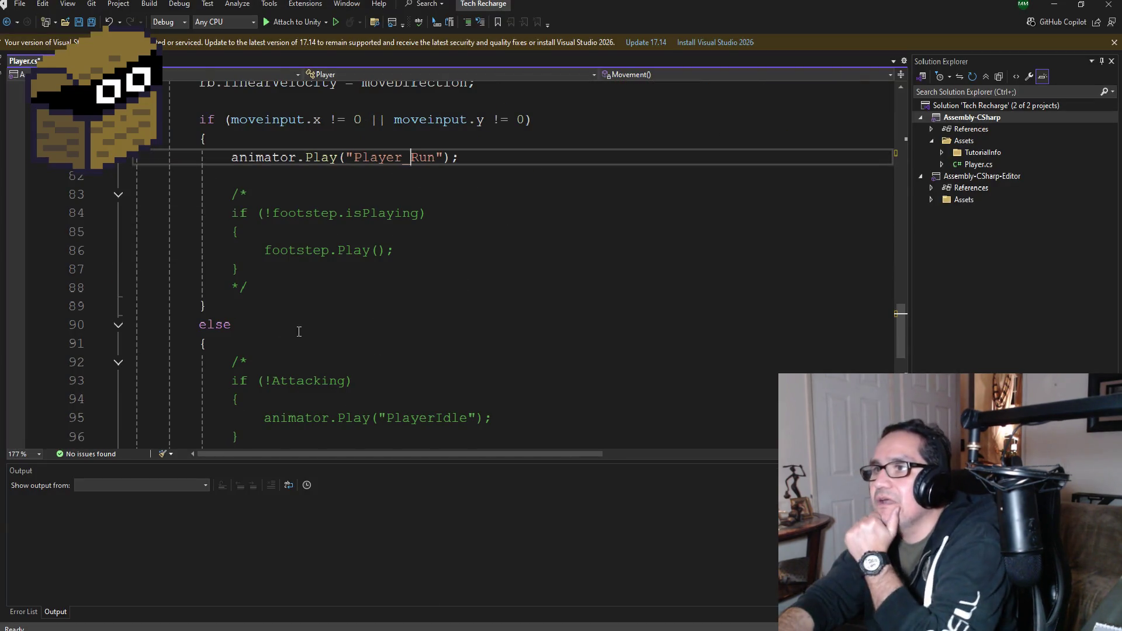
pyautogui.scroll(-2, 351, 309)
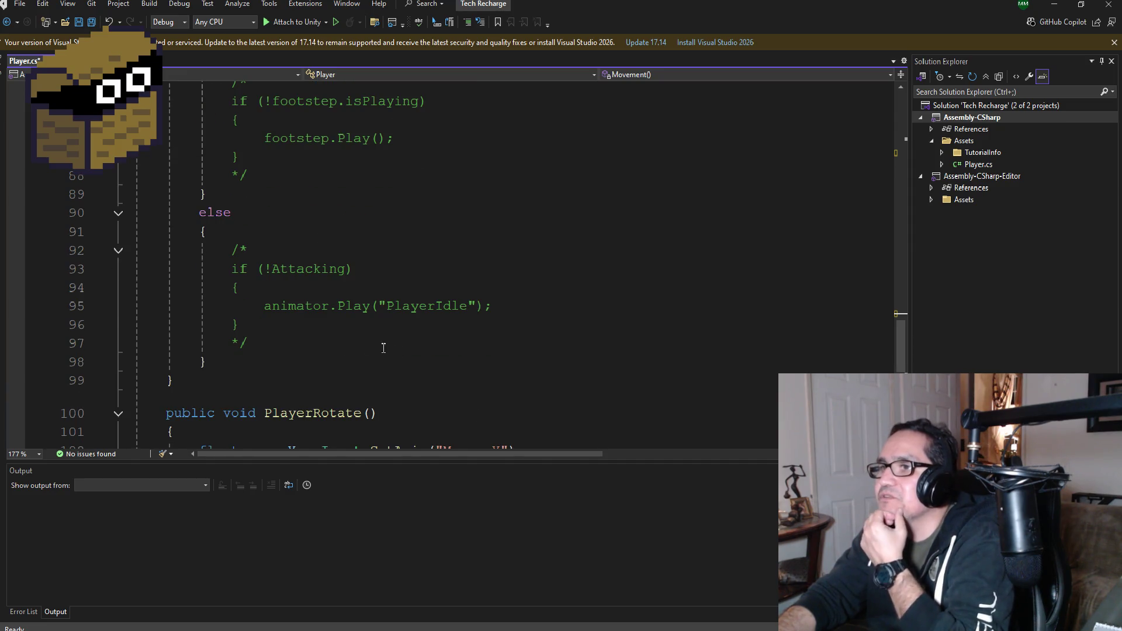
pyautogui.scroll(-4, 392, 354)
pyautogui.scroll(3, 387, 339)
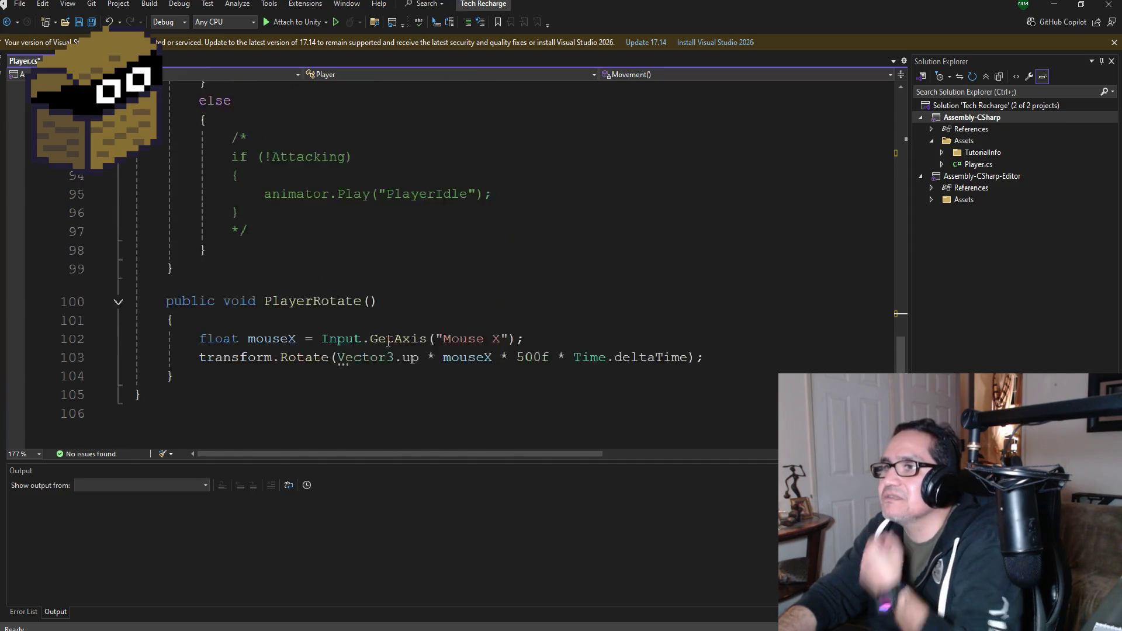
pyautogui.scroll(8, 385, 330)
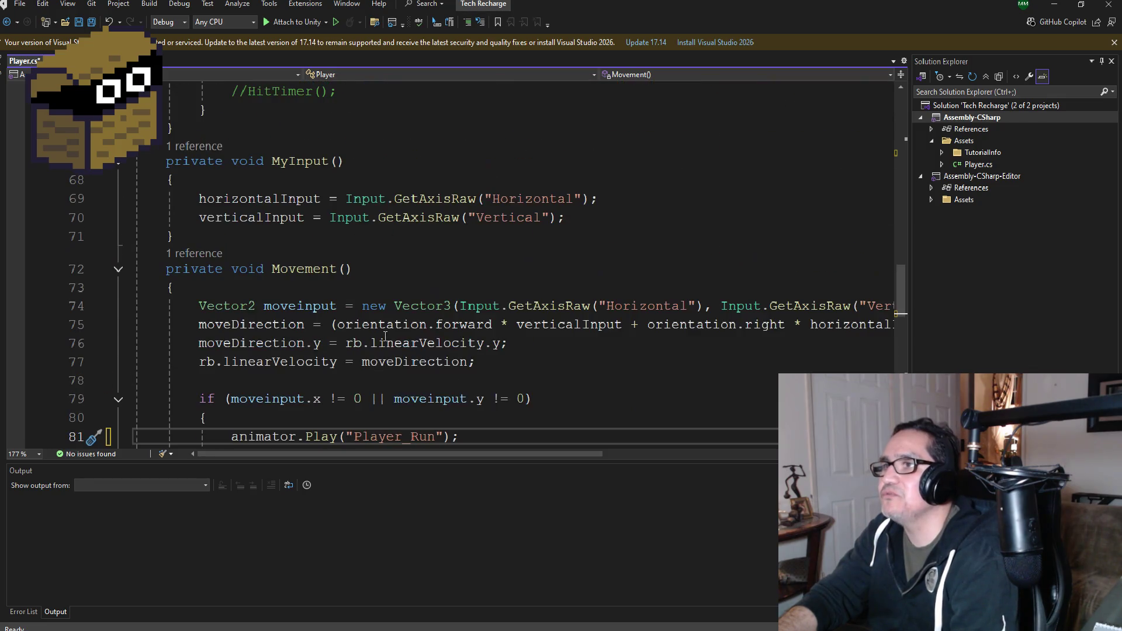
pyautogui.scroll(6, 391, 336)
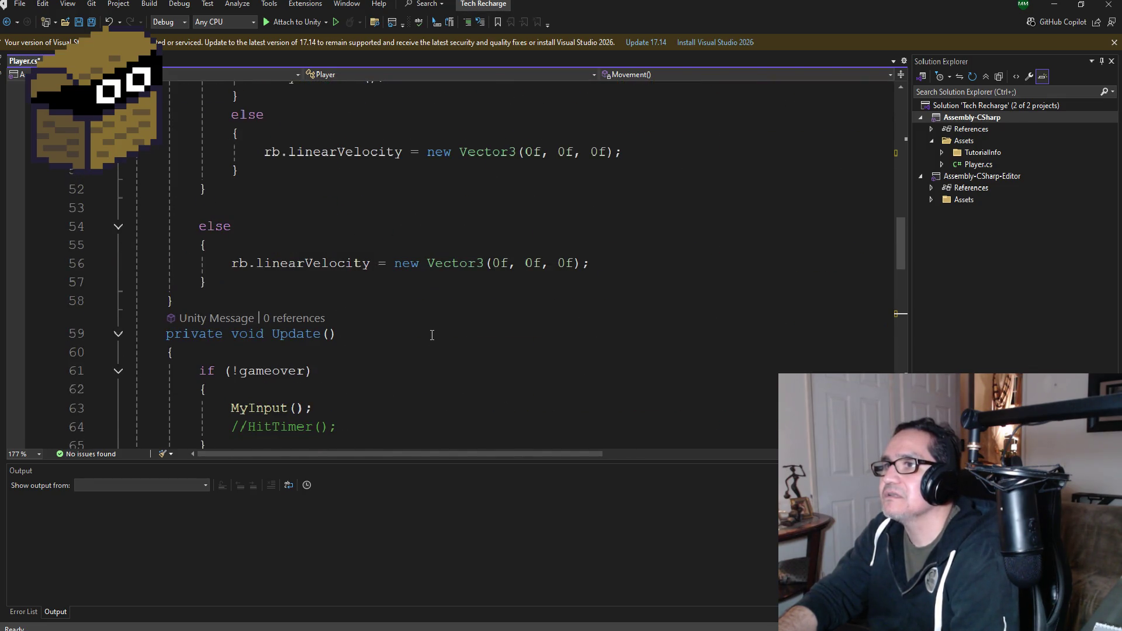
pyautogui.scroll(4, 430, 333)
pyautogui.scroll(5, 426, 336)
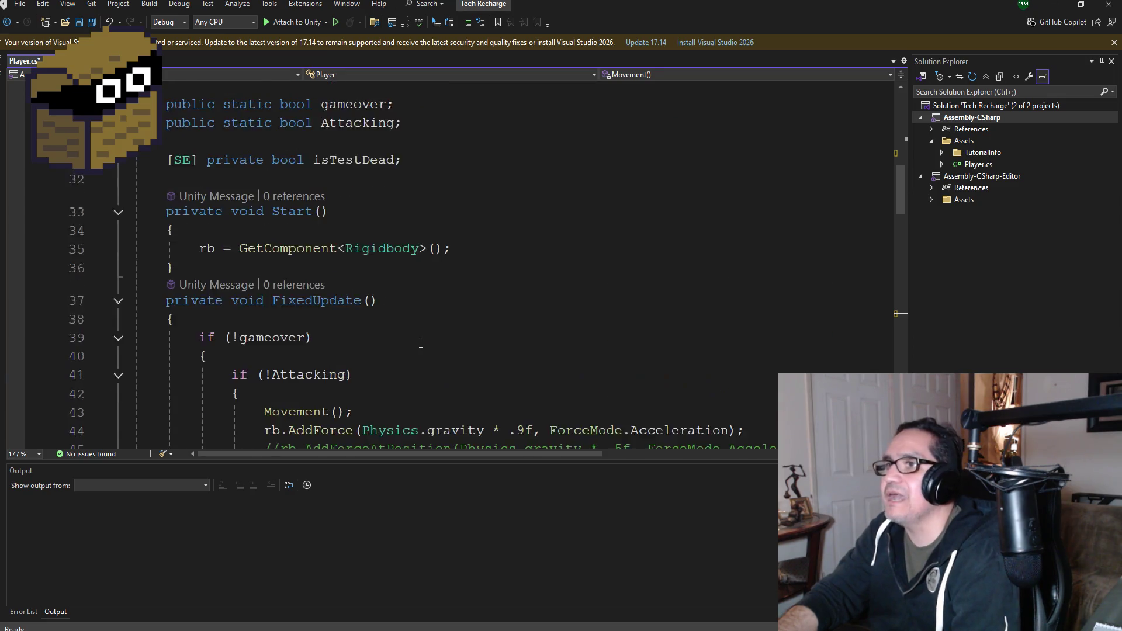
pyautogui.scroll(-7, 421, 343)
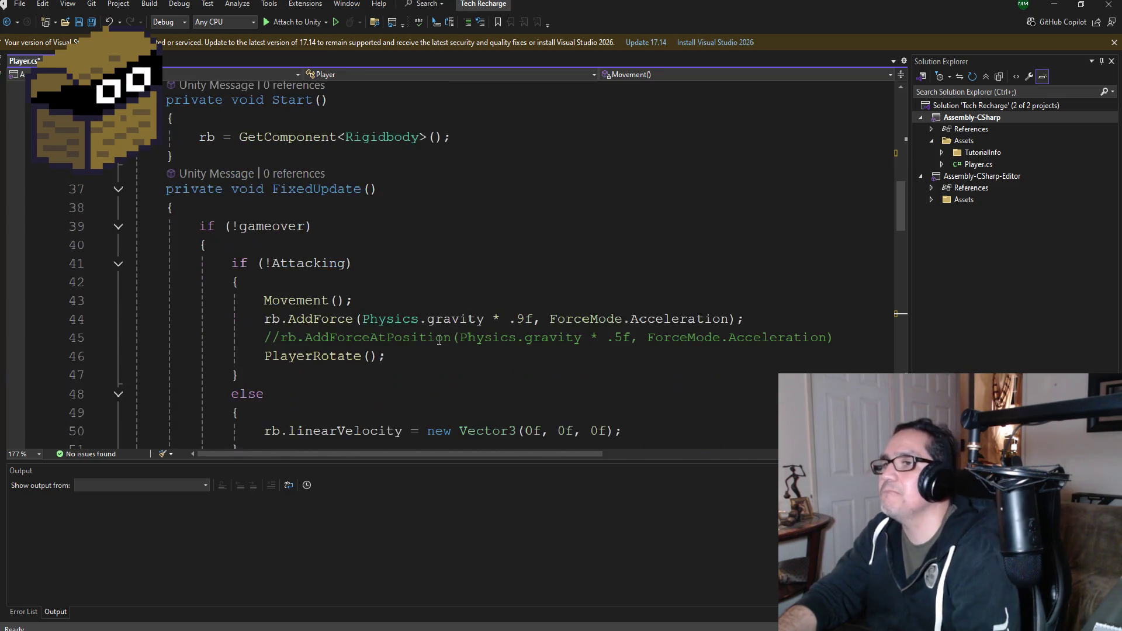
pyautogui.scroll(4, 456, 292)
pyautogui.scroll(-4, 451, 296)
pyautogui.scroll(-2, 442, 304)
pyautogui.scroll(-6, 440, 306)
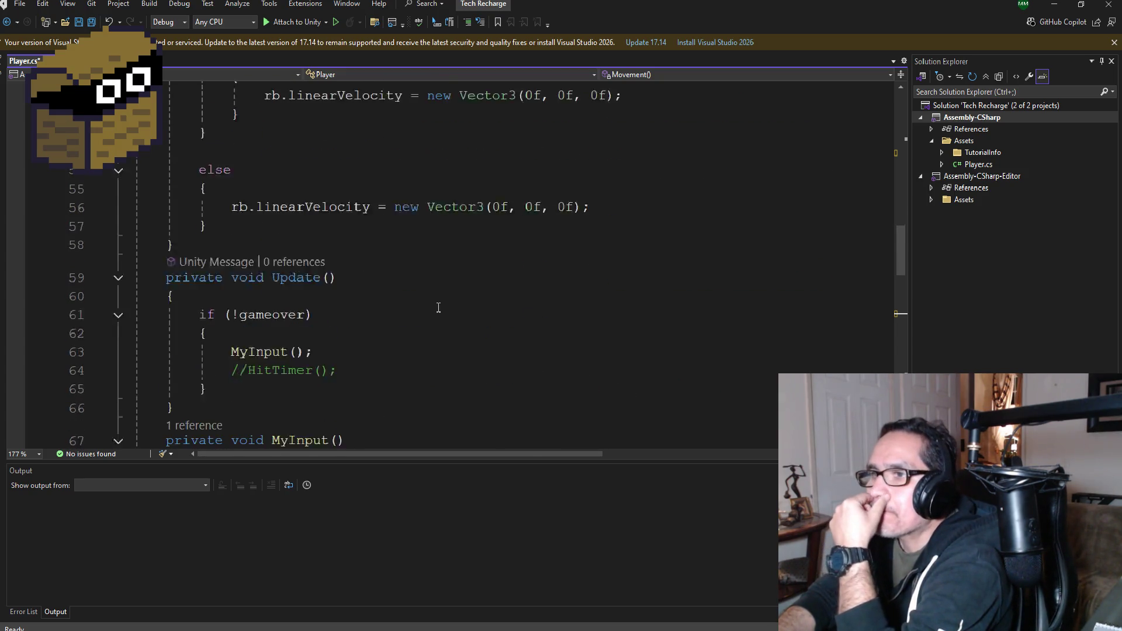
pyautogui.click(393, 381)
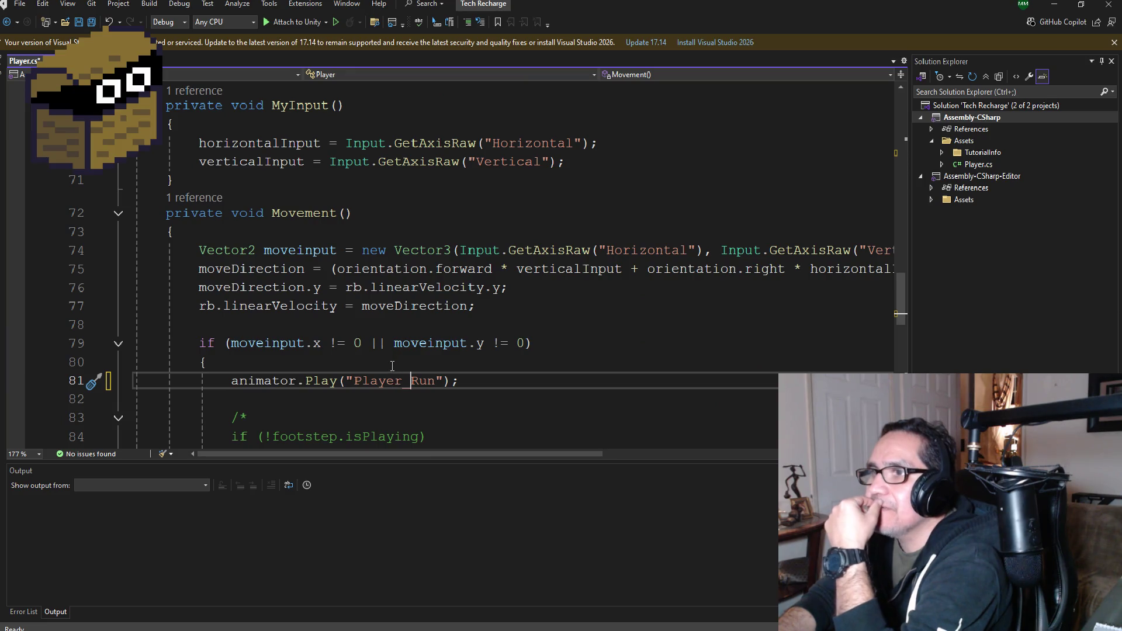
pyautogui.scroll(-1, 392, 367)
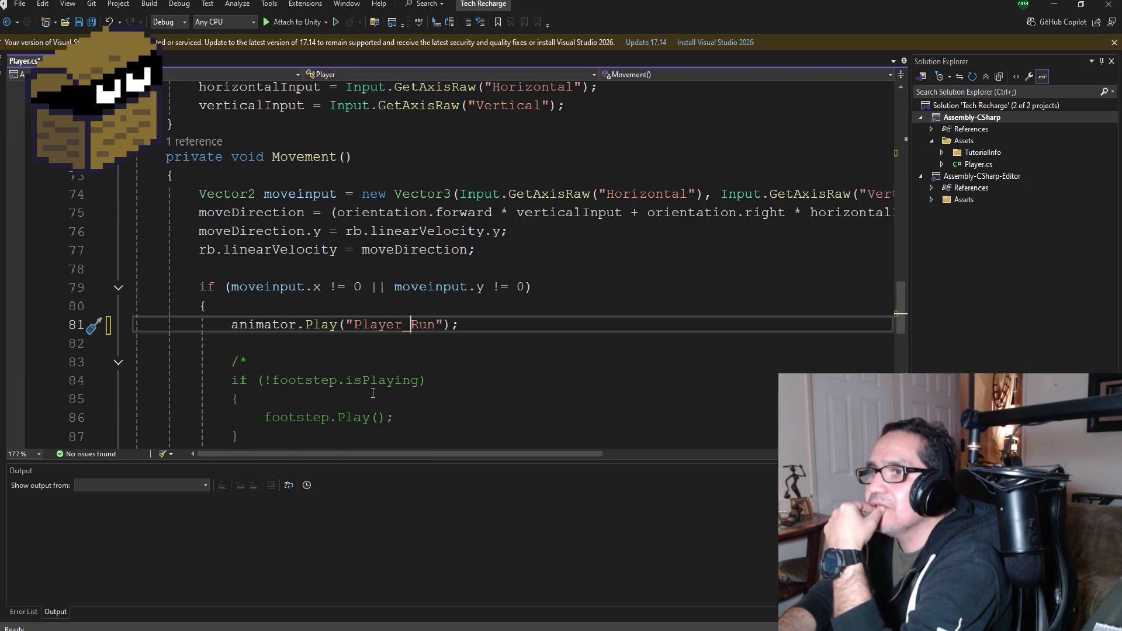
pyautogui.scroll(-4, 378, 394)
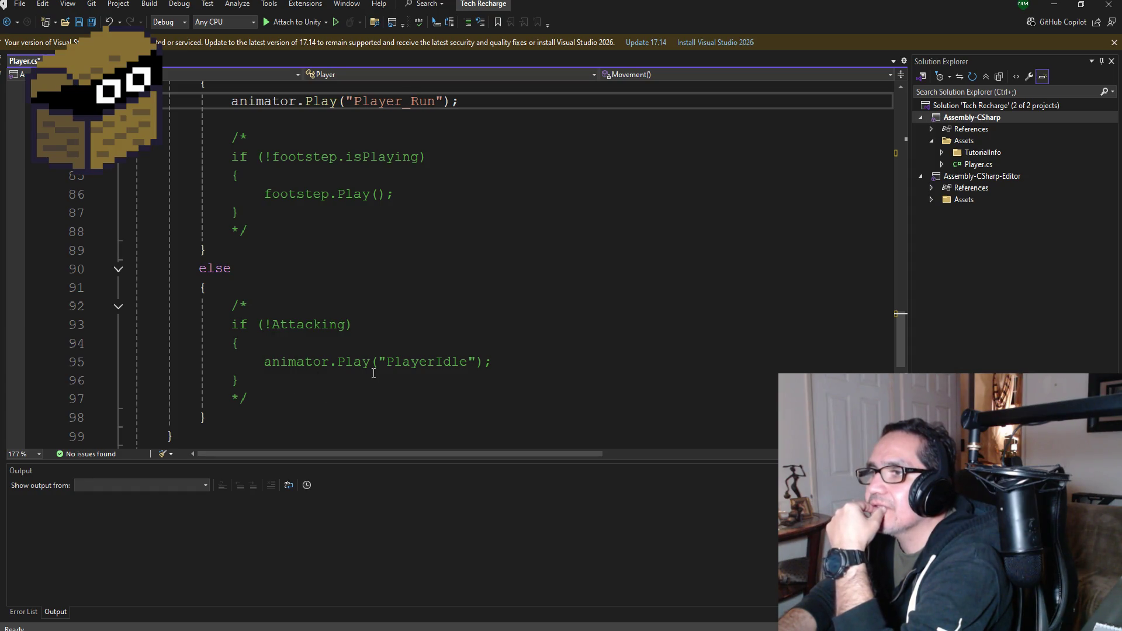
pyautogui.moveTo(506, 365); pyautogui.dragTo(266, 362)
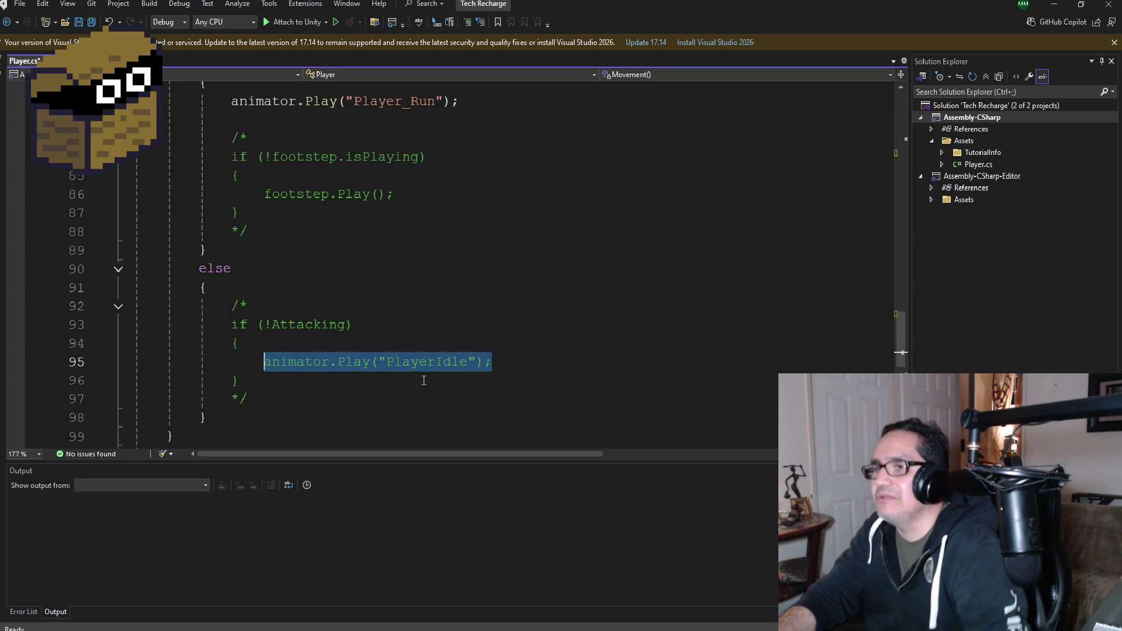
pyautogui.hotkey('ctrl', 'x')
# - Paste the idle call inside the else branch, rename it to Player_Idle, and save Player.cs
pyautogui.click(287, 288)
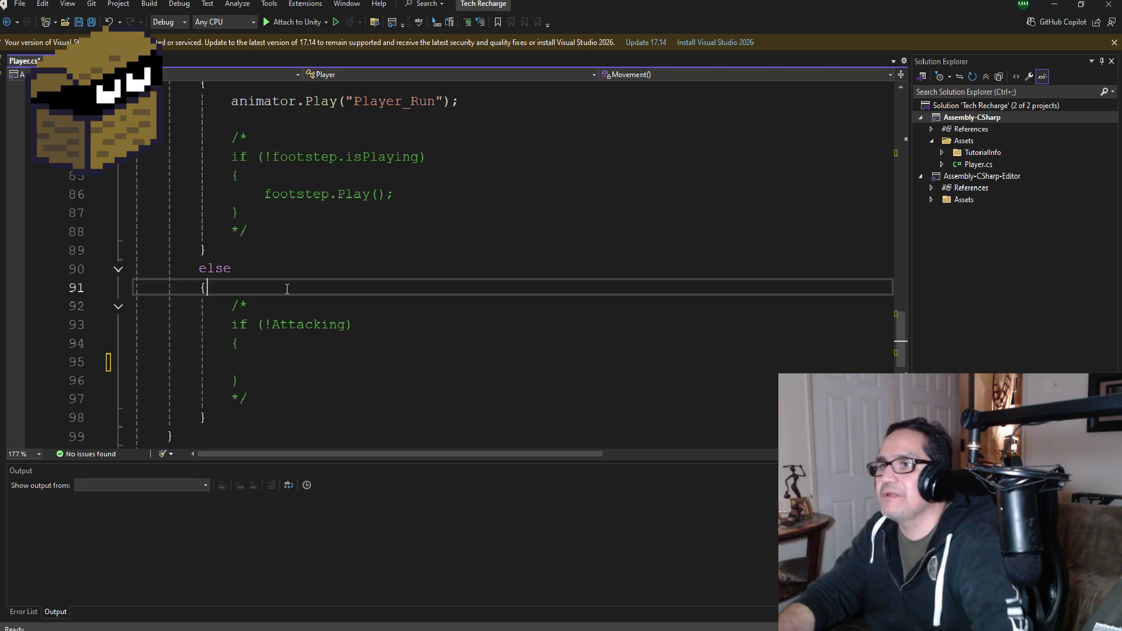
pyautogui.press('Return')
pyautogui.hotkey('ctrl', 'v')
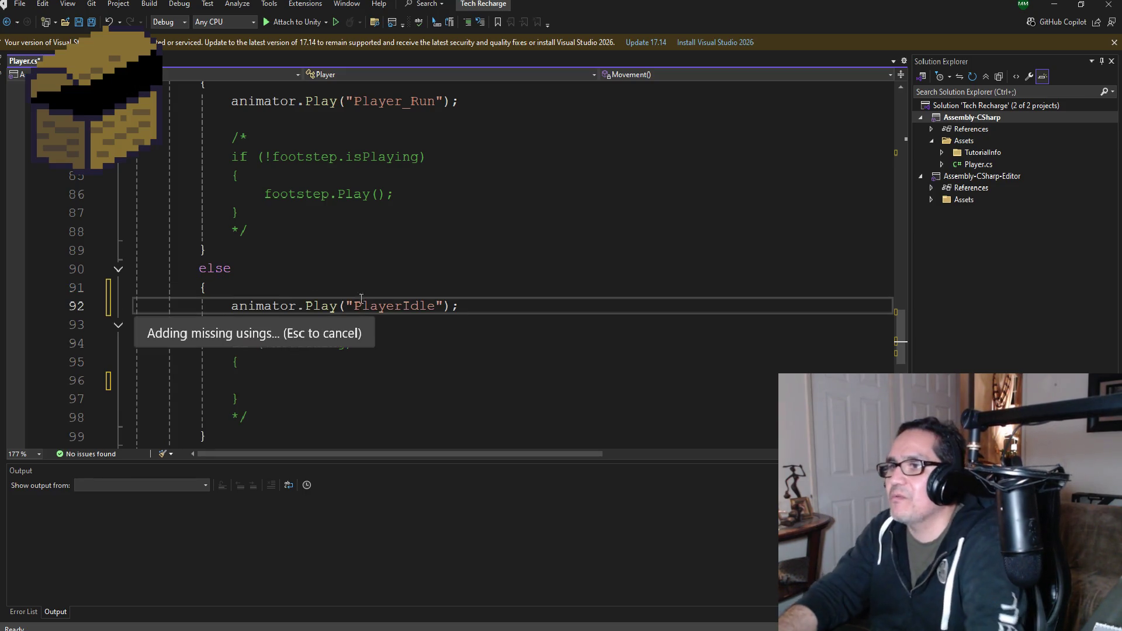
pyautogui.click(406, 308)
pyautogui.write('_')
pyautogui.hotkey('ctrl', 's')
pyautogui.click(1054, 4)
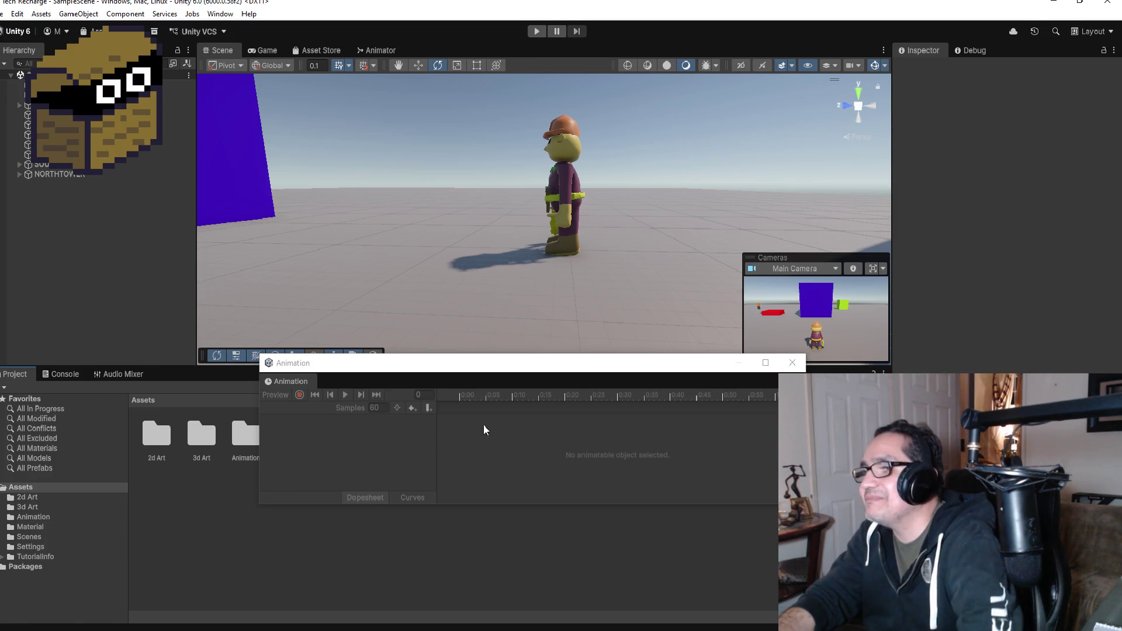
# - Close the floating Animation window and select PLAYER to view its components
pyautogui.click(804, 365)
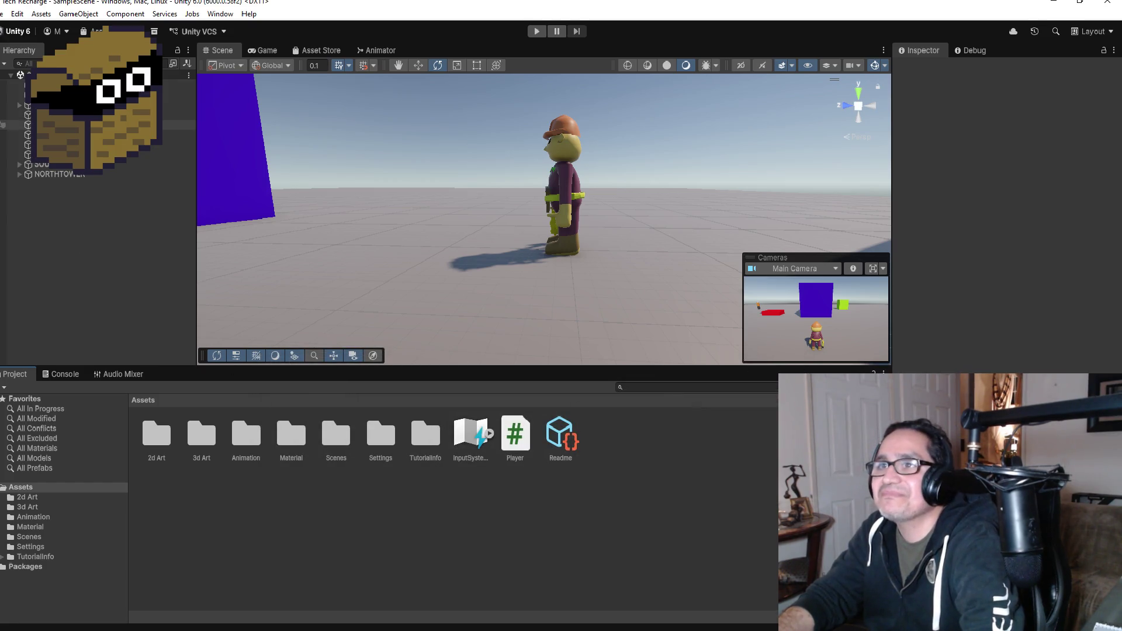
pyautogui.click(58, 105)
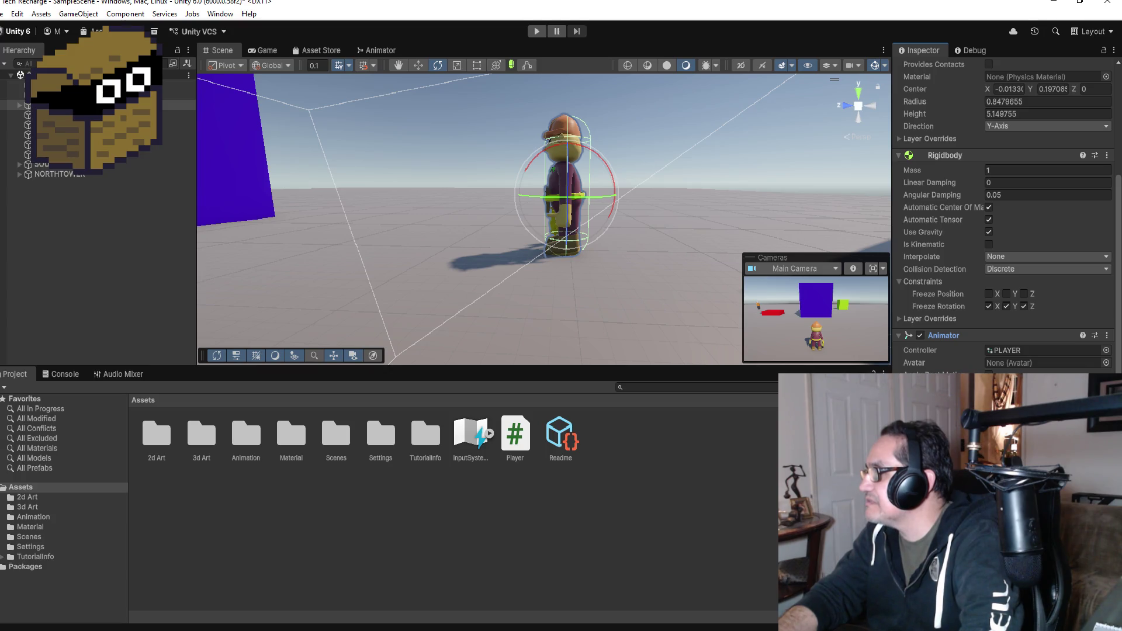
# - Run the game, walk the character with W toward the battery and blocks, then stop
pyautogui.click(535, 33)
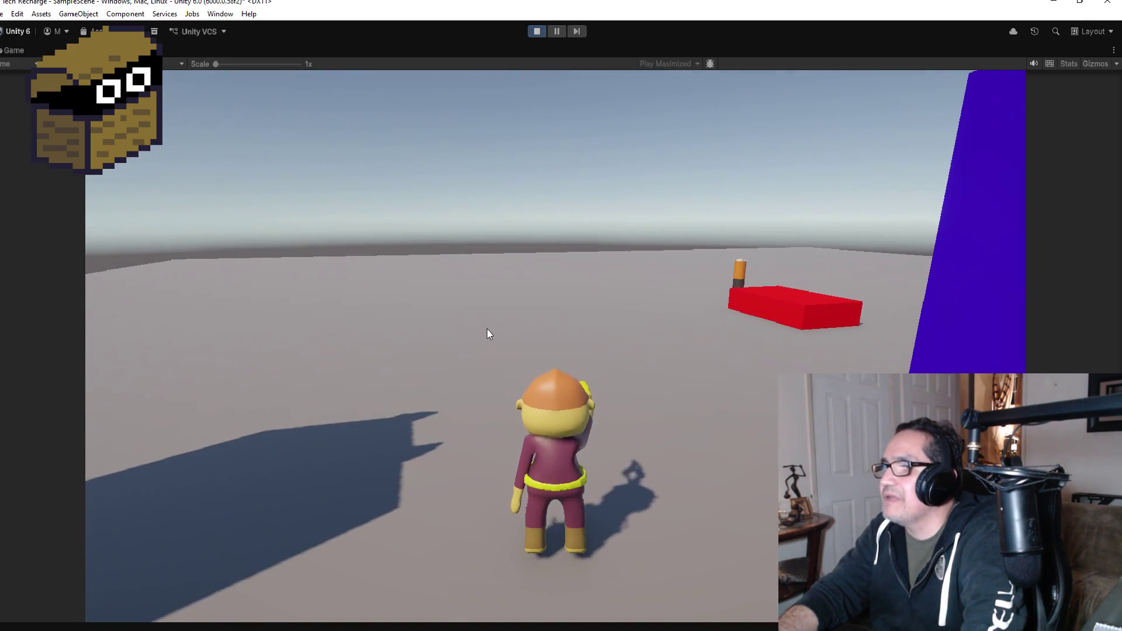
pyautogui.press('w')
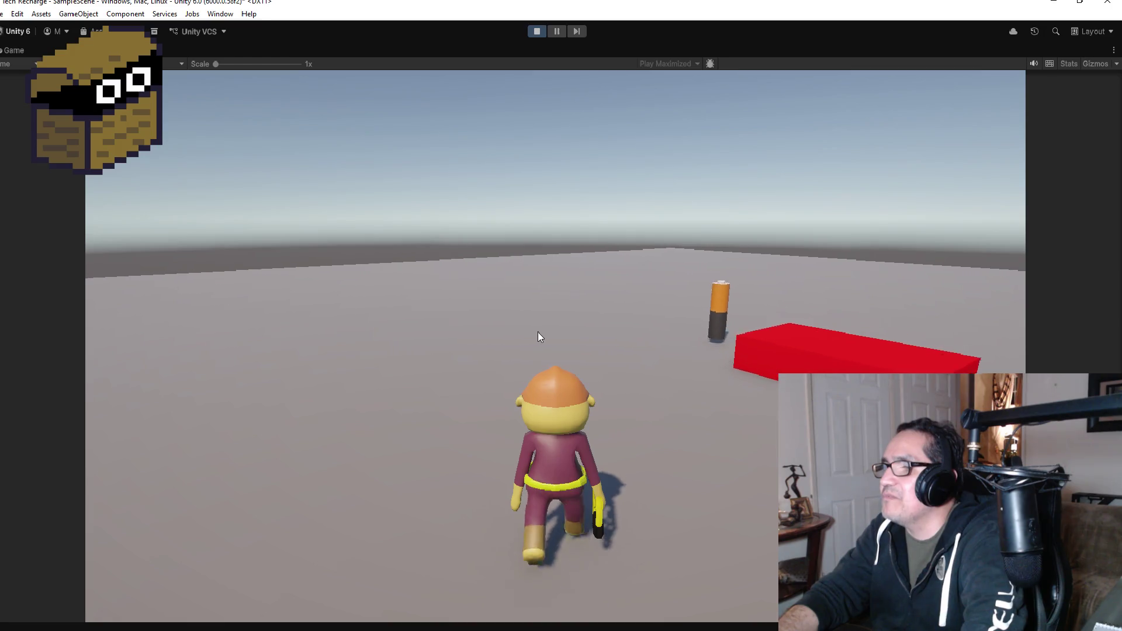
pyautogui.press('w')
pyautogui.press('w')
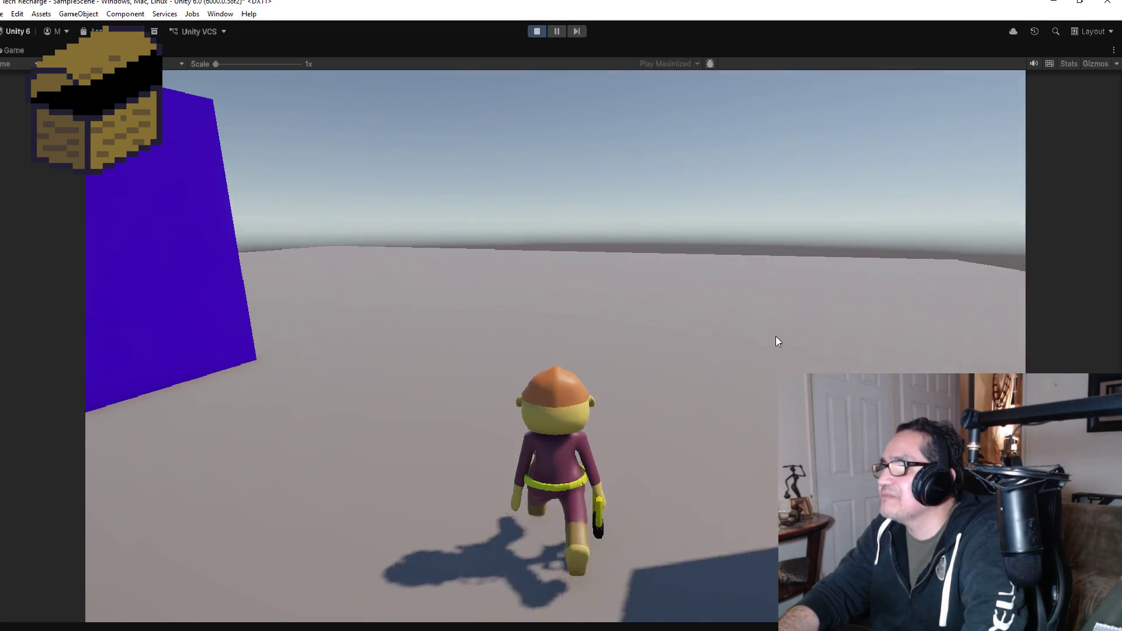
pyautogui.press('w')
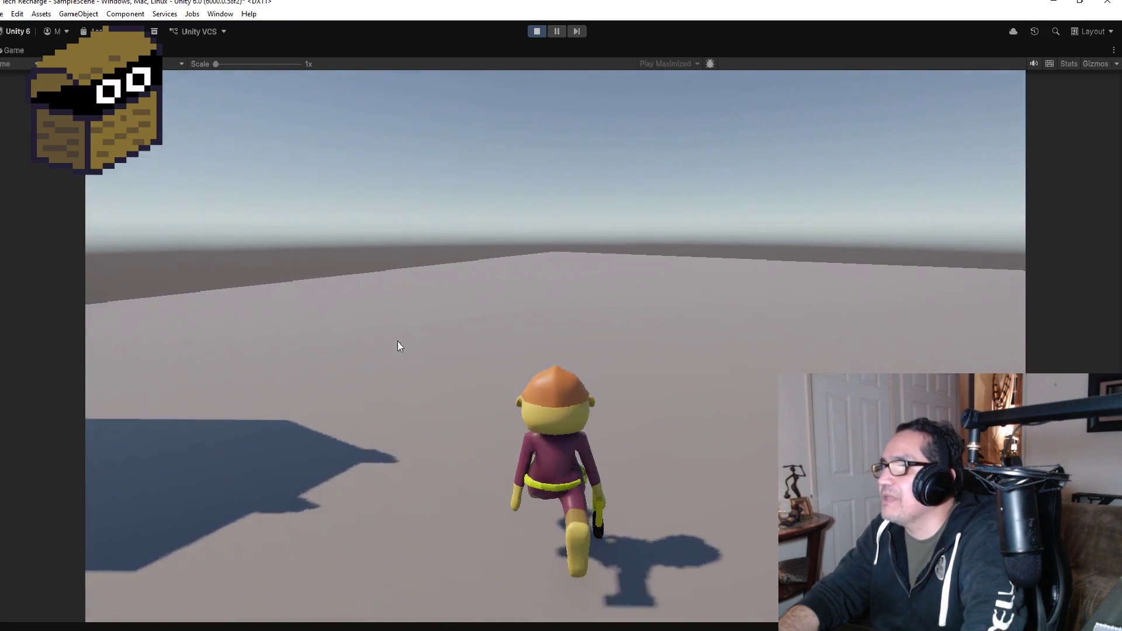
pyautogui.press('w')
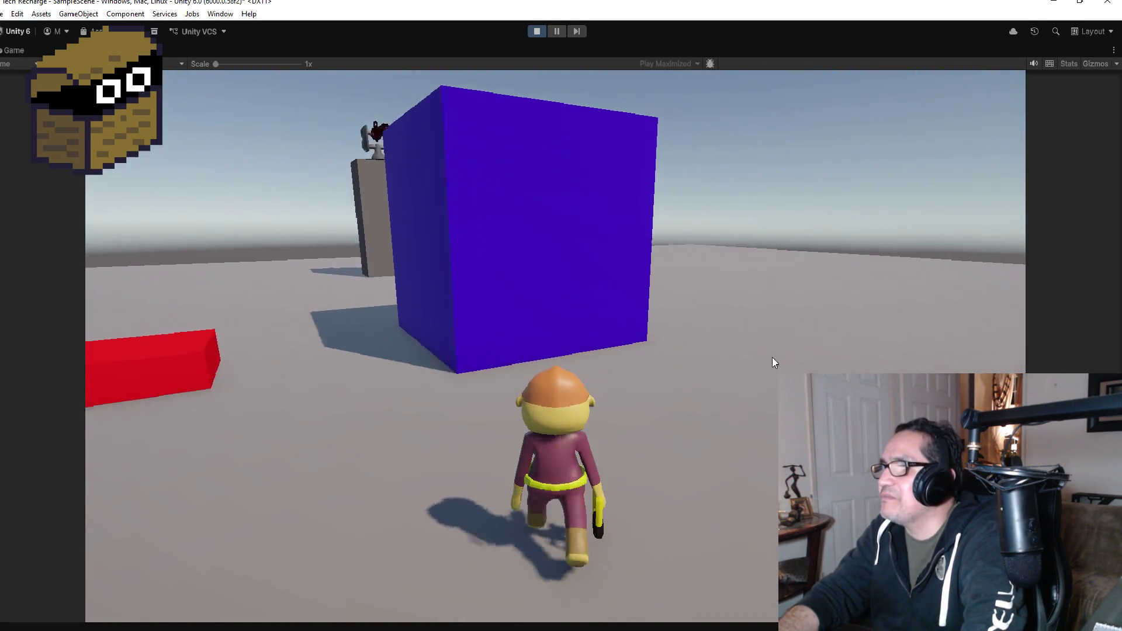
pyautogui.press('w')
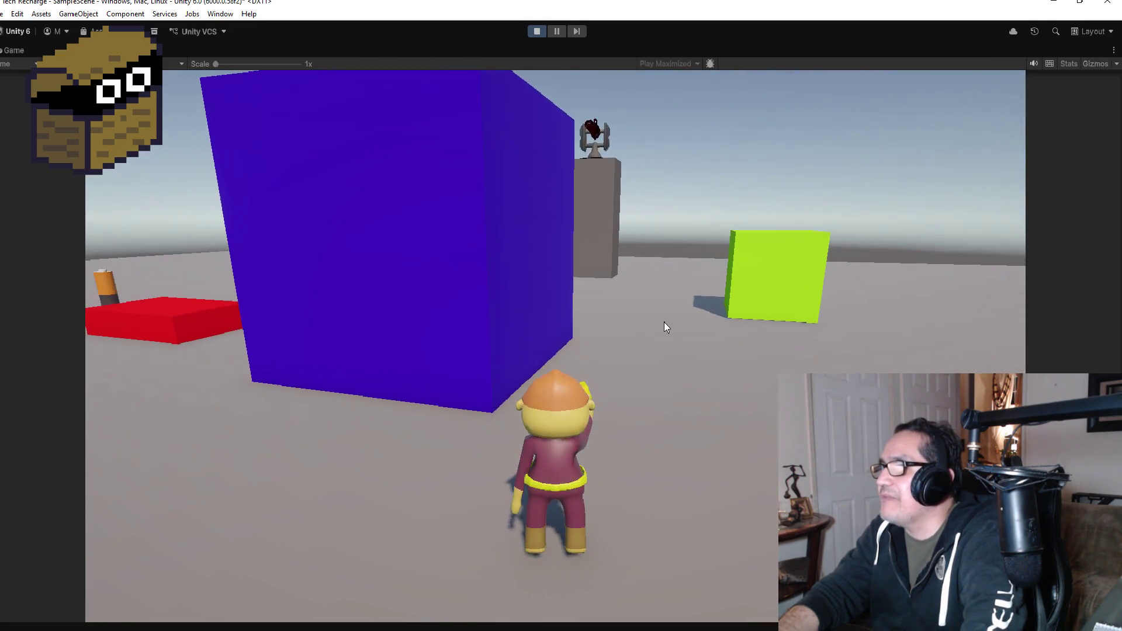
pyautogui.moveTo(478, 327)
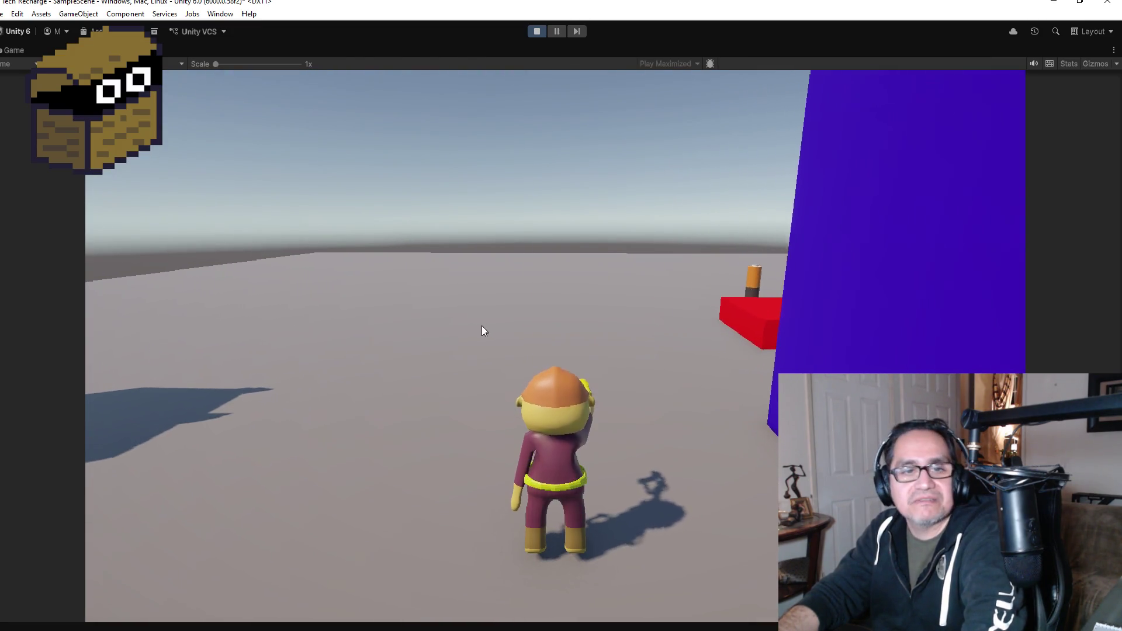
pyautogui.moveTo(568, 56)
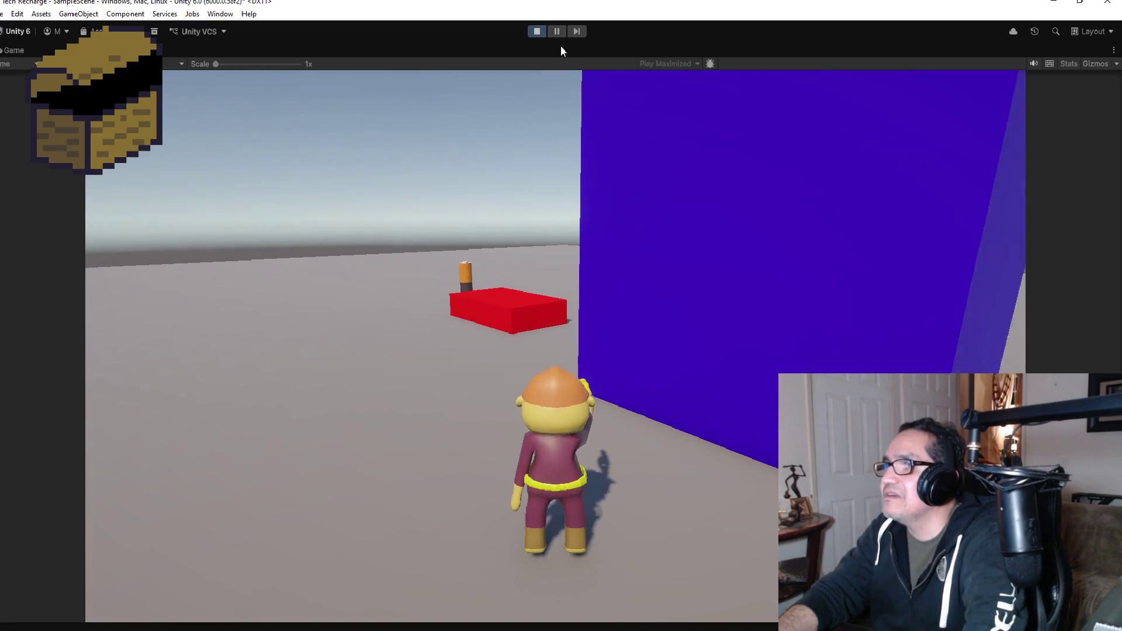
pyautogui.click(537, 31)
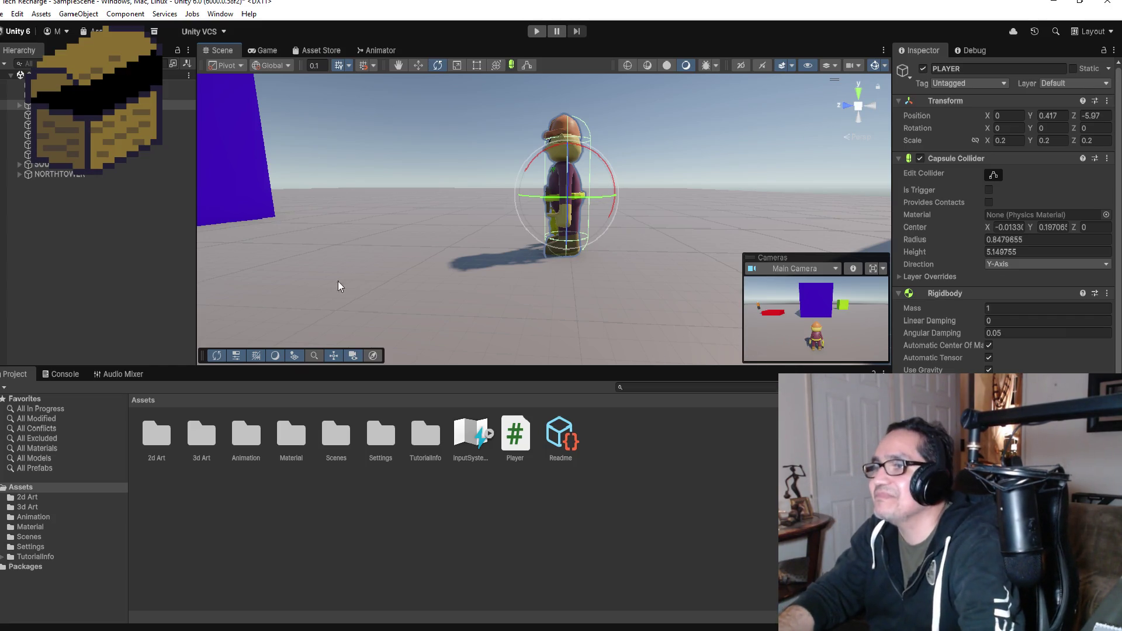
# - Open the Window menu listing the editor windows
pyautogui.click(220, 14)
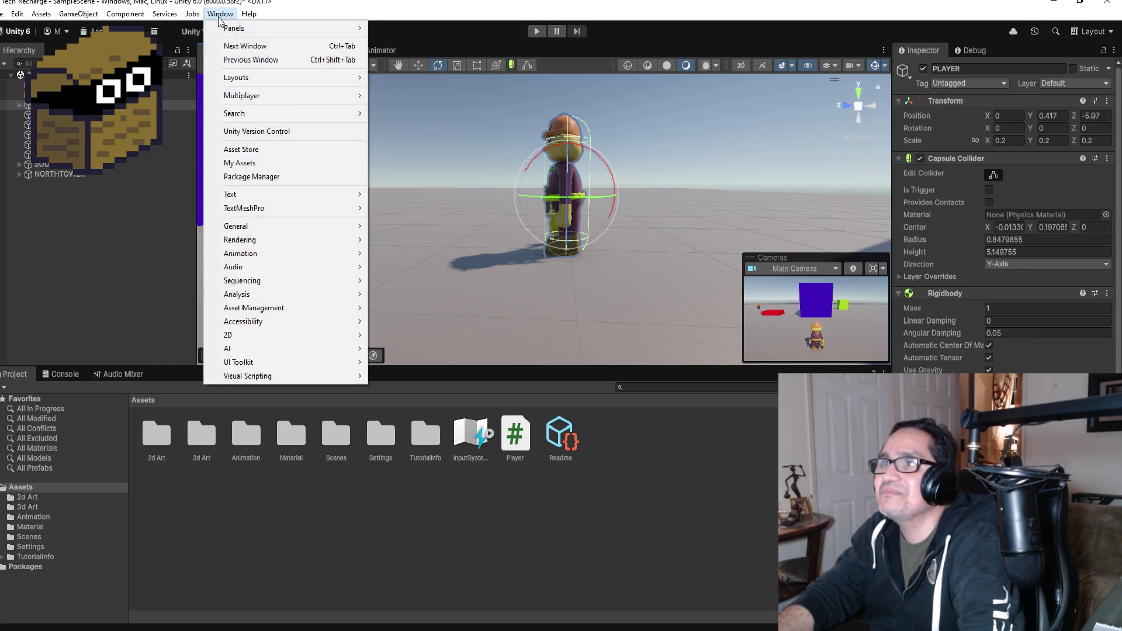
# - Open the Animation window and switch its clip to Player_Run
pyautogui.moveTo(276, 253)
pyautogui.click(408, 255)
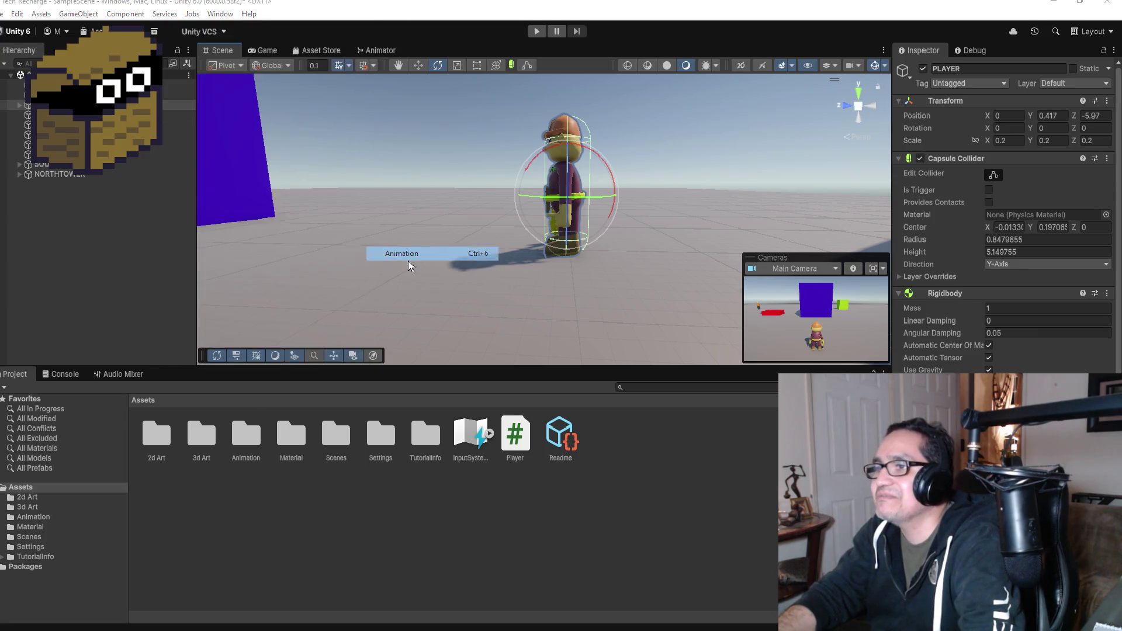
pyautogui.click(308, 413)
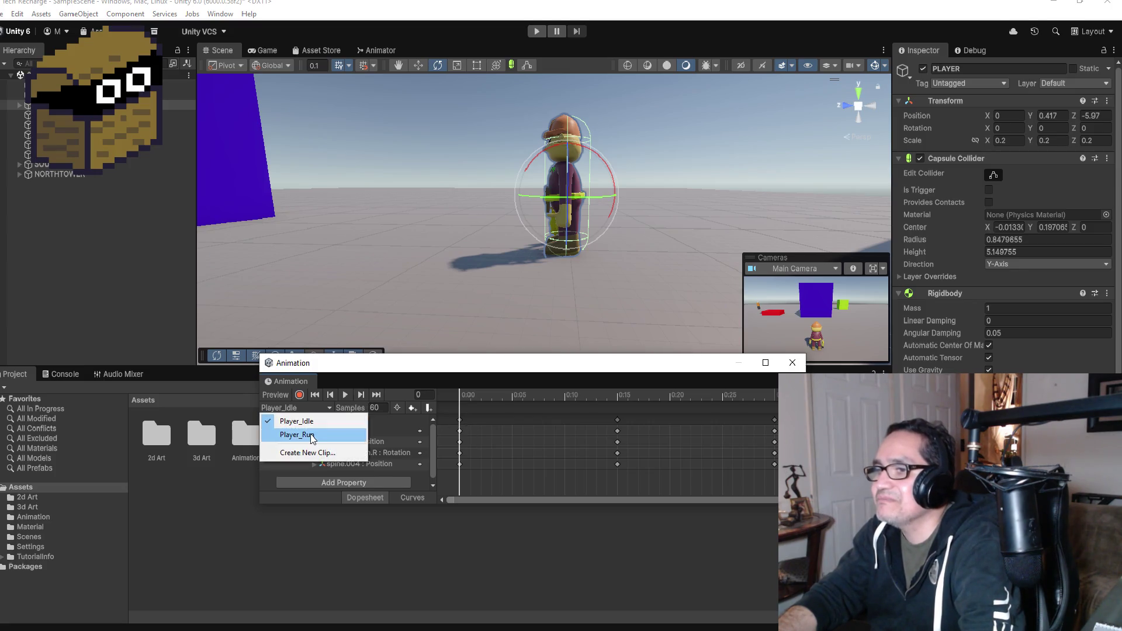
pyautogui.click(301, 432)
pyautogui.scroll(-3, 542, 472)
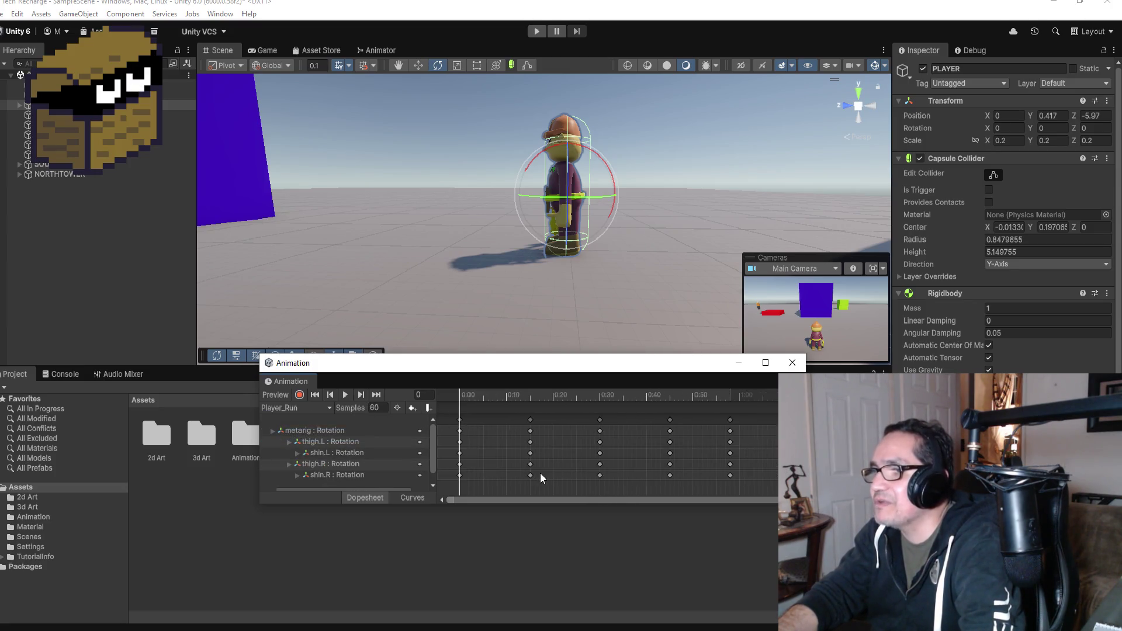
# - Preview Player_Run, rewind it to frame 0, and turn on keyframe recording
pyautogui.click(349, 397)
pyautogui.click(362, 396)
pyautogui.click(320, 397)
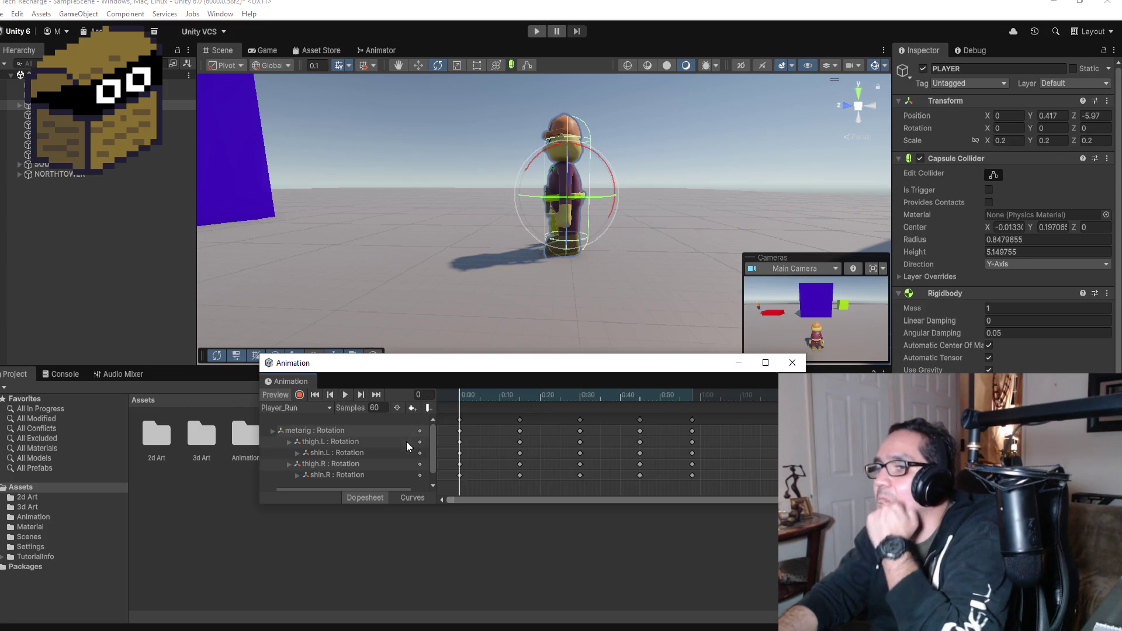
pyautogui.click(300, 395)
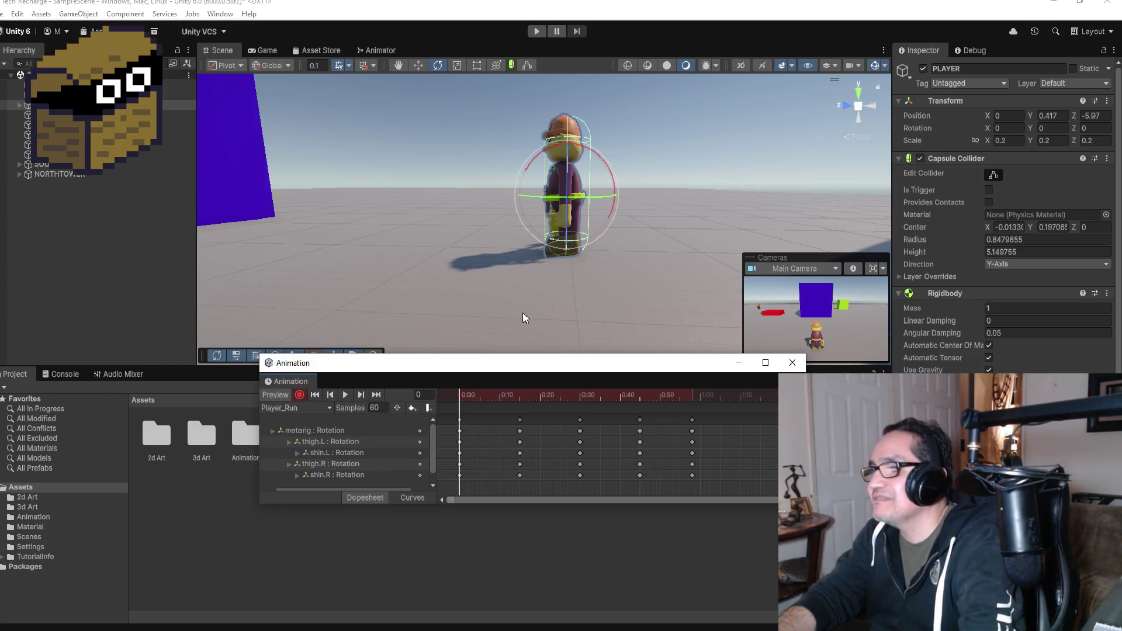
pyautogui.moveTo(703, 203)
pyautogui.mouseDown()
pyautogui.moveTo(669, 179)
pyautogui.moveTo(544, 346)
pyautogui.moveTo(505, 278)
pyautogui.mouseUp()
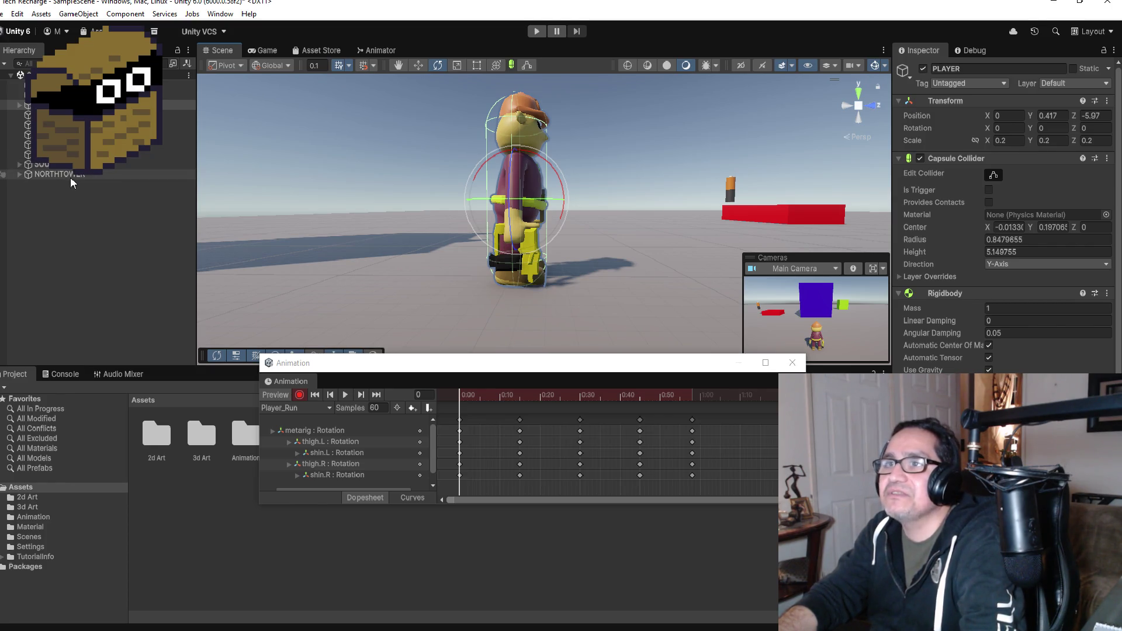
# - Expand the PLAYER rig's bones and select upper_arm.R to show its Transform
pyautogui.click(21, 105)
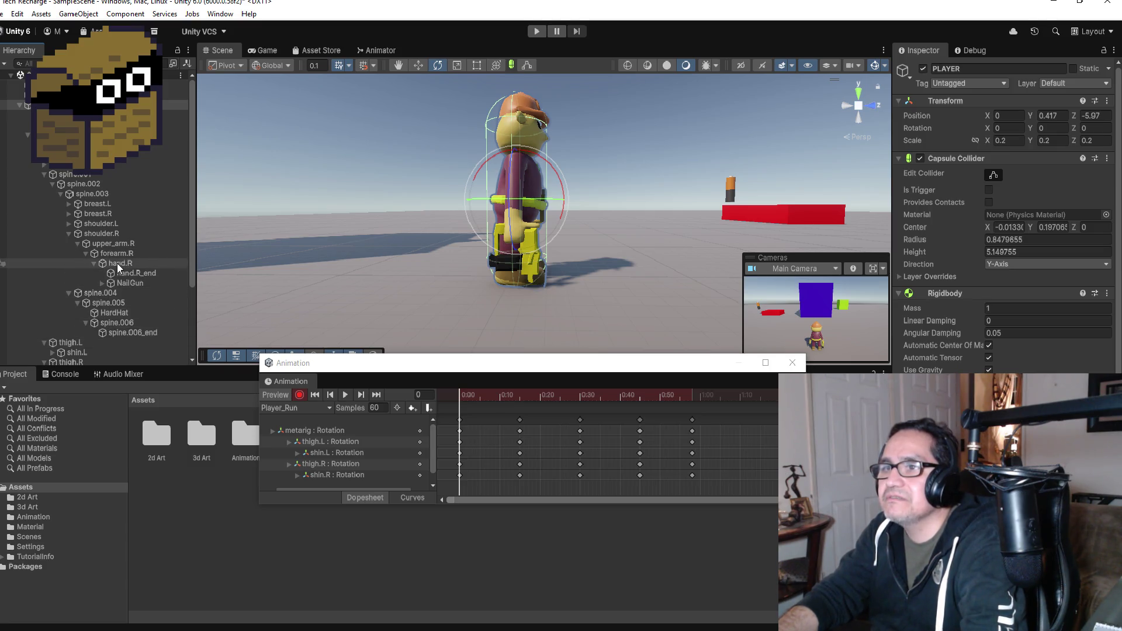
pyautogui.click(117, 244)
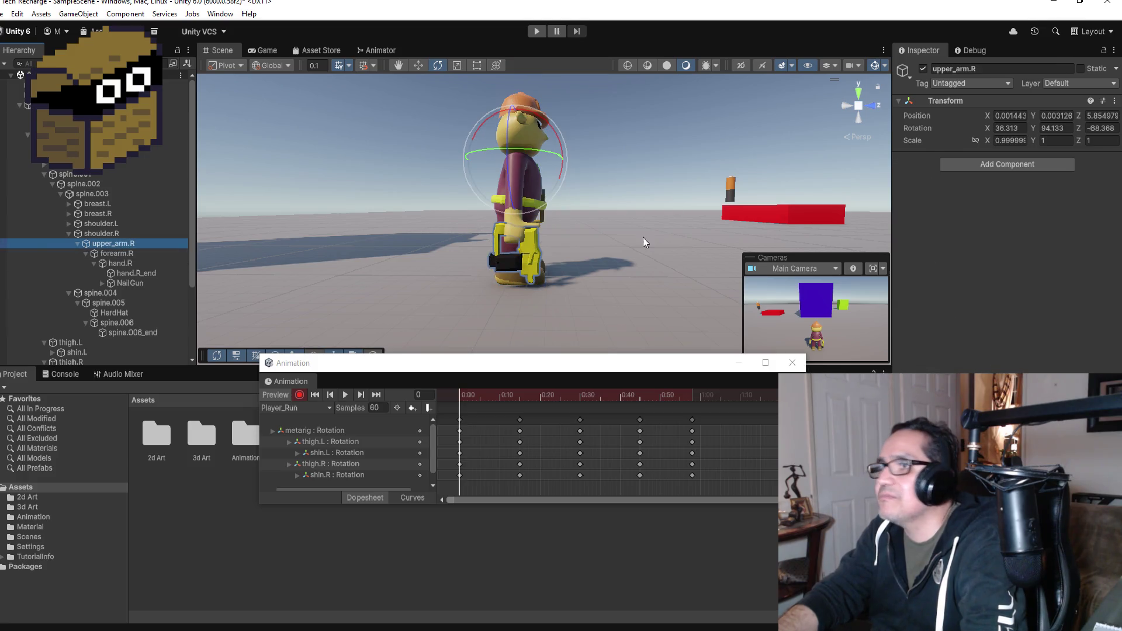
# - Key upper_arm.R rotated forward to aim the nail gun, then preview Player_Run
pyautogui.moveTo(573, 135)
pyautogui.mouseDown()
pyautogui.moveTo(494, 16)
pyautogui.moveTo(521, 175)
pyautogui.moveTo(580, 86)
pyautogui.moveTo(562, 135)
pyautogui.moveTo(513, 30)
pyautogui.mouseUp()
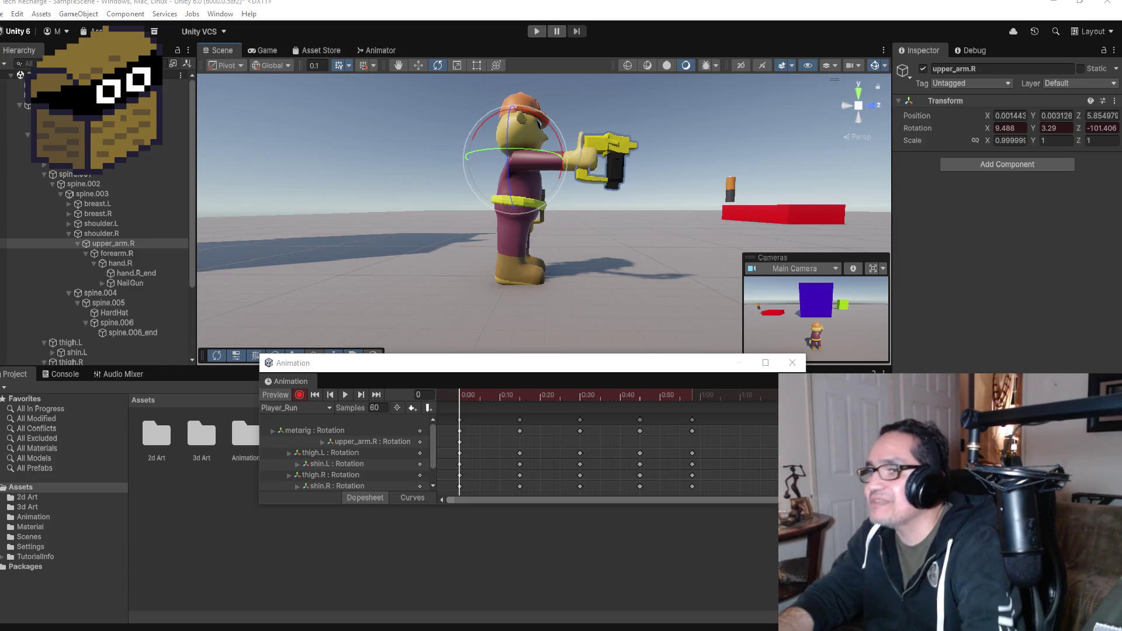
pyautogui.click(301, 395)
pyautogui.click(344, 395)
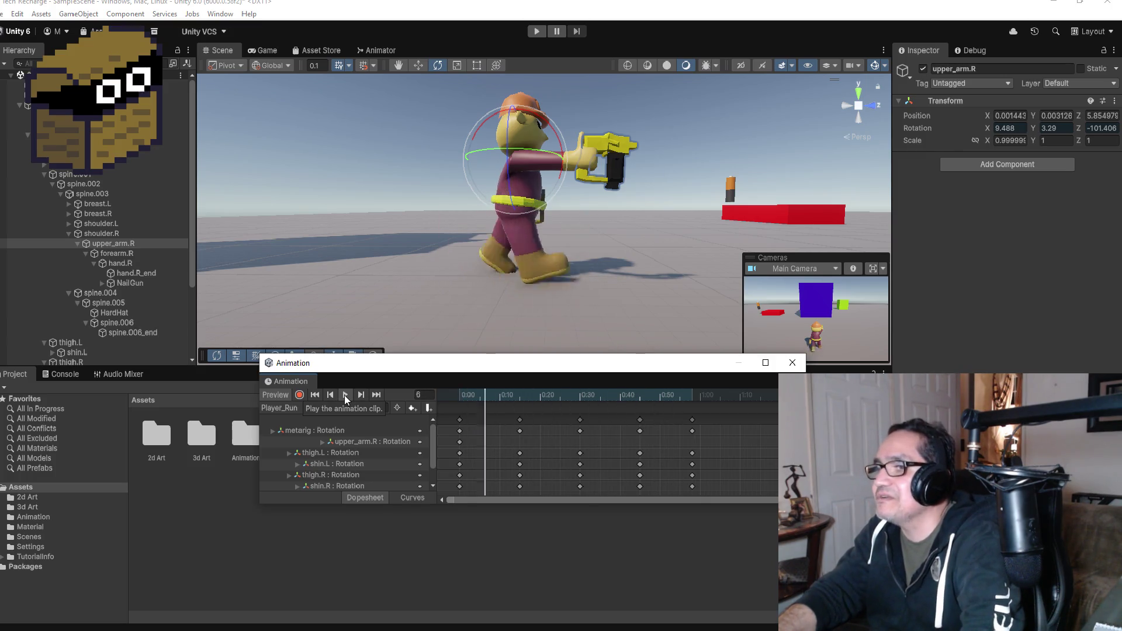
# - Stop the preview, close the Animation window, and run the game to test it
pyautogui.click(345, 395)
pyautogui.click(793, 363)
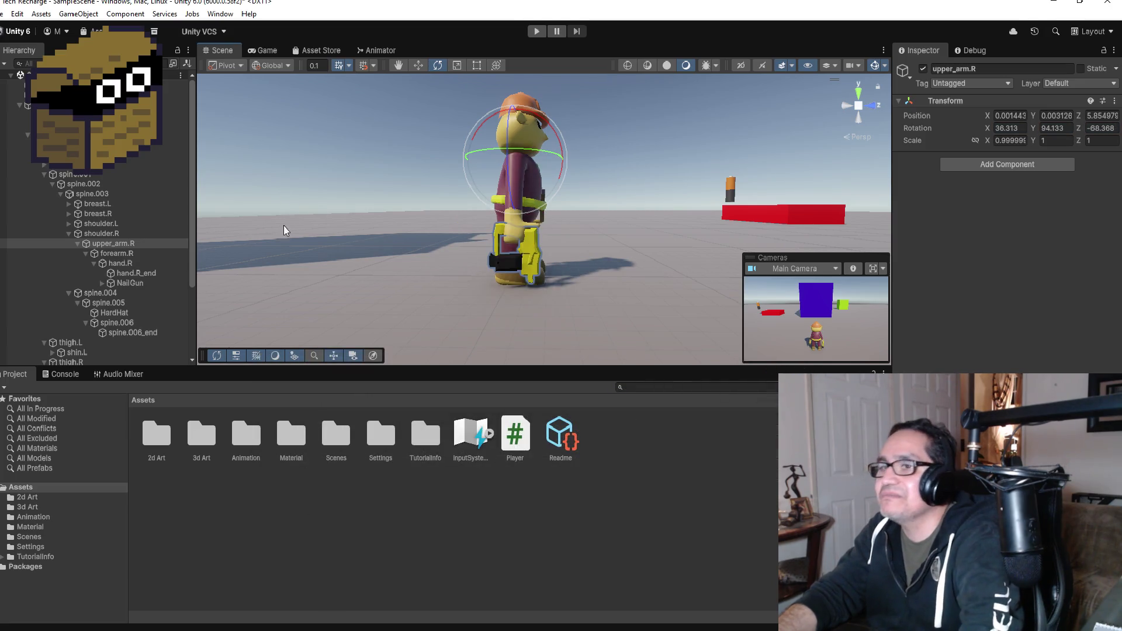
pyautogui.click(536, 31)
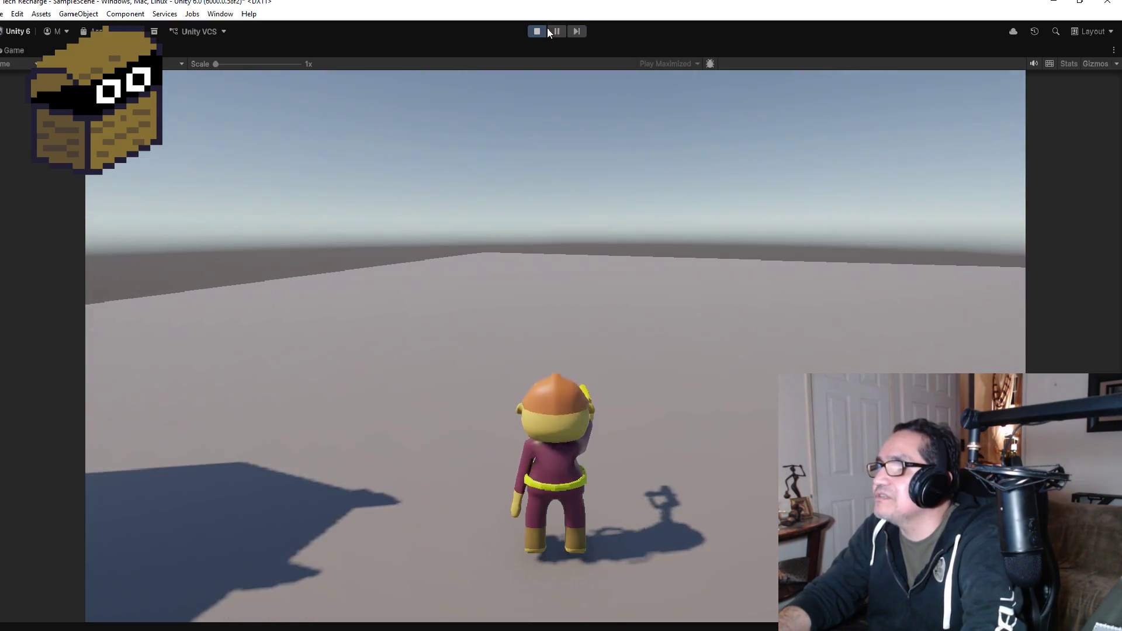
# - Exit Play Mode after checking the raised right arm while idle and running
pyautogui.click(537, 31)
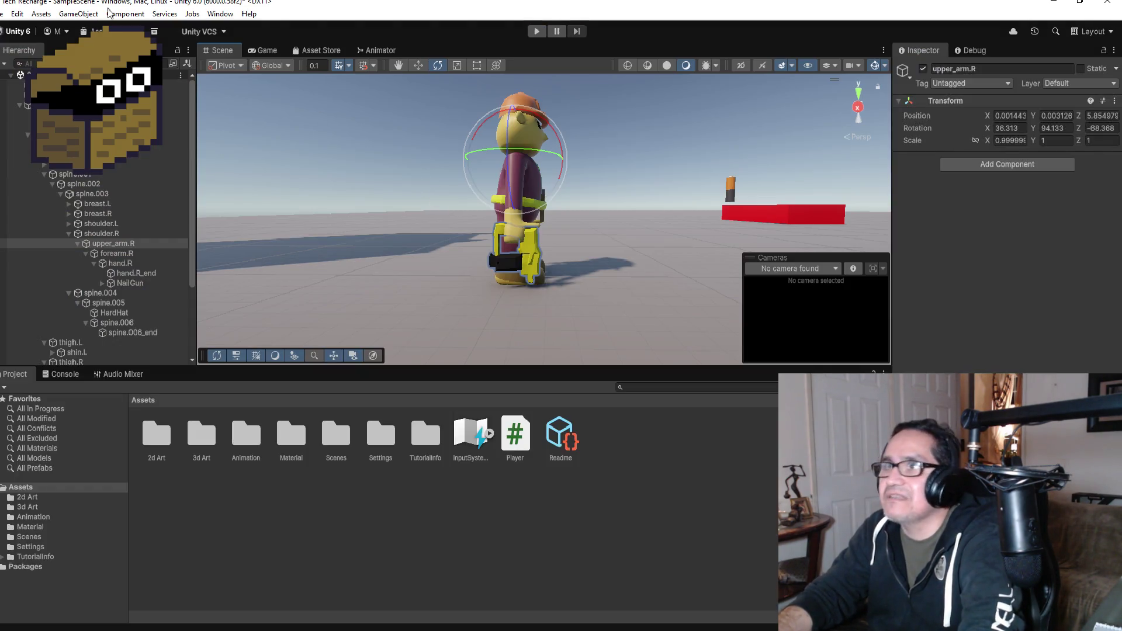
# - Bring up the File menu after briefly opening and dismissing the Edit menu
pyautogui.click(17, 13)
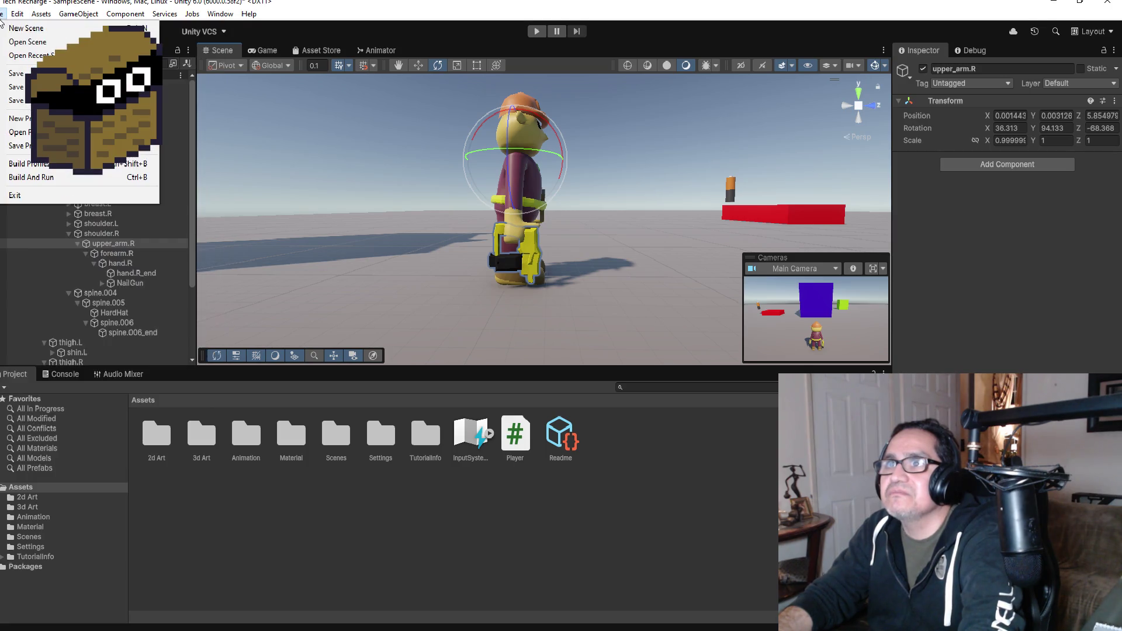
pyautogui.press('Escape')
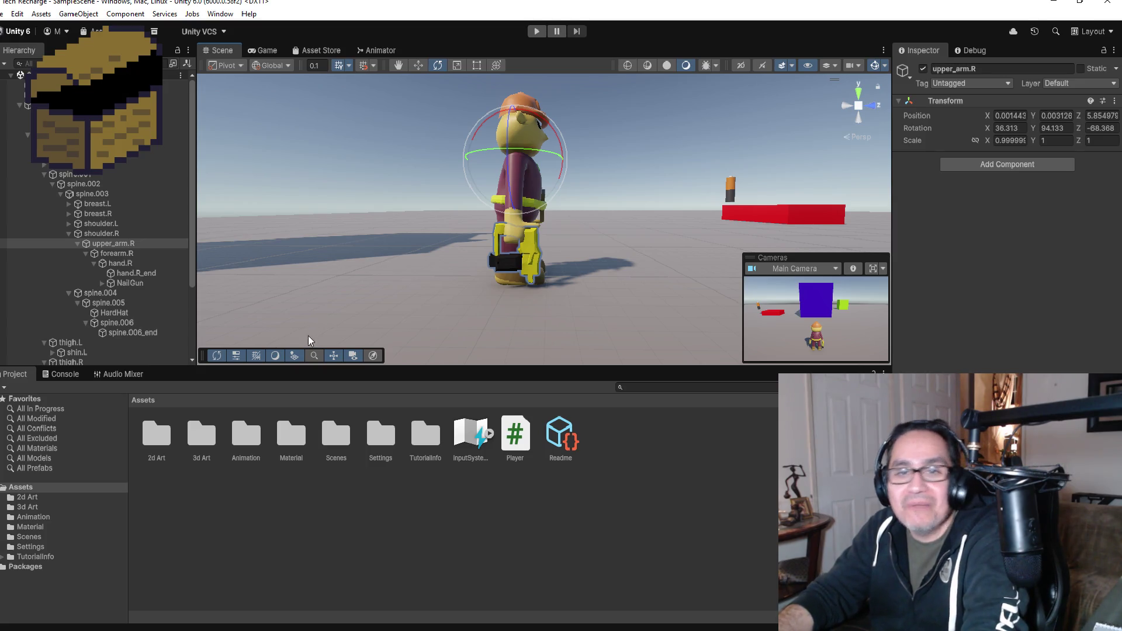
pyautogui.click(2, 13)
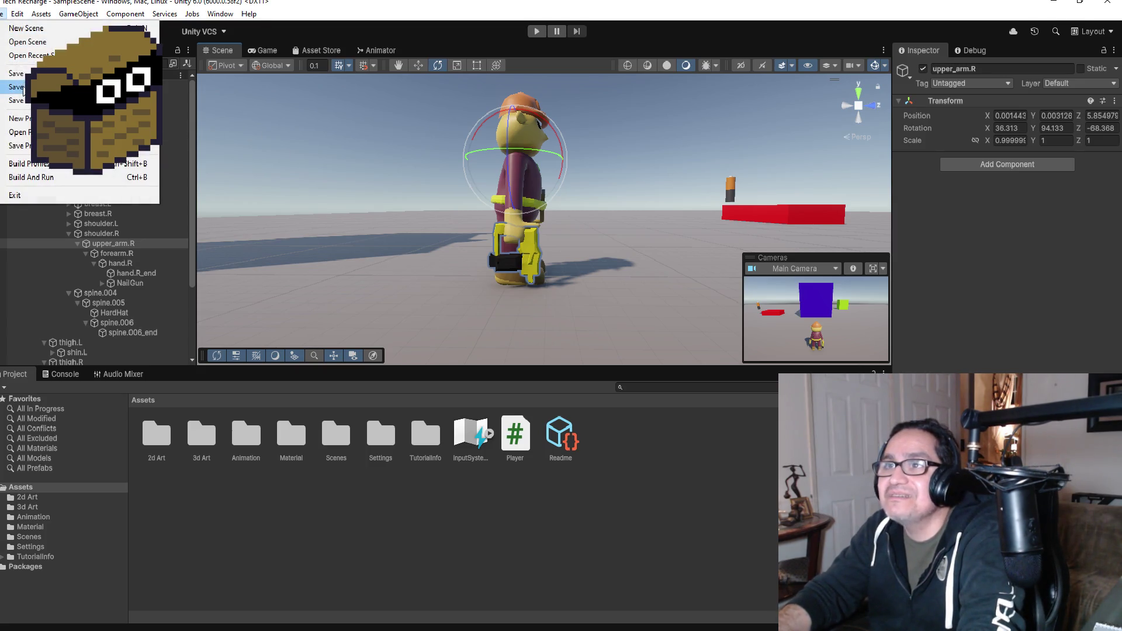
# - Dismiss the menu, deselect upper_arm.R, and collapse the character's bone hierarchy
pyautogui.press('Escape')
pyautogui.click(290, 515)
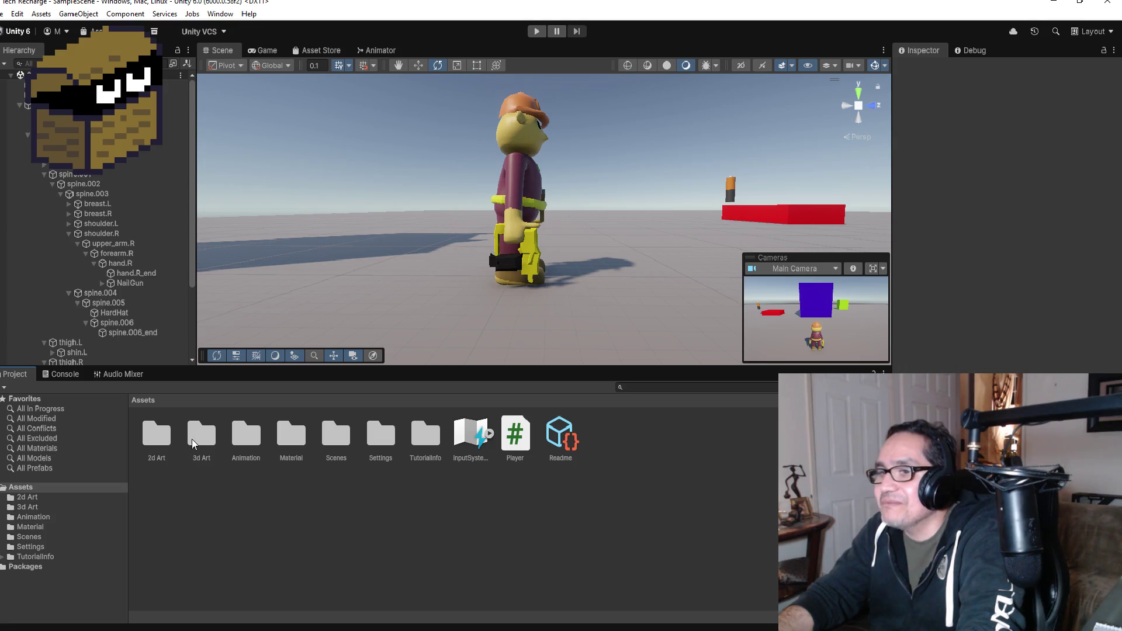
pyautogui.click(21, 105)
# - Create a new 3D Sphere at 0, 0, 0 and frame it in view
pyautogui.rightClick(48, 225)
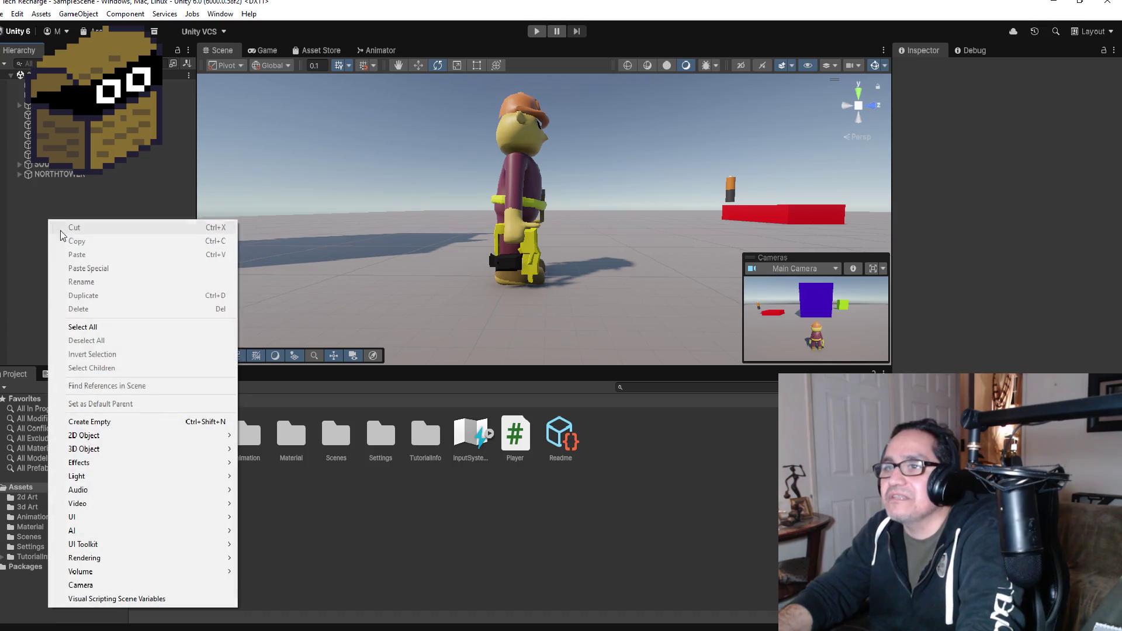
pyautogui.moveTo(110, 439)
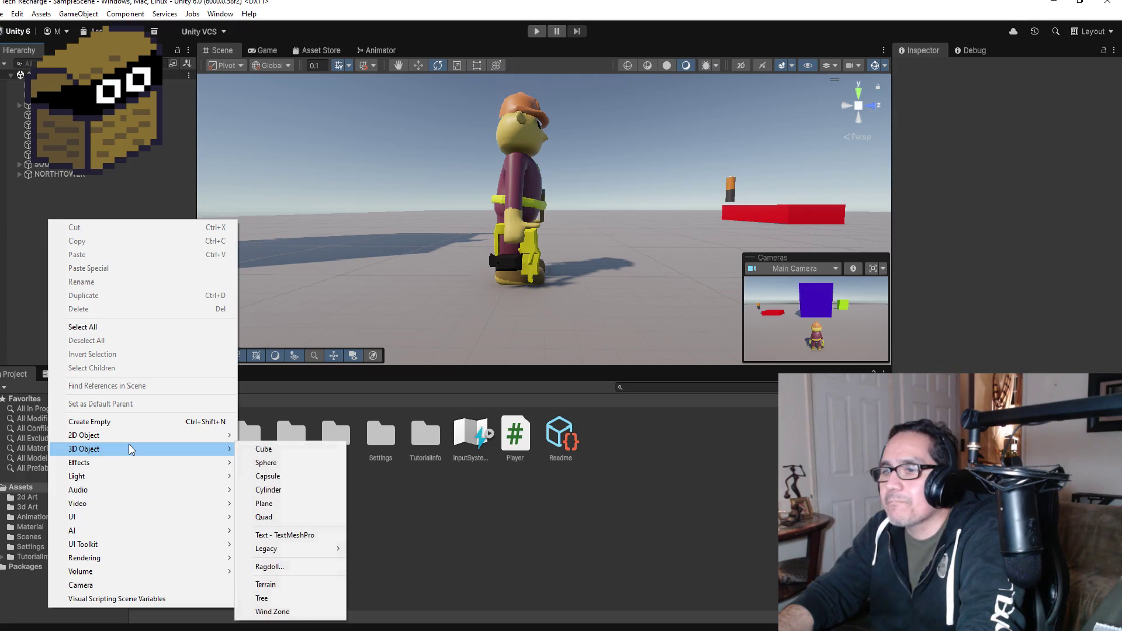
pyautogui.click(288, 465)
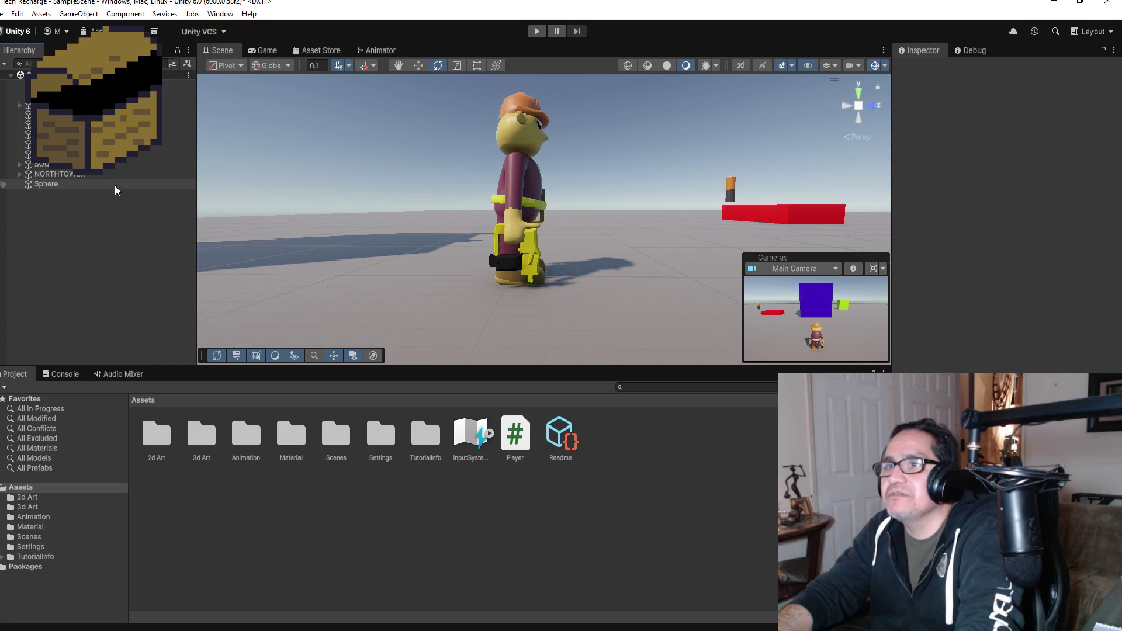
pyautogui.doubleClick(45, 184)
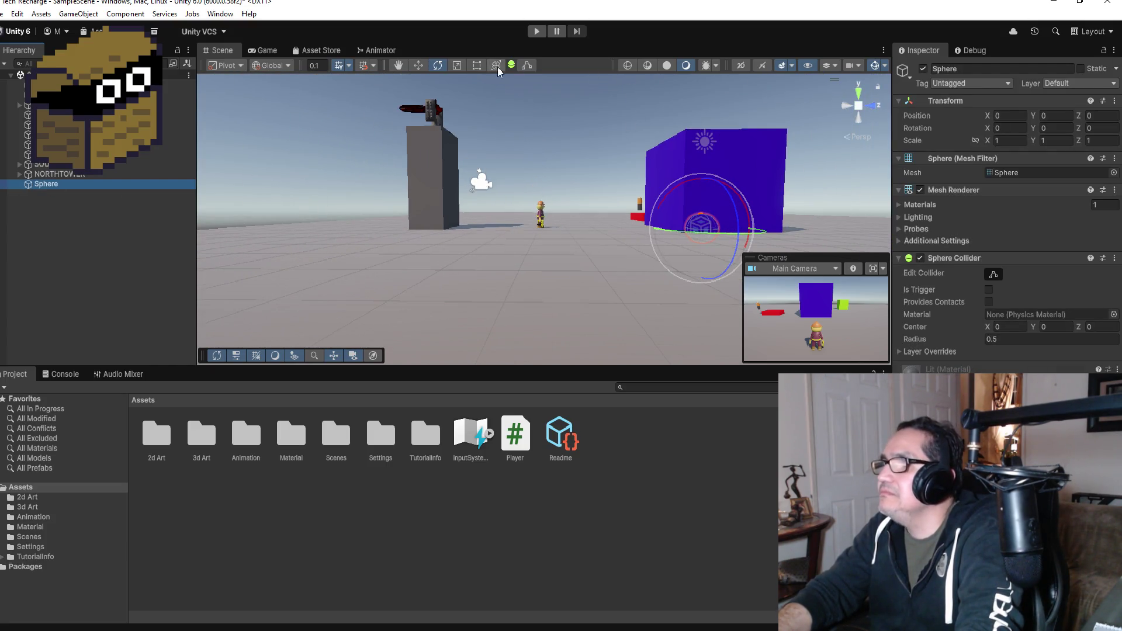
# - Move the sphere beside the character, slightly off the ground, and frame it
pyautogui.click(421, 65)
pyautogui.moveTo(750, 234); pyautogui.dragTo(614, 231)
pyautogui.moveTo(566, 182); pyautogui.dragTo(567, 167)
pyautogui.press('f')
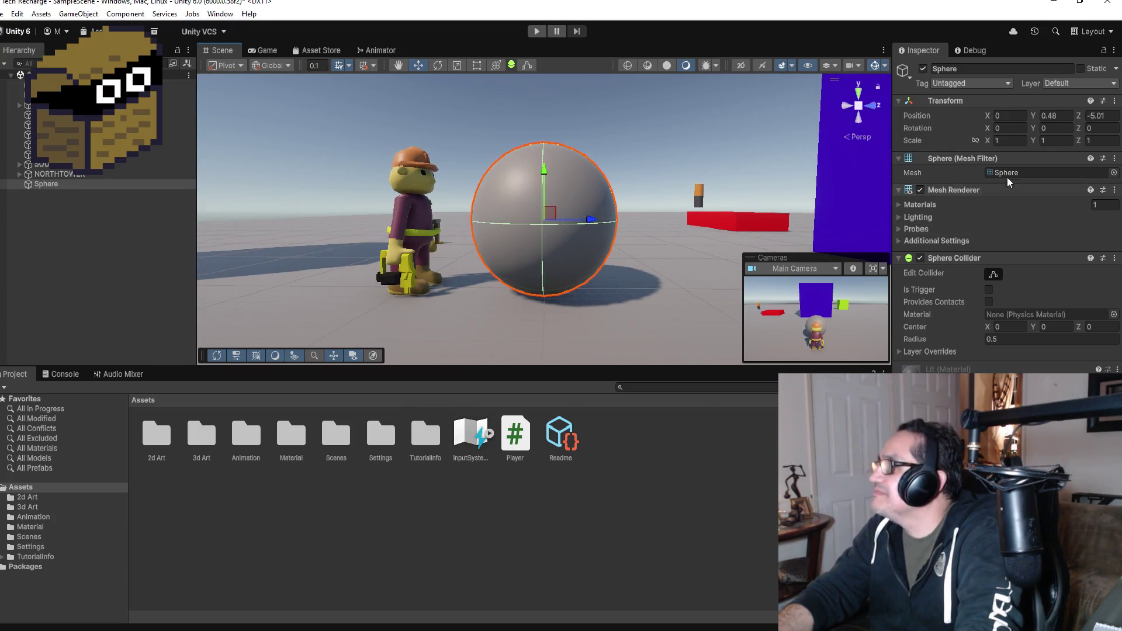
# - Set the sphere's scale to 0.1 on X, Y and Z
pyautogui.click(1008, 142)
pyautogui.write('0.1')
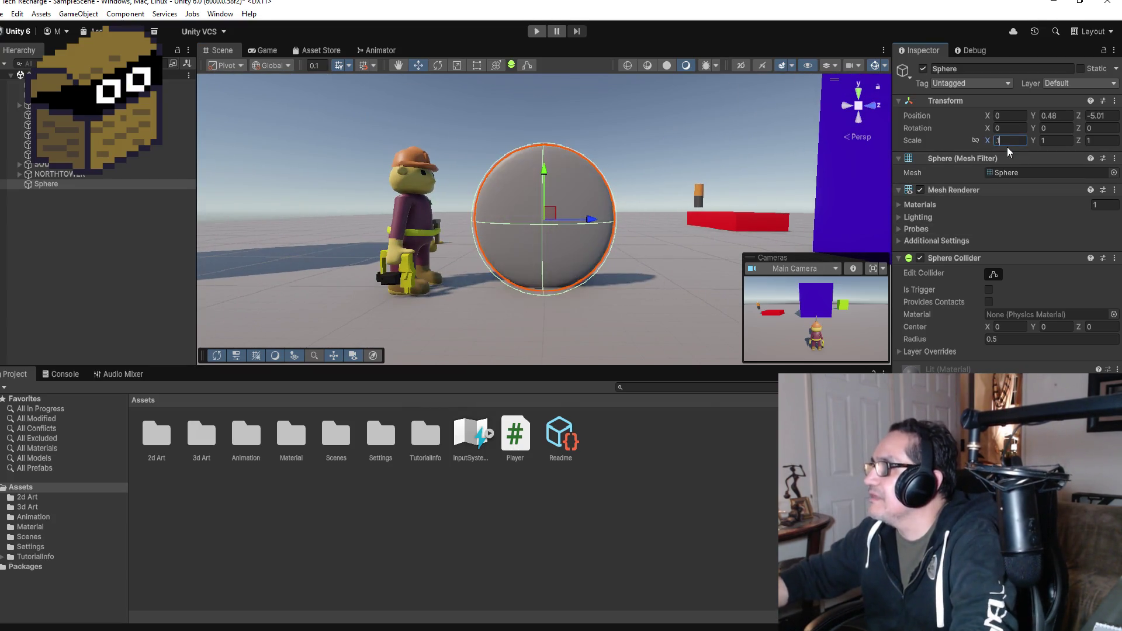
pyautogui.press('Tab')
pyautogui.write('.1')
pyautogui.press('Tab')
pyautogui.write('.1')
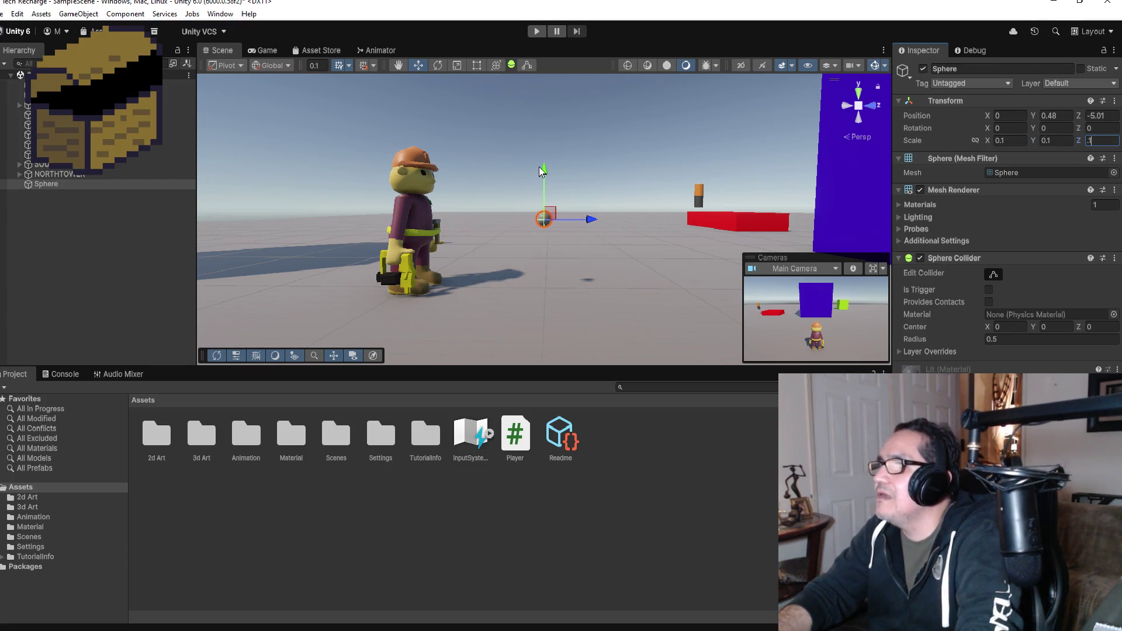
# - Lower the sphere to height 0.243 and view it from the right side
pyautogui.moveTo(544, 171); pyautogui.dragTo(544, 204)
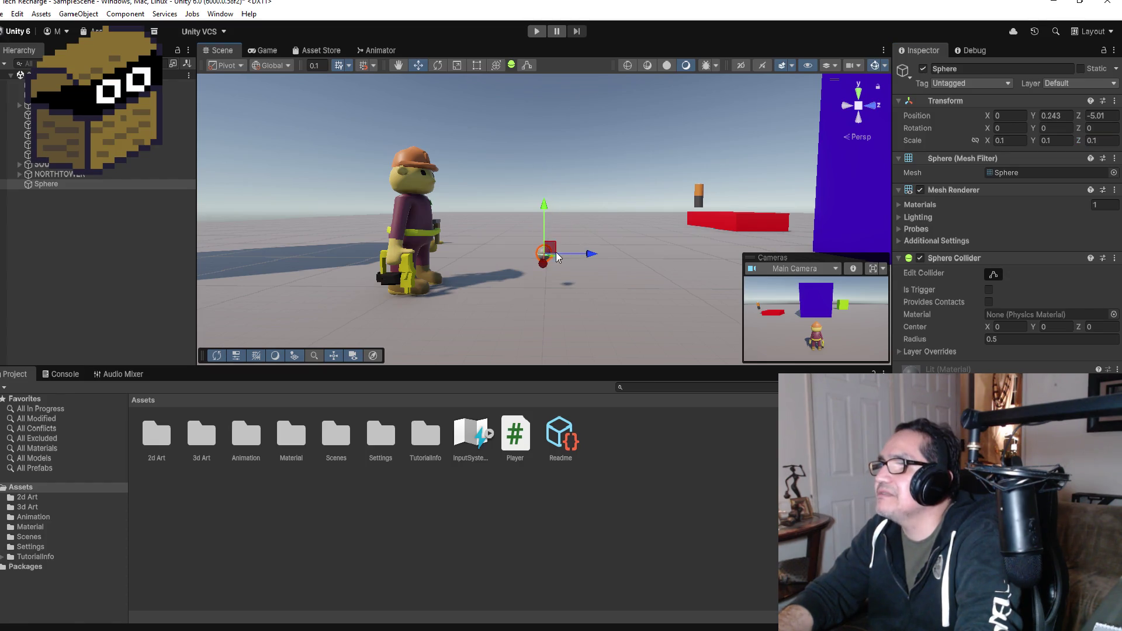
pyautogui.moveTo(641, 218); pyautogui.dragTo(638, 247)
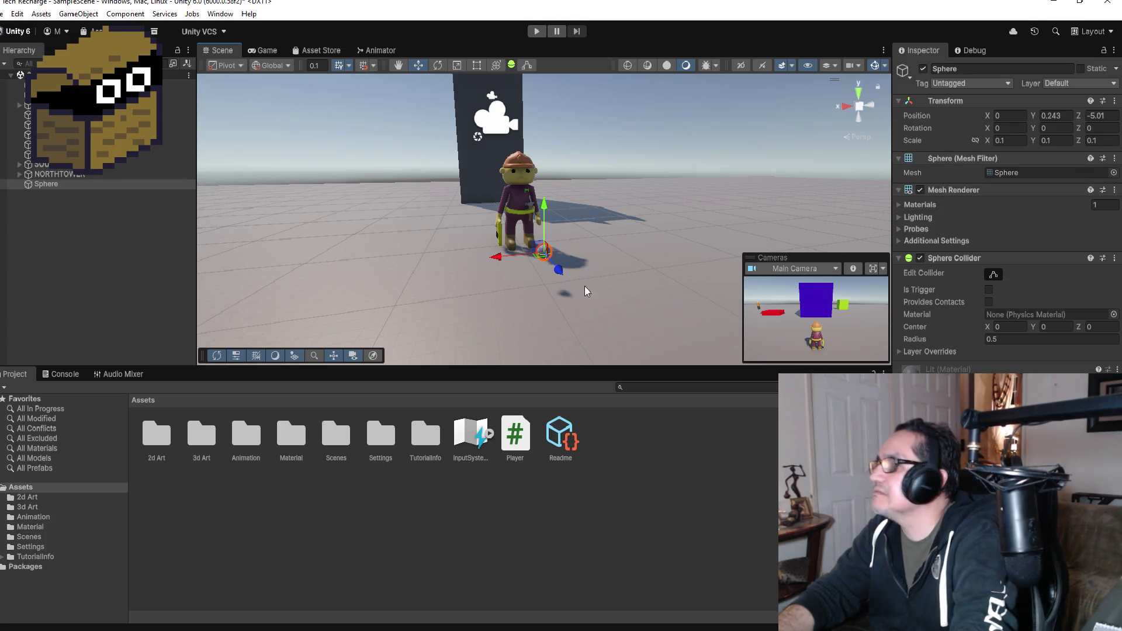
pyautogui.click(849, 108)
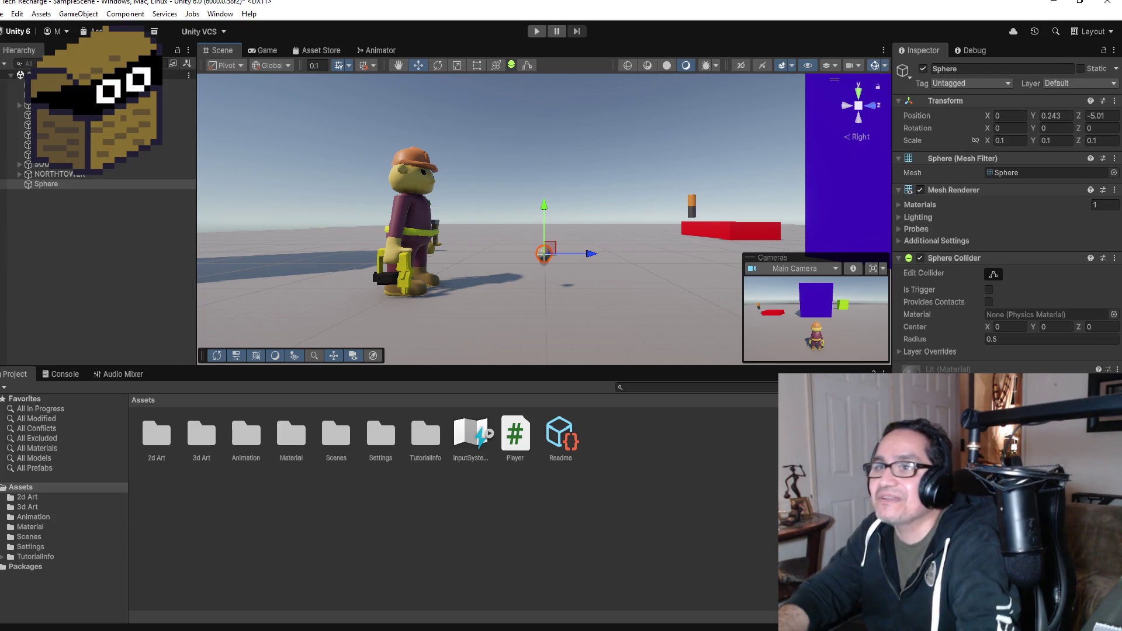
# - Rename the sphere to Bullet
pyautogui.click(76, 183)
pyautogui.click(980, 68)
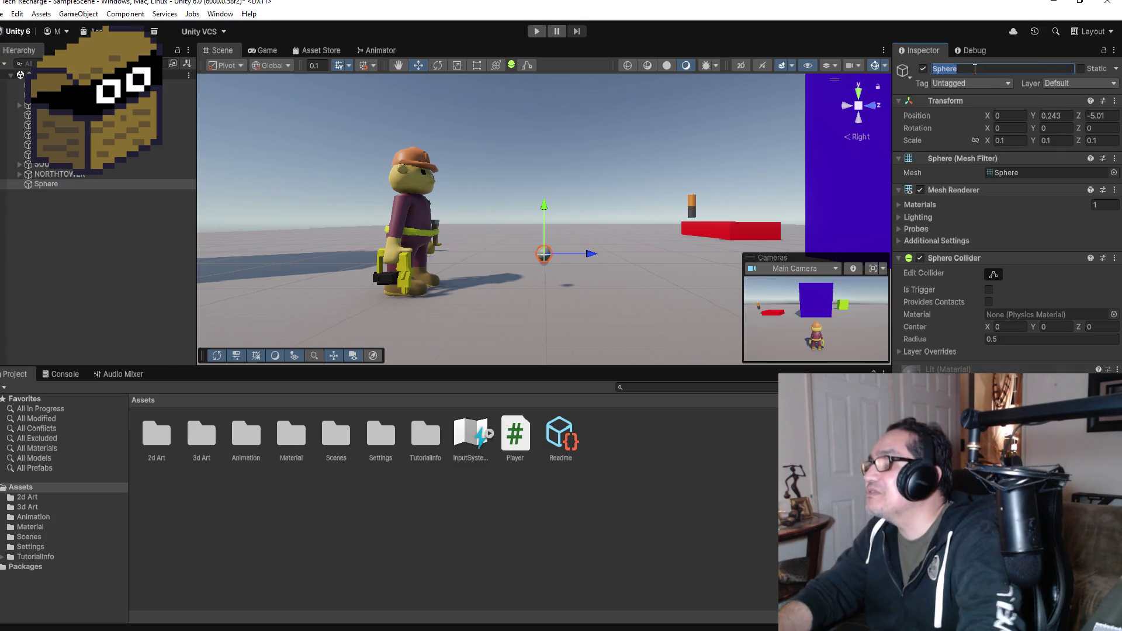
pyautogui.write('B')
pyautogui.write('t')
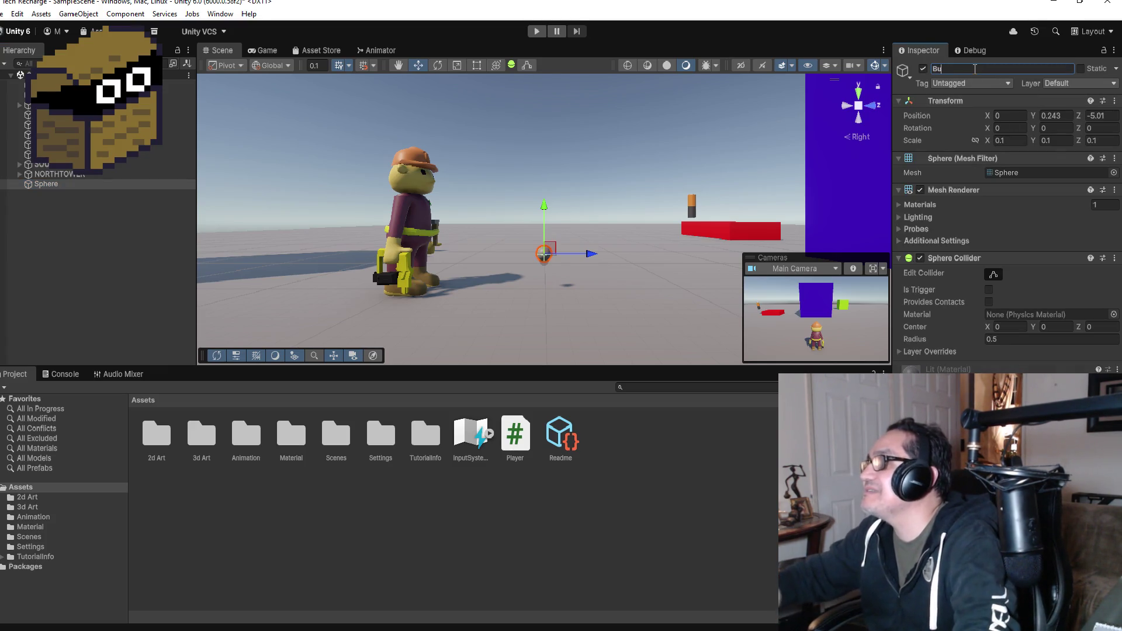
pyautogui.write('t')
pyautogui.press('Return')
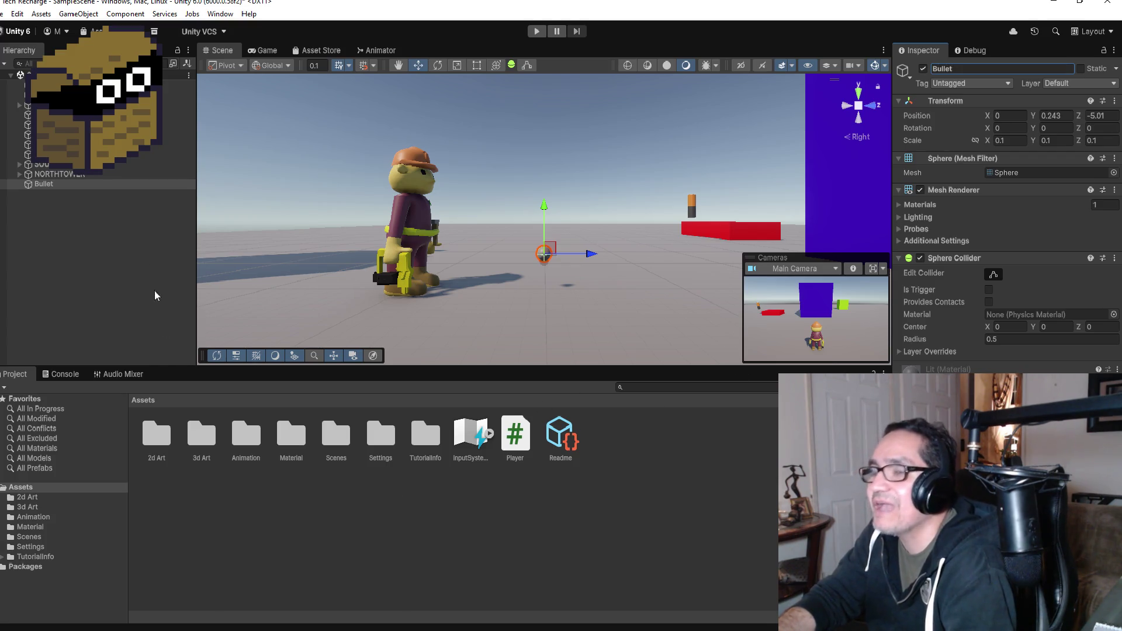
# - Rename the Bullet object to TempBullet and reselect it
pyautogui.click(45, 185)
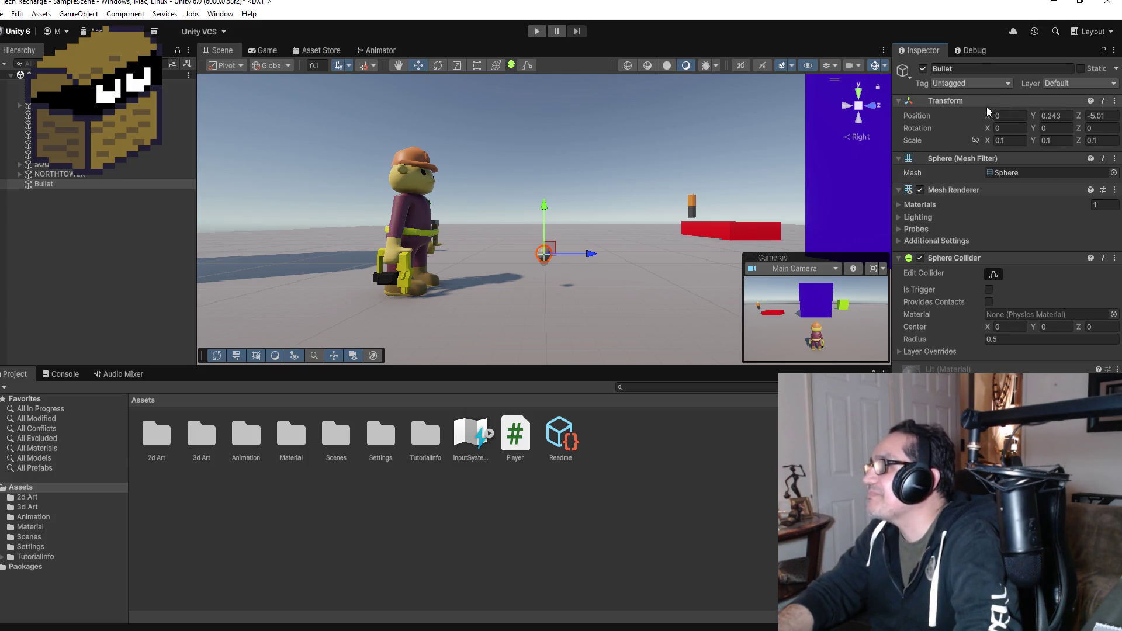
pyautogui.click(57, 175)
pyautogui.click(78, 184)
pyautogui.click(992, 69)
pyautogui.write('TempBu')
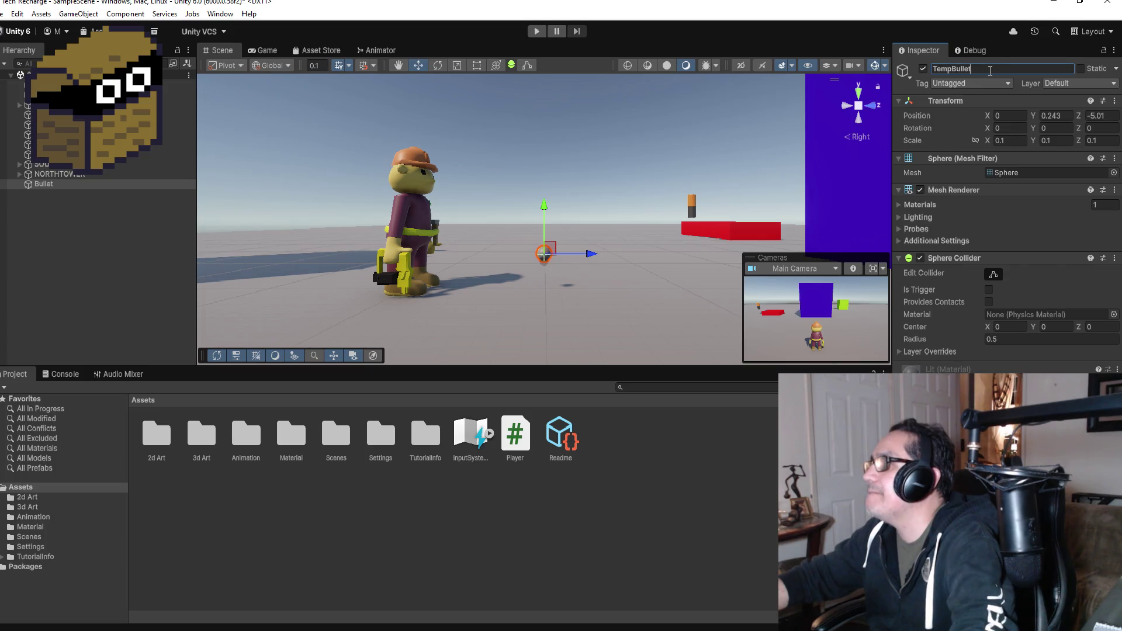
pyautogui.press('Return')
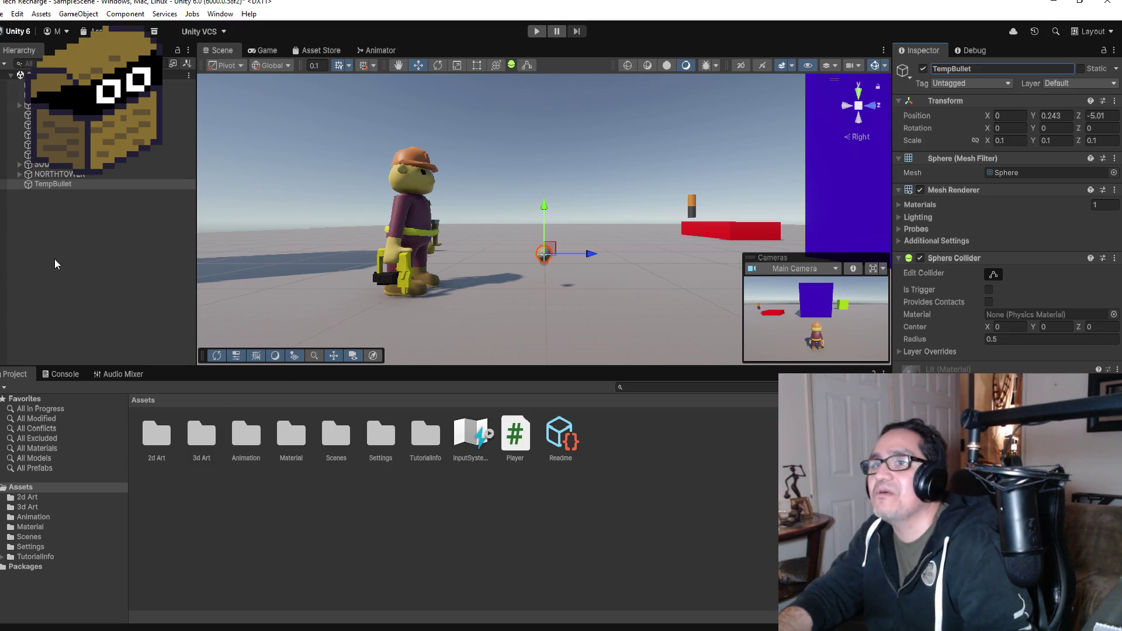
pyautogui.click(82, 265)
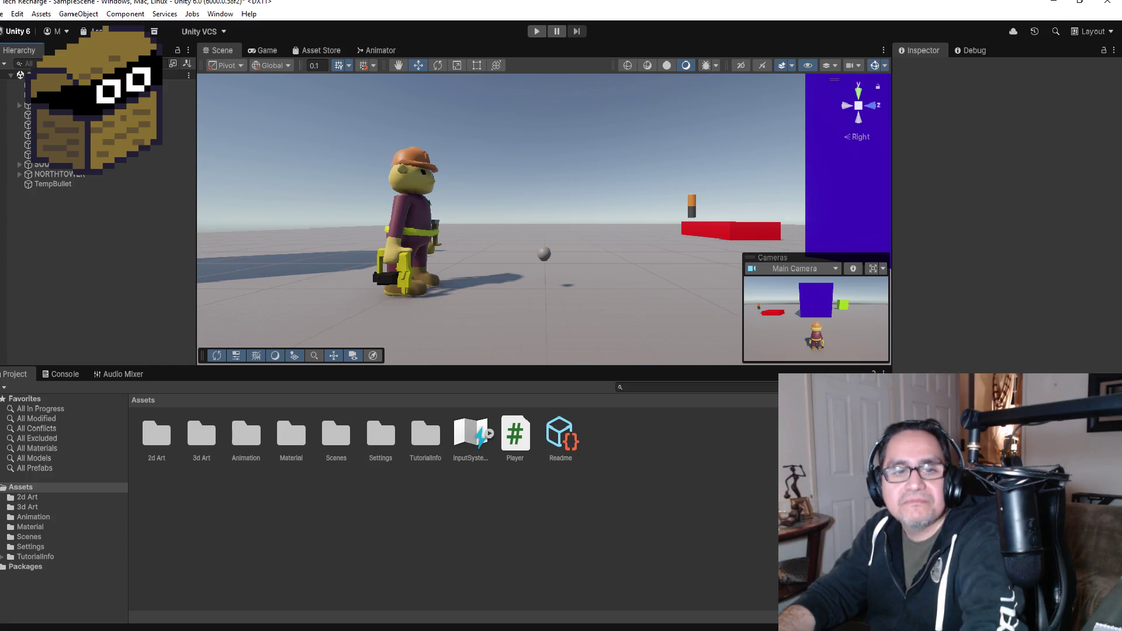
pyautogui.click(61, 186)
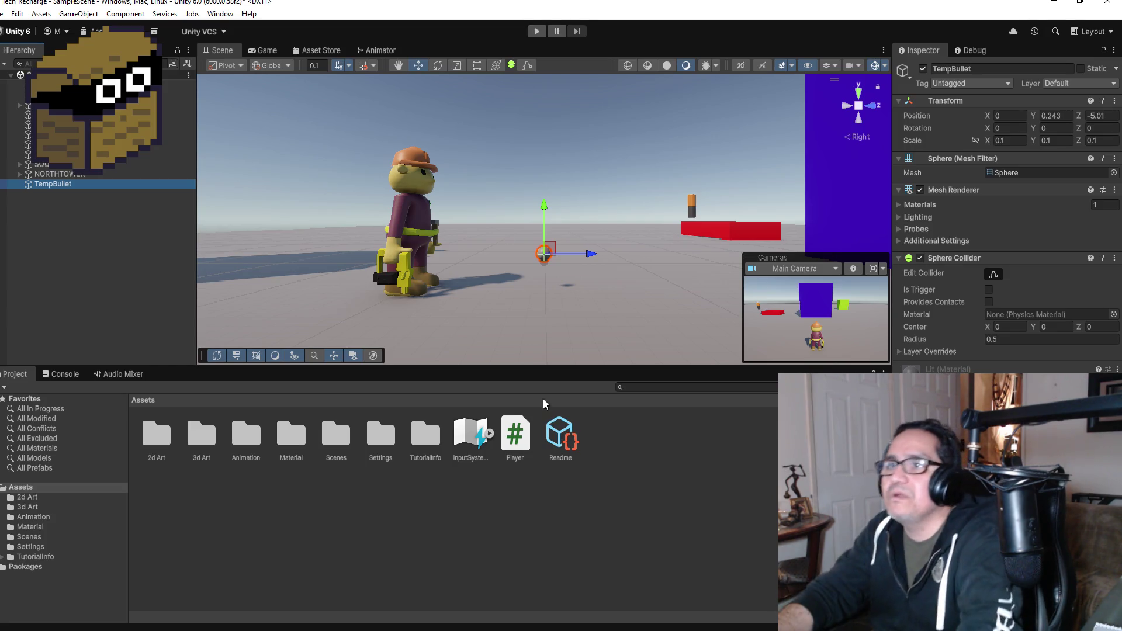
# - Delete TempBullet from the Hierarchy, save the scene via File > Save, and show the Game view
pyautogui.rightClick(66, 184)
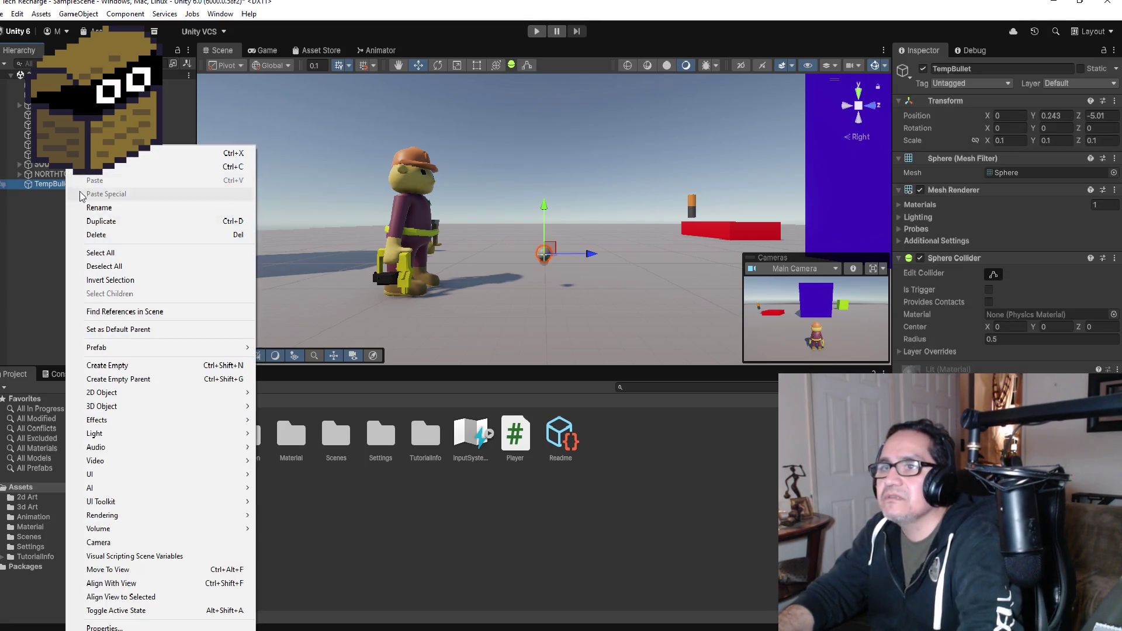
pyautogui.click(126, 236)
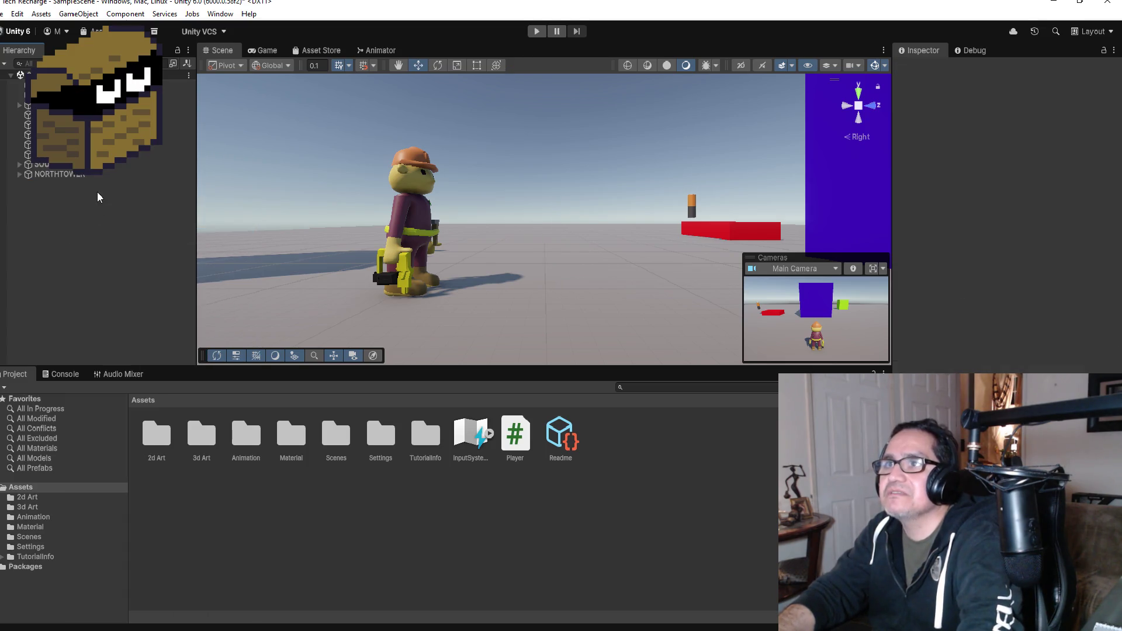
pyautogui.click(6, 9)
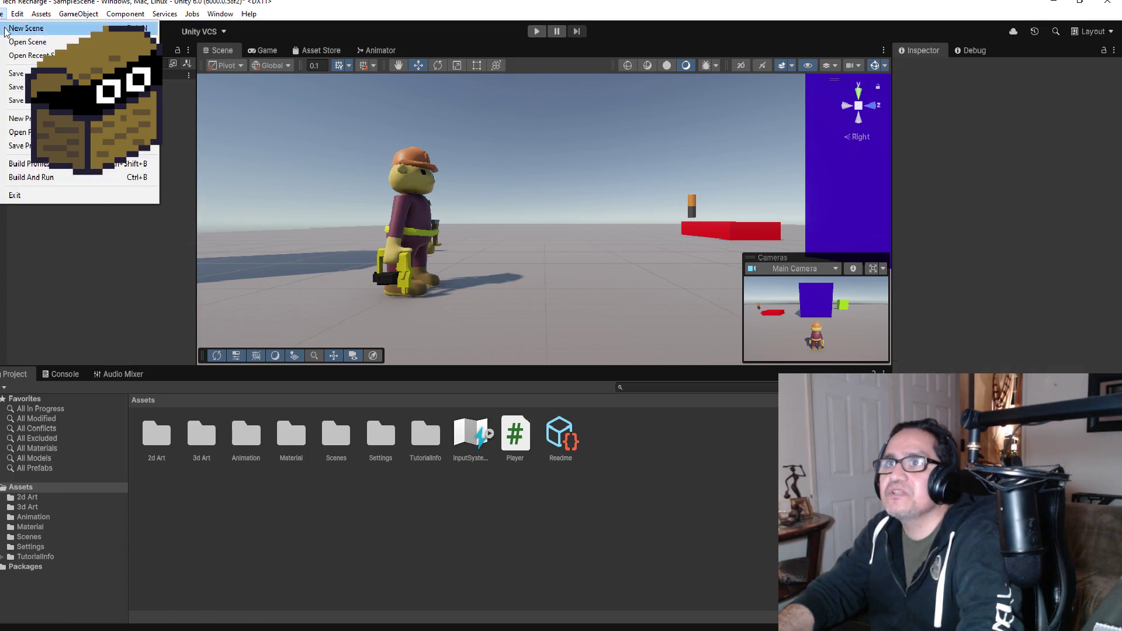
pyautogui.click(12, 73)
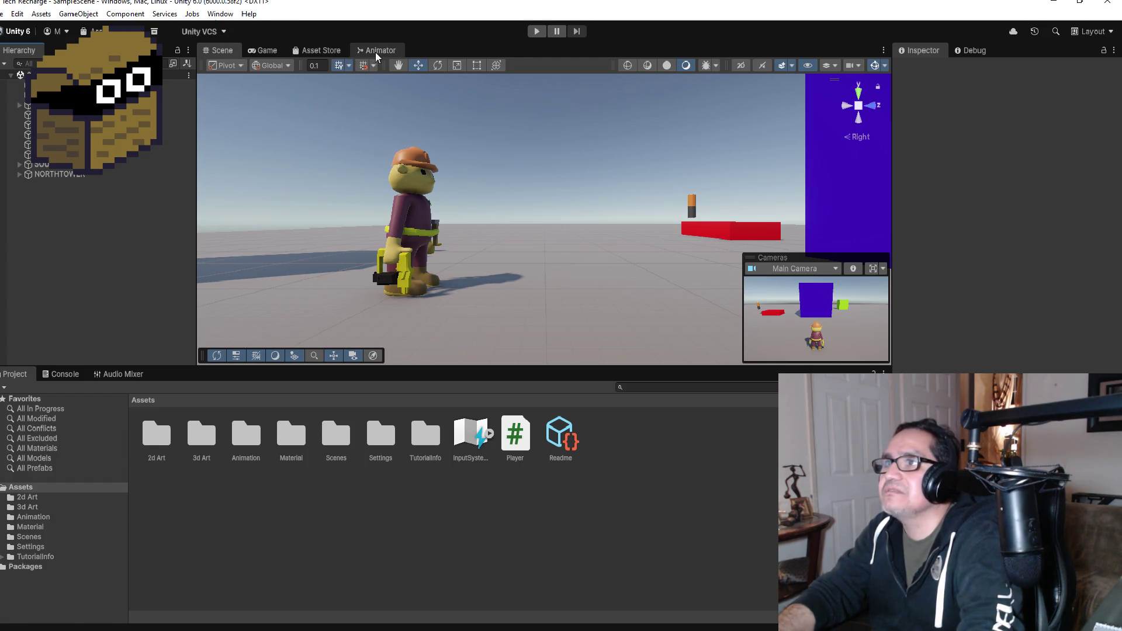
pyautogui.scroll(2, 272, 51)
pyautogui.scroll(1, 271, 53)
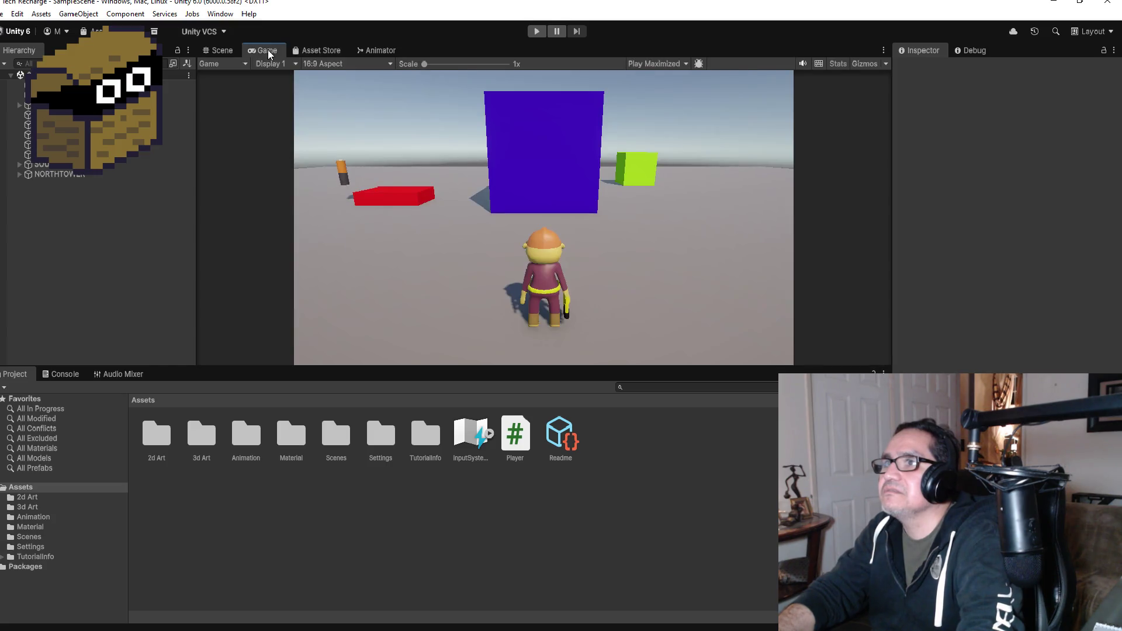
# - Open the Package Manager from the Window menu
pyautogui.click(221, 14)
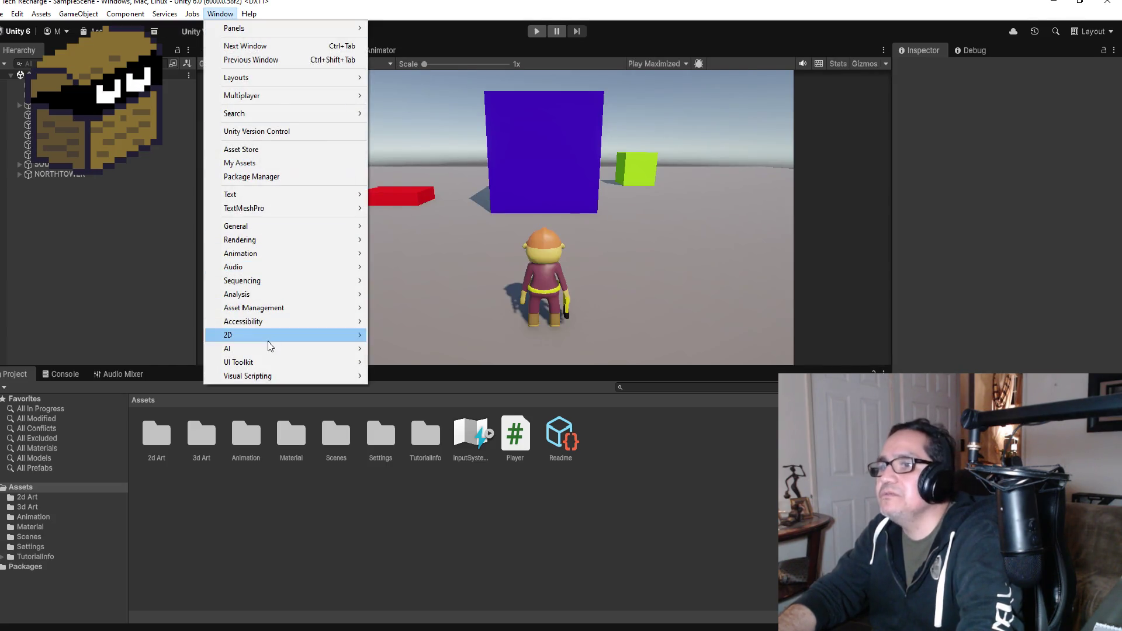
pyautogui.moveTo(277, 255)
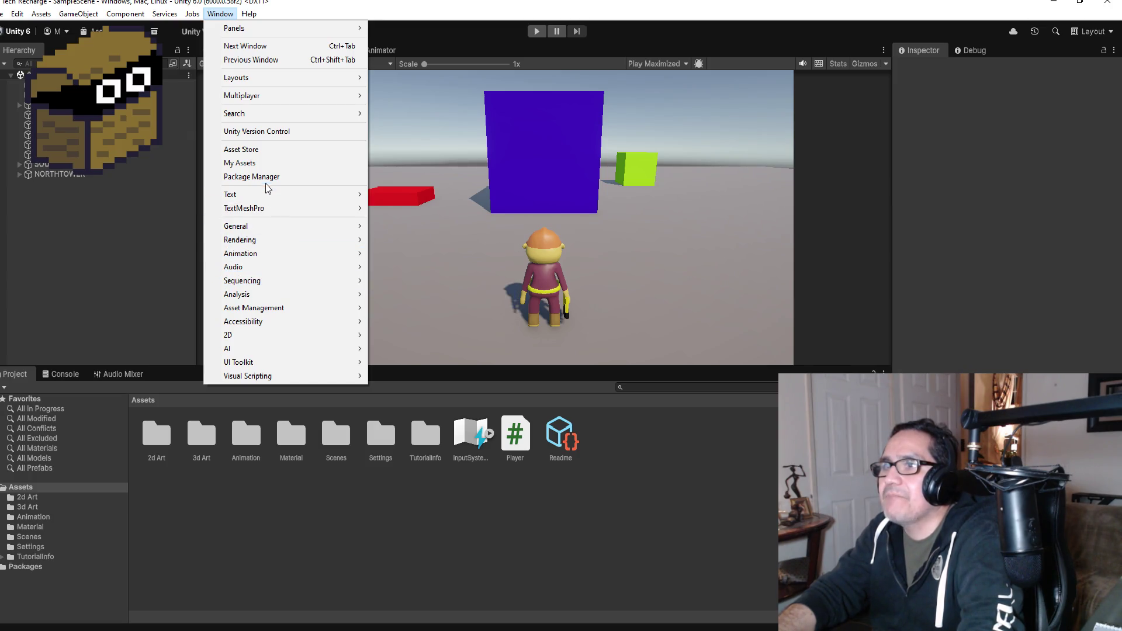
pyautogui.click(268, 177)
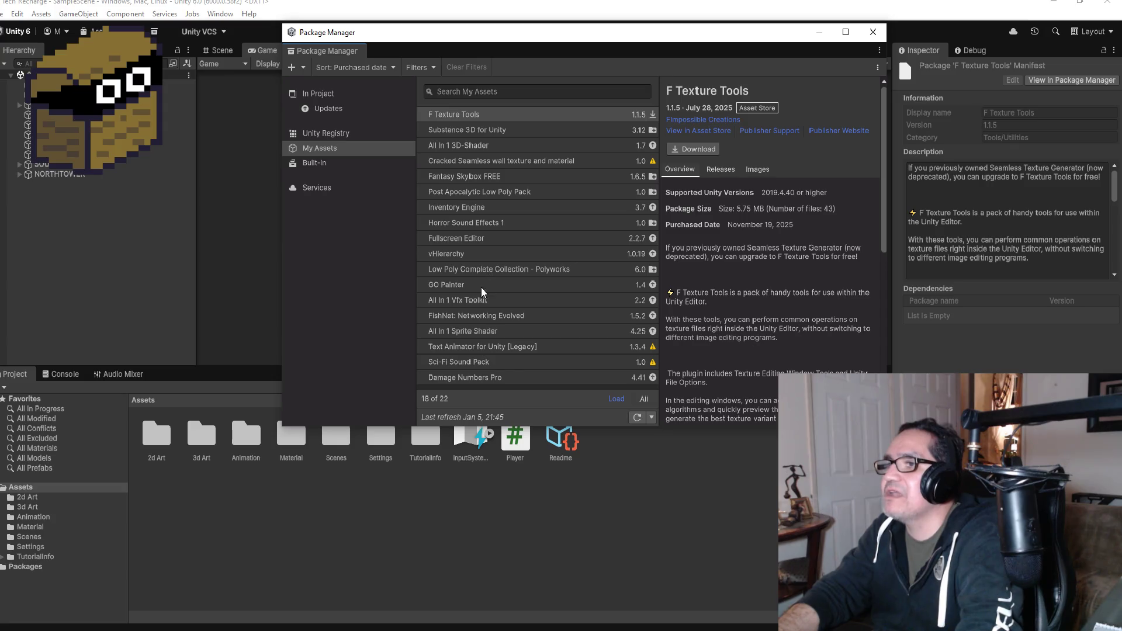
# - Select All In 1 Vfx Toolkit under My Assets and start its 2.21 update import
pyautogui.click(490, 269)
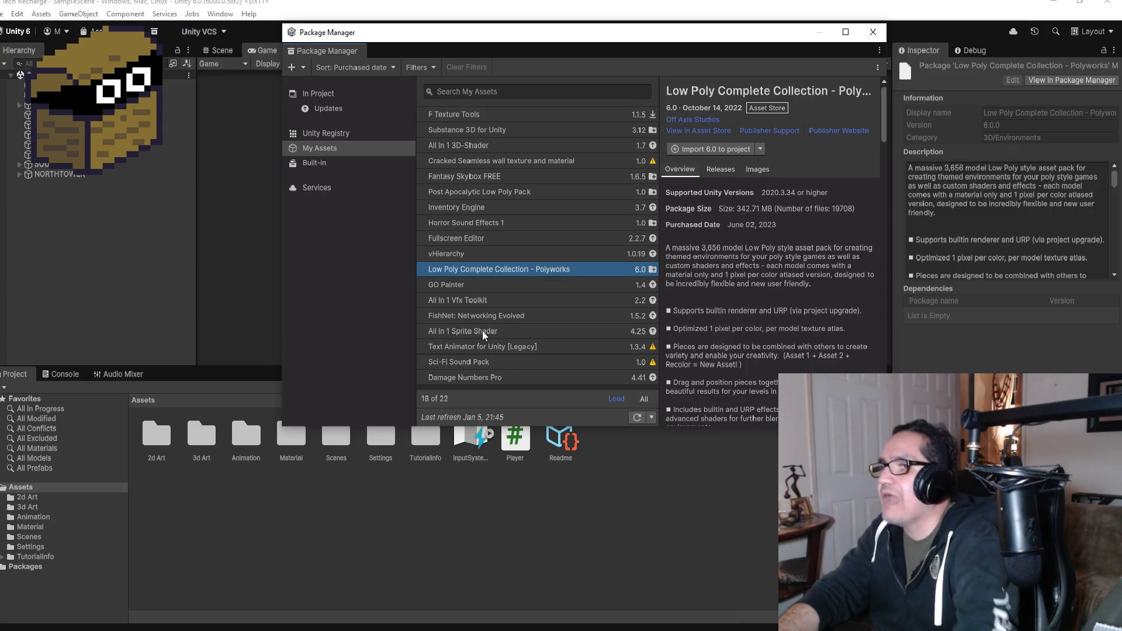
pyautogui.click(476, 301)
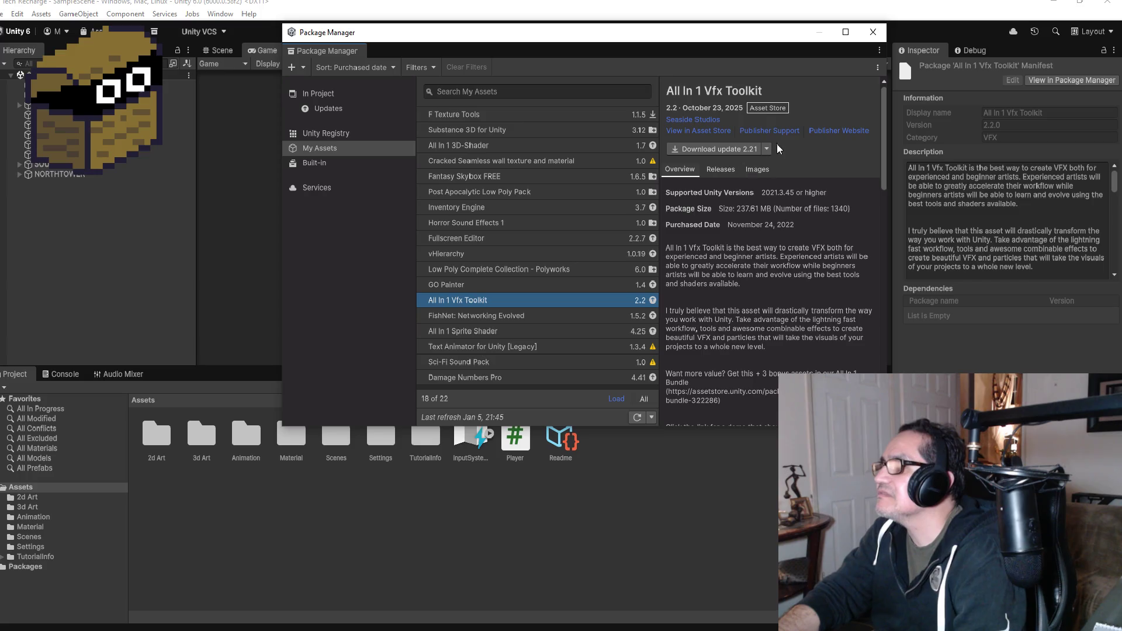
pyautogui.scroll(-15, 745, 316)
pyautogui.scroll(15, 745, 316)
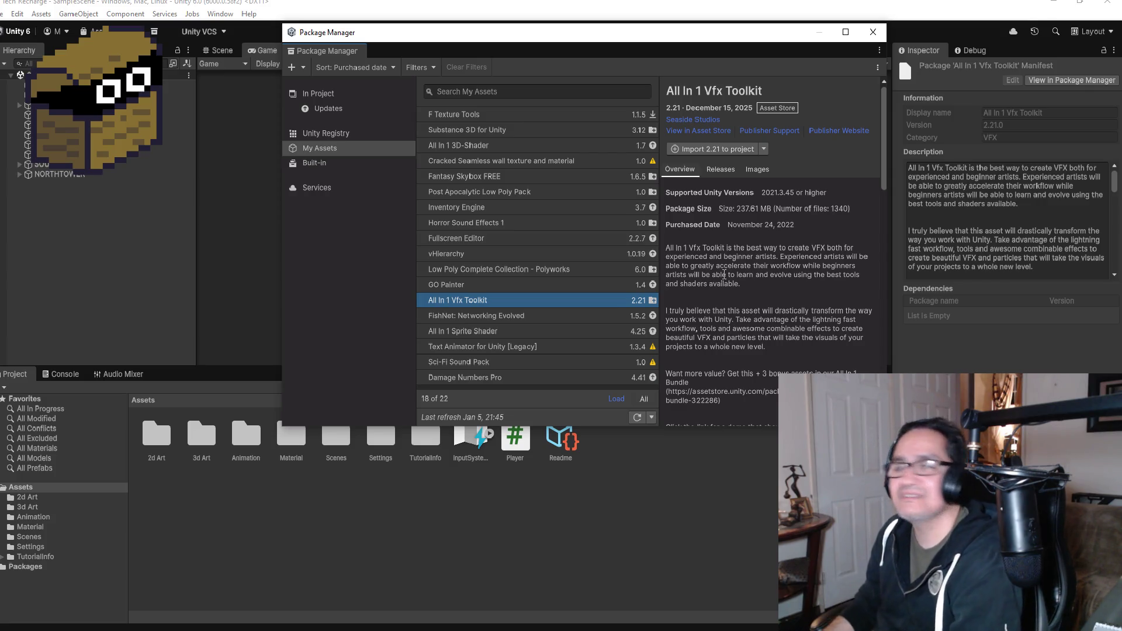
pyautogui.click(720, 151)
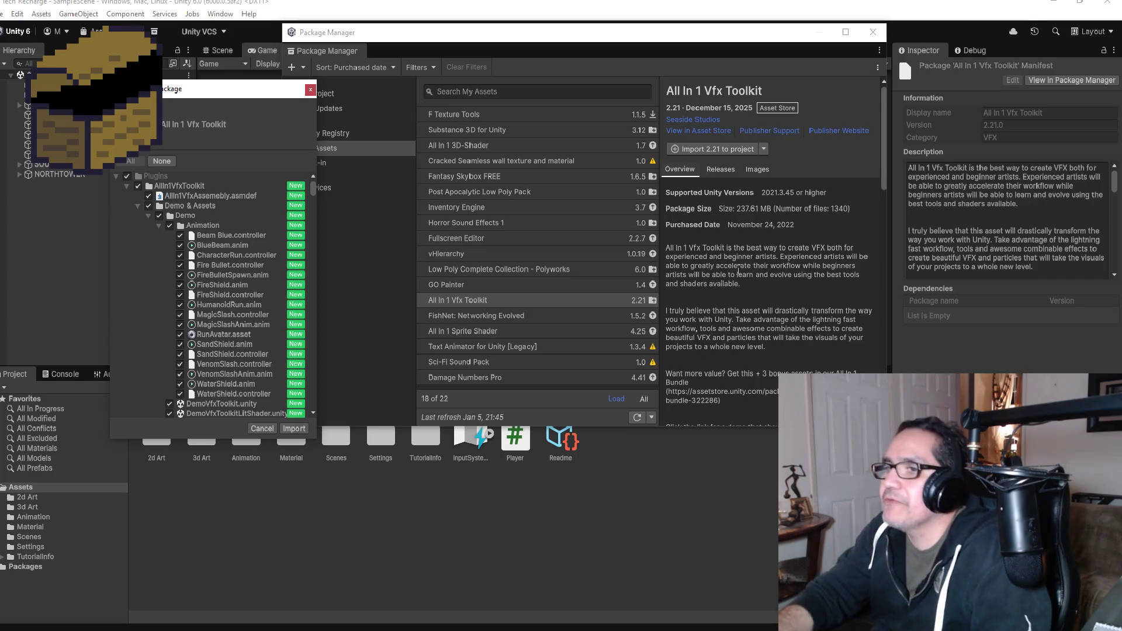
# - Confirm the import of all All In 1 Vfx Toolkit 2.21 files into the project
pyautogui.click(290, 429)
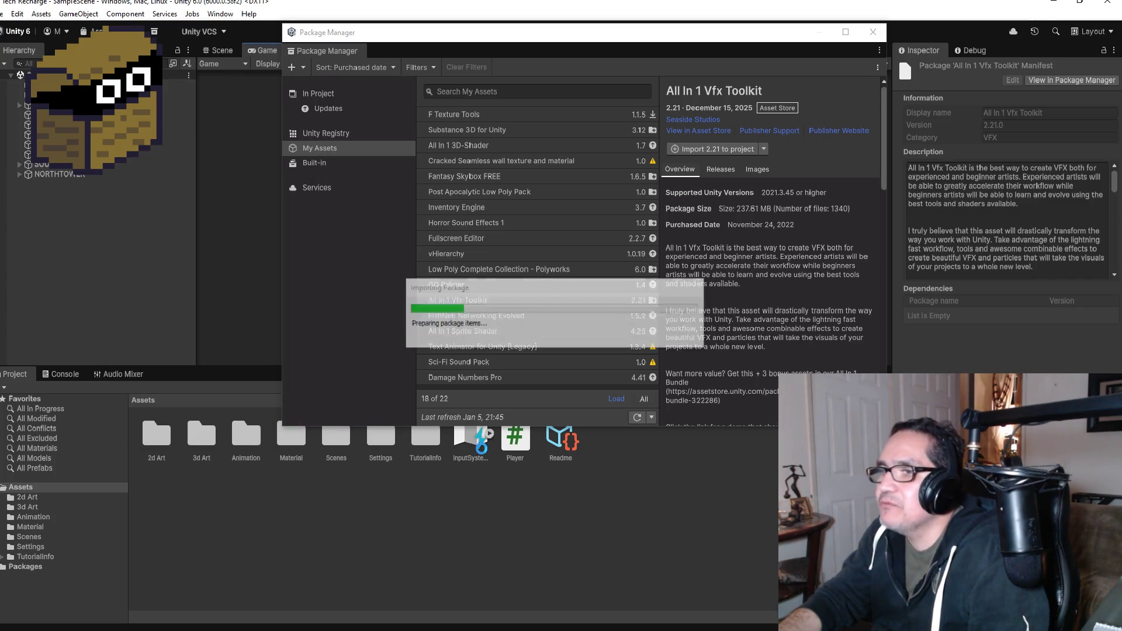